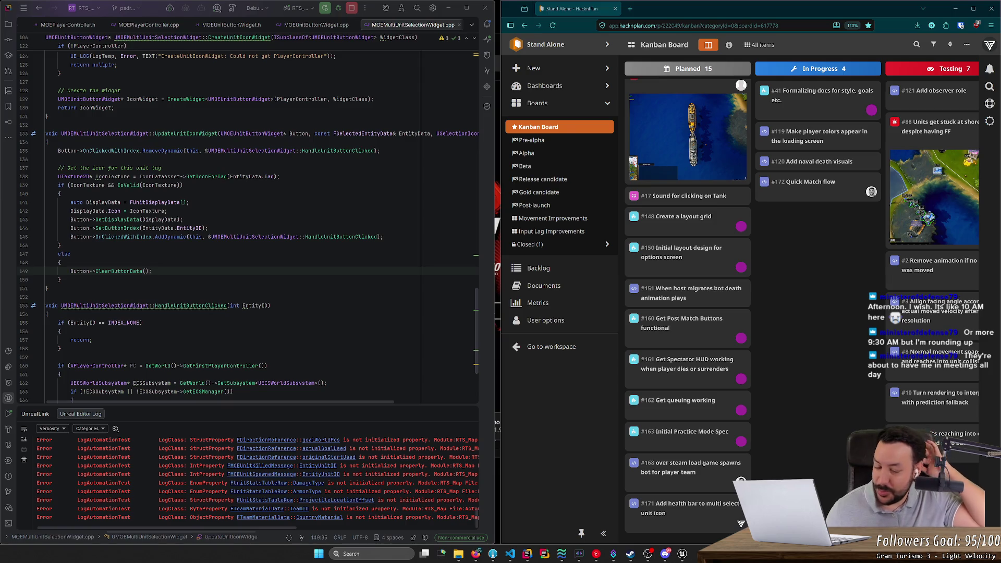
Put the Unreal Editor with the L_Europe_NWP map in place of the HacknPlan board
key("alt+Tab")
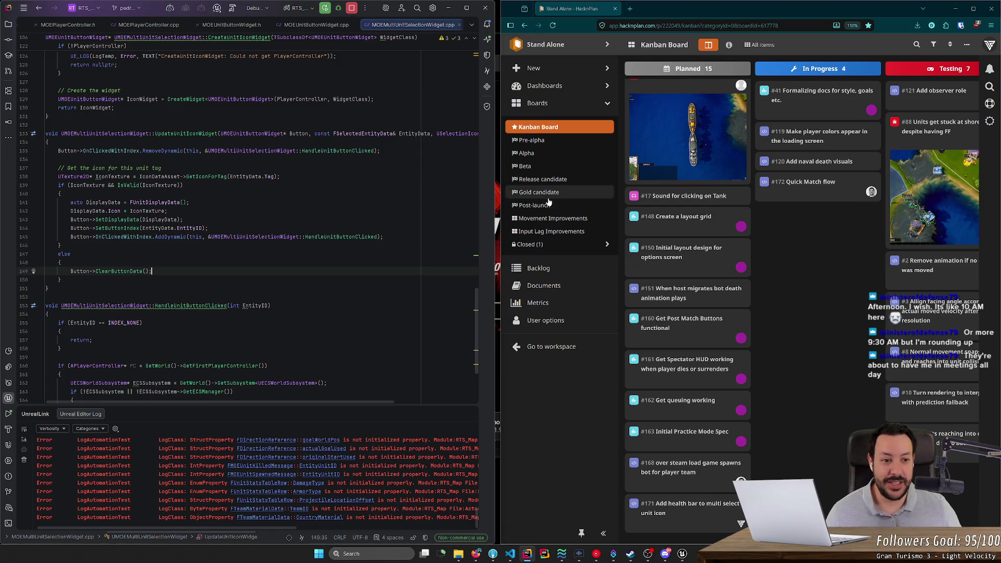
left_click(682, 554)
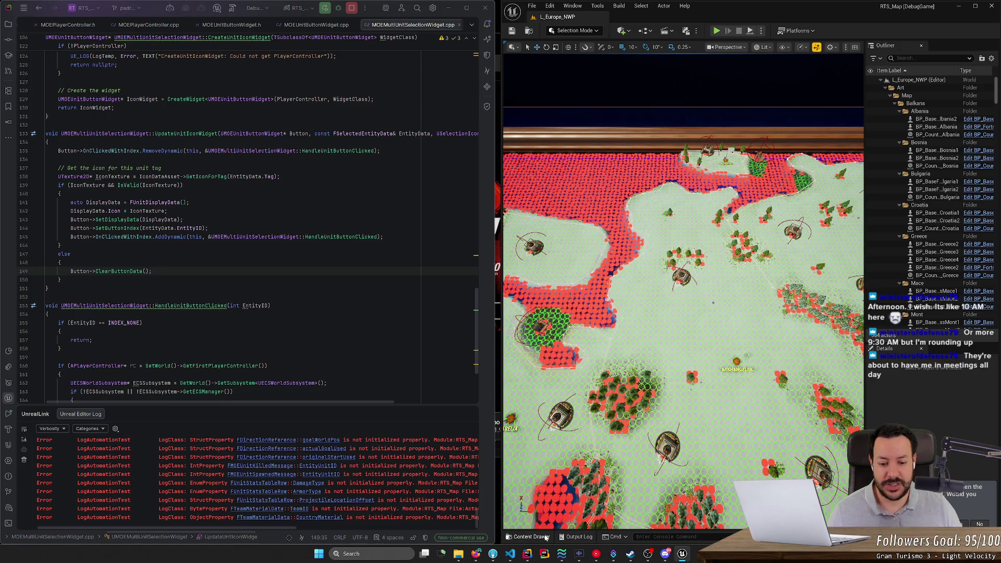
Find BP_GameMode in the Content Drawer by searching 'gamemode' and open it
left_click(529, 537)
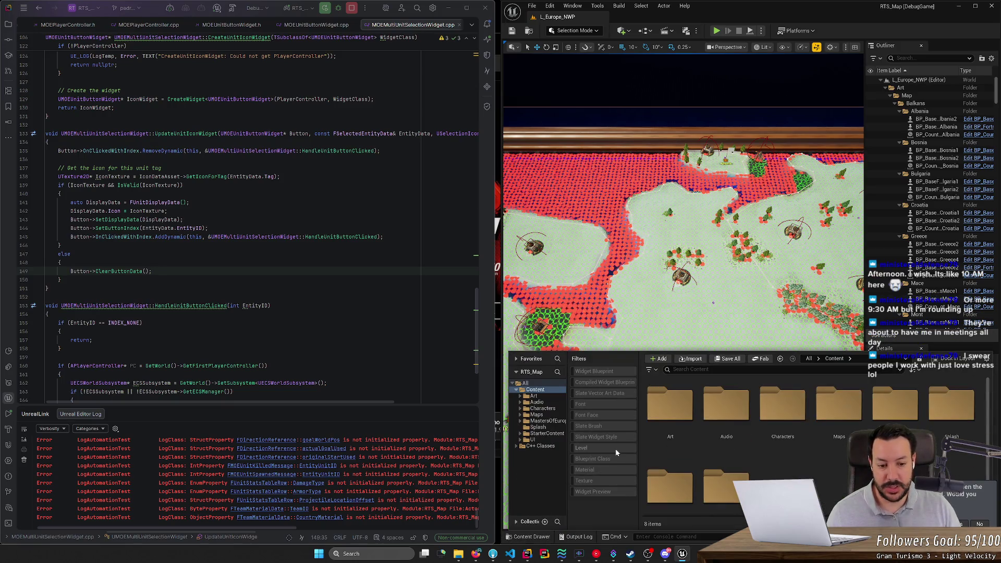
type("gamemode")
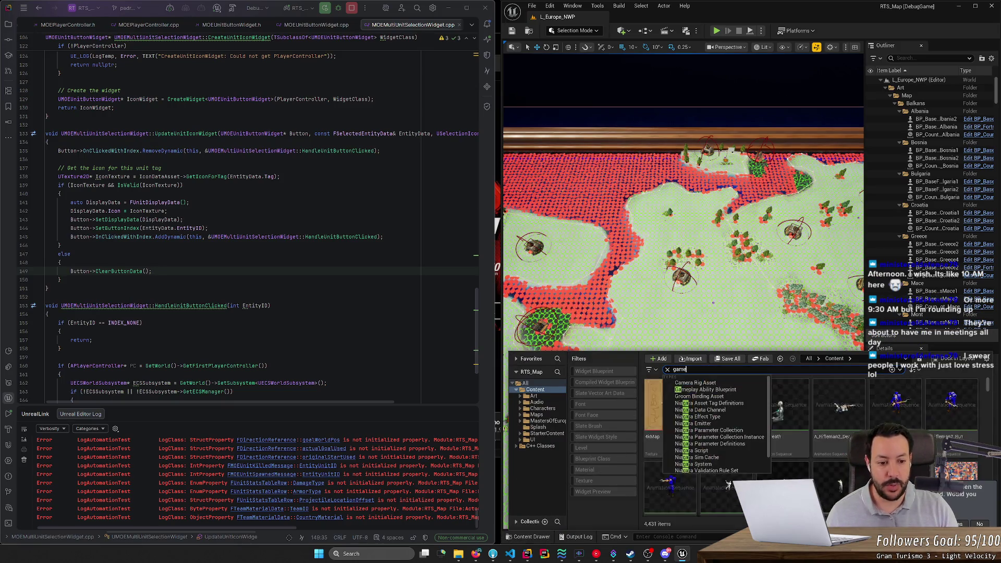
double_click(769, 405)
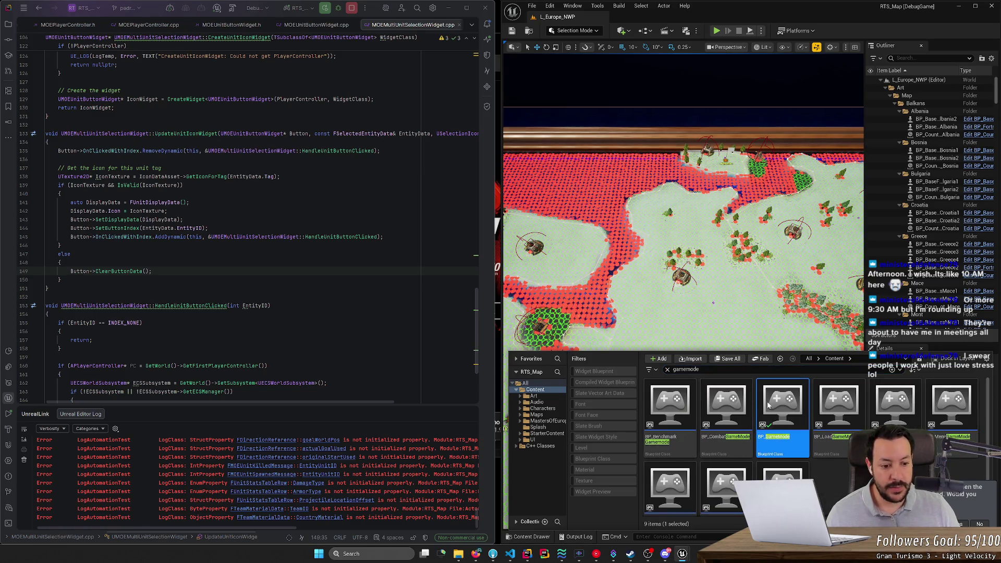
Set Bot Count to 0, save BP_GameMode and close its window
scroll(676, 354, "down", 5)
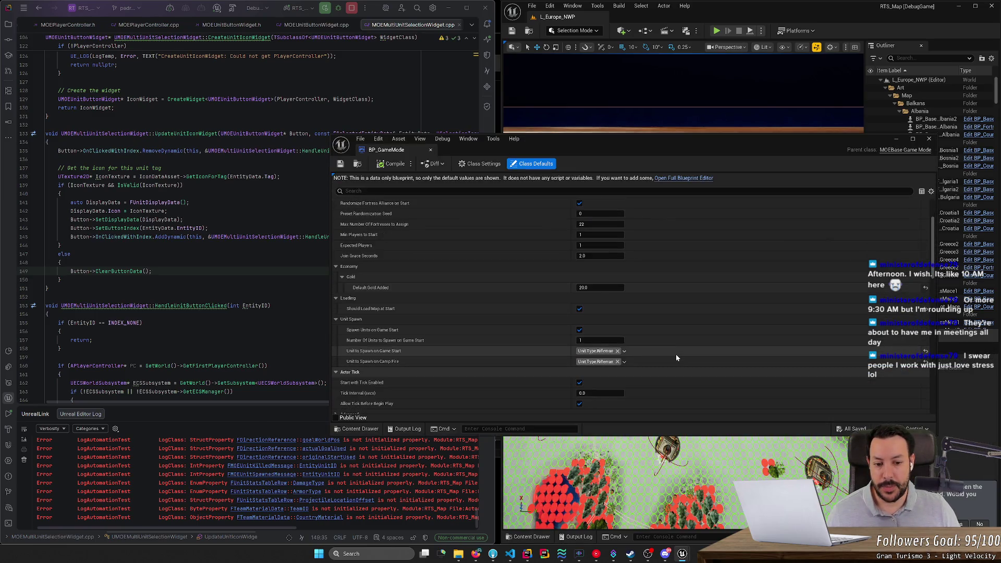
left_click(599, 372)
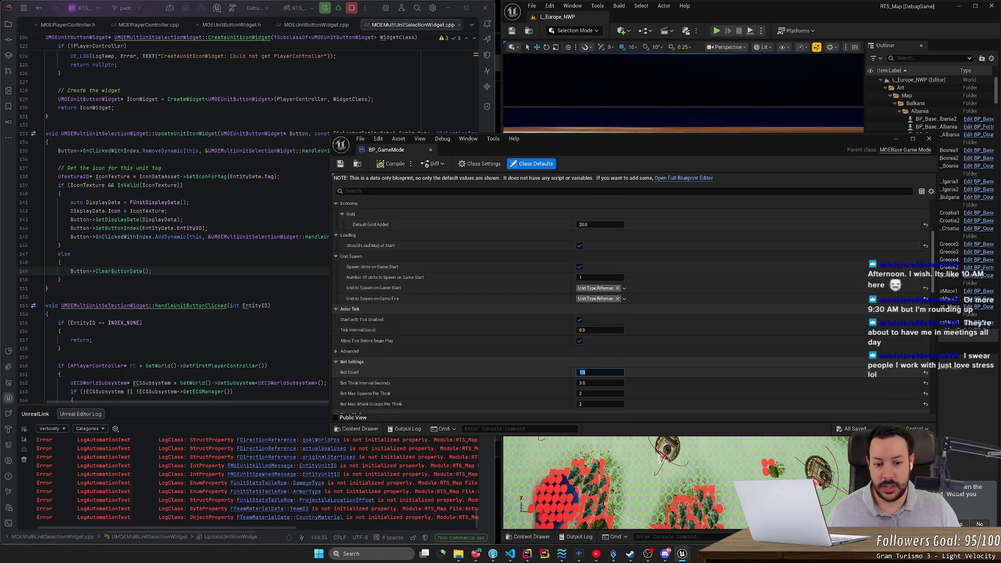
type("0")
key("Return")
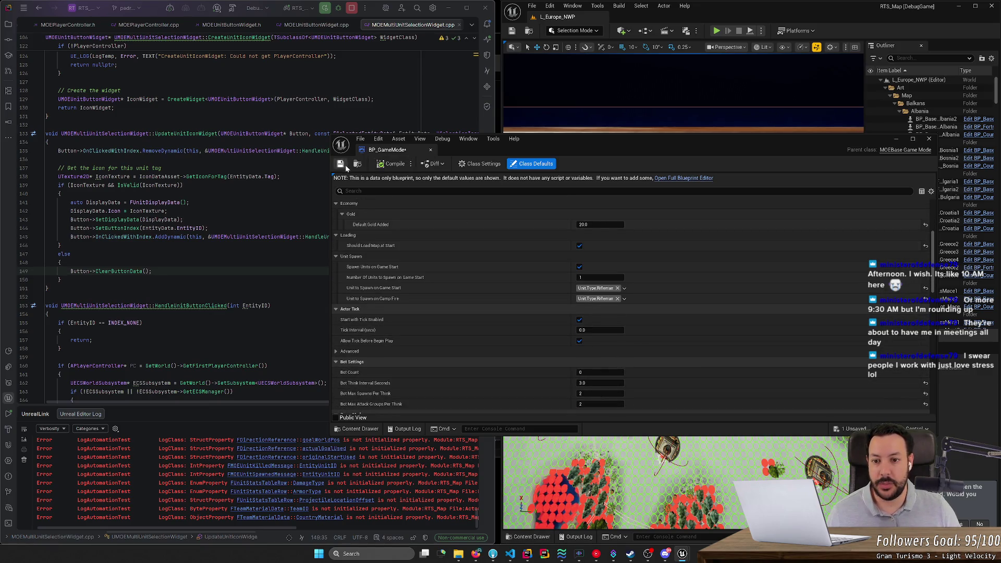
left_click(340, 164)
left_click(430, 149)
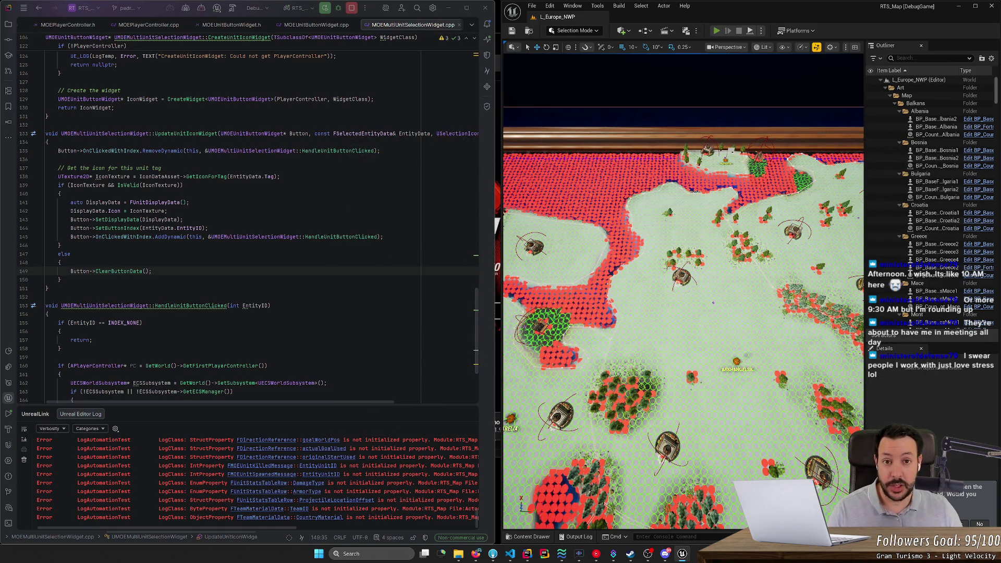
key("XF86AudioLowerVolume")
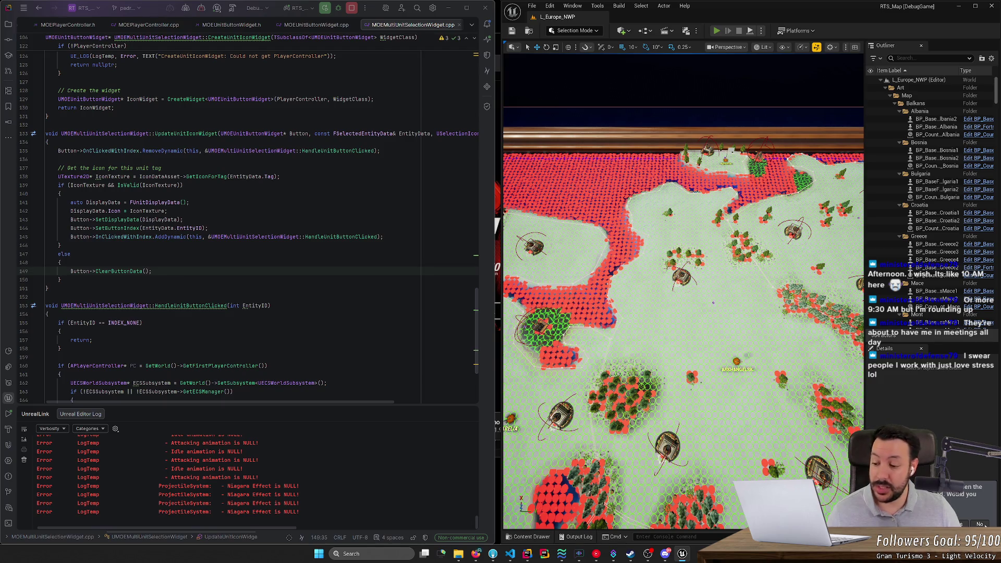
Start a play session, queue a Rifleman at the fortress and set its rally point
key("alt+p")
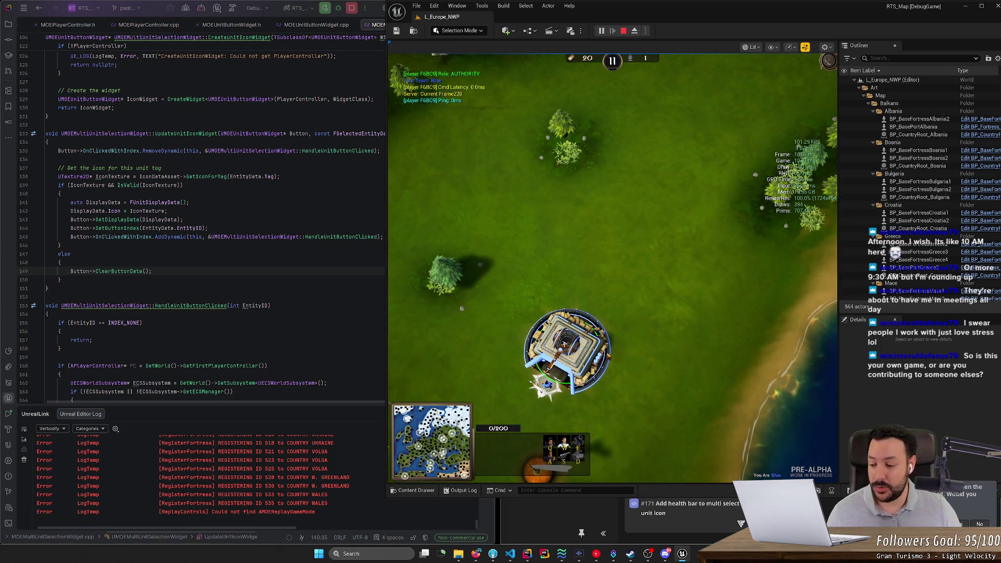
key("q")
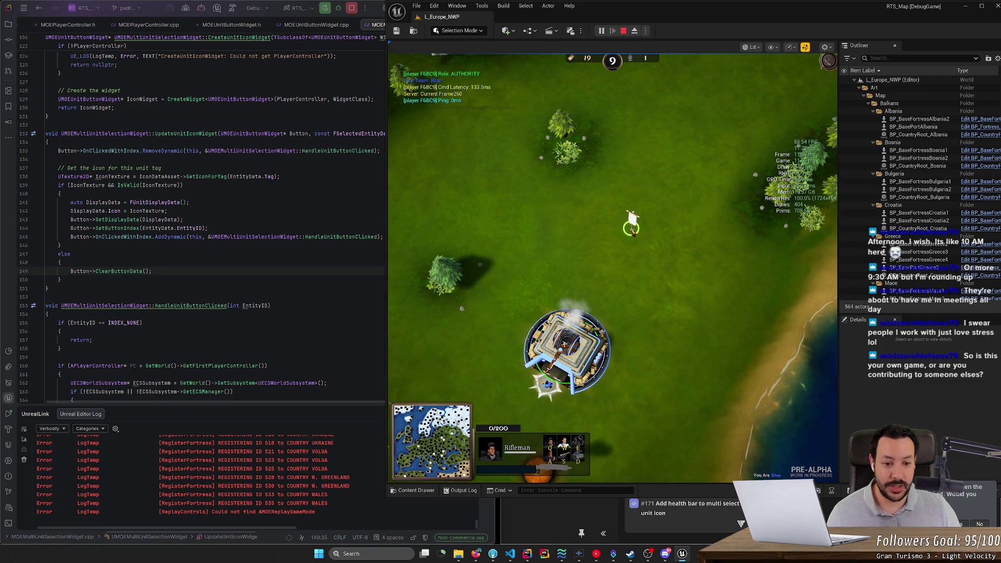
right_click(632, 219)
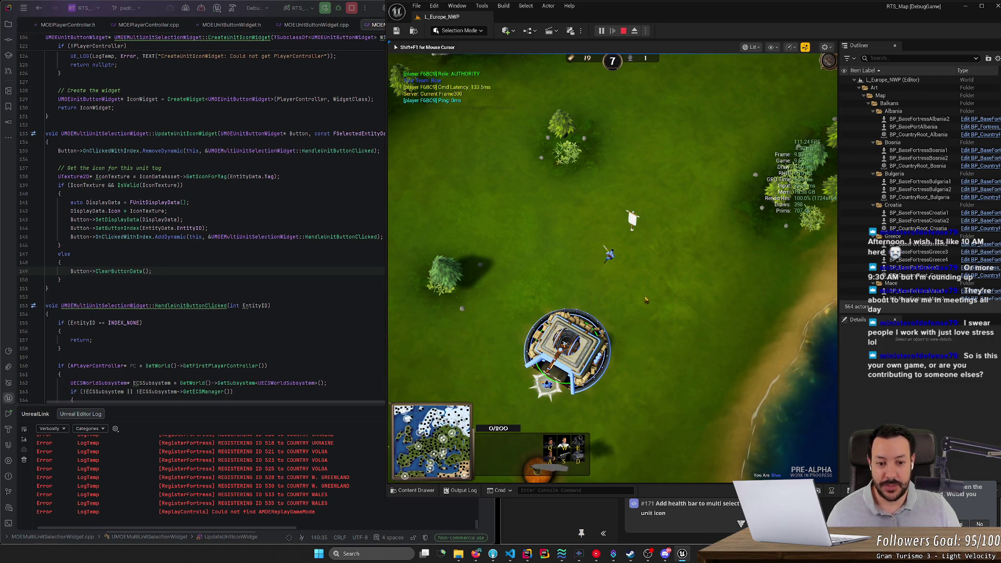
Select the Rifleman and move it to several spots around the field
left_click(605, 250)
left_click(623, 218)
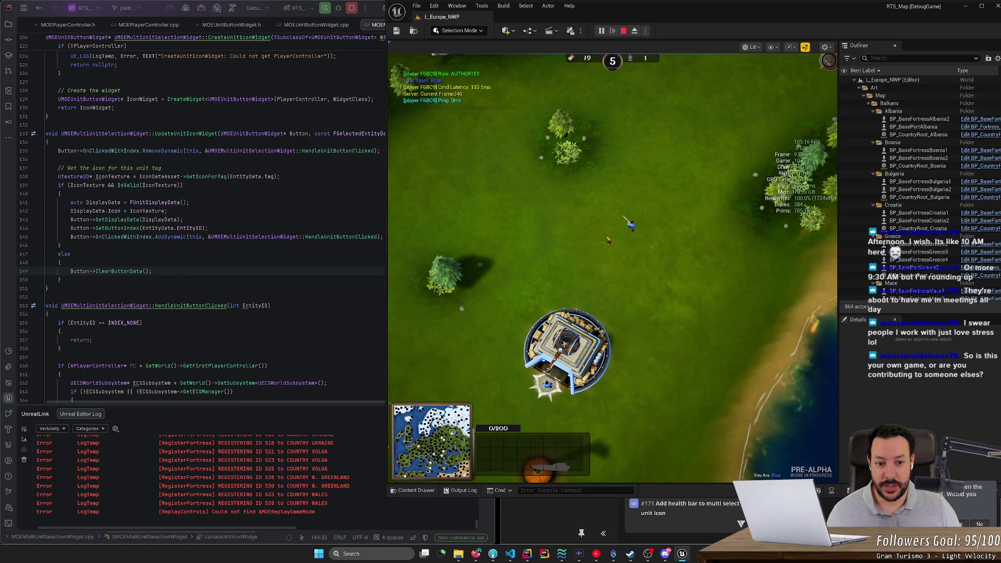
left_click(630, 226)
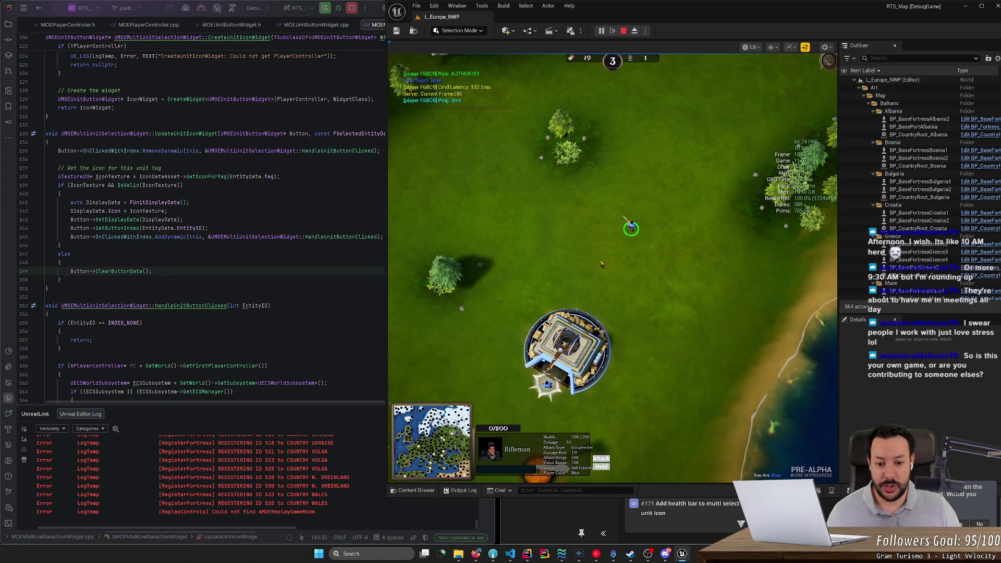
right_click(492, 221)
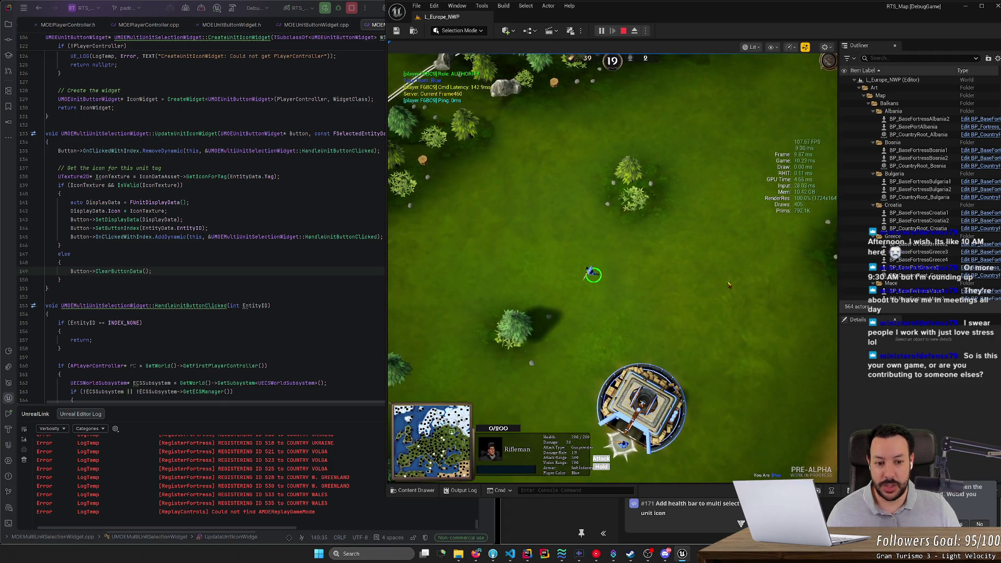
right_click(754, 251)
key("d")
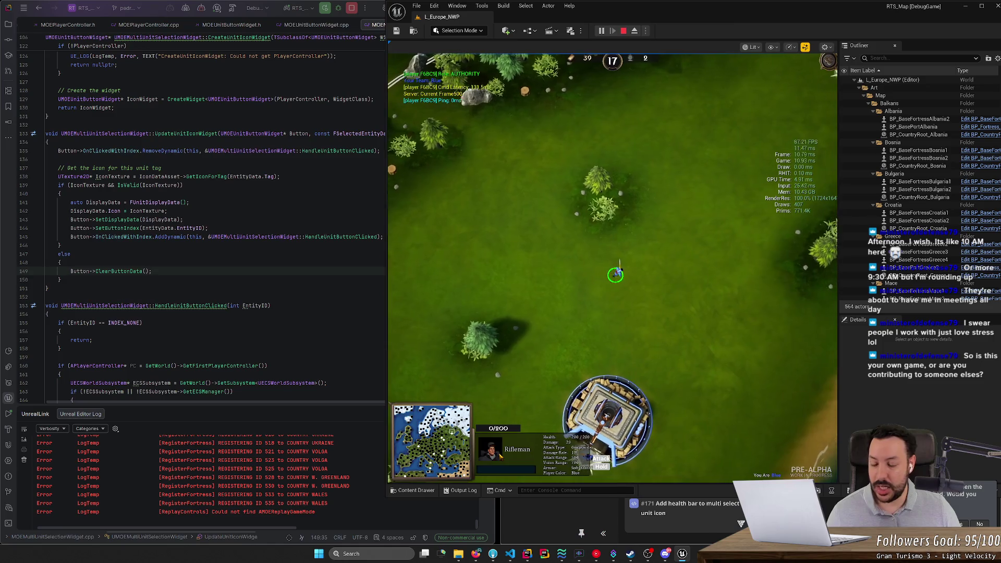
right_click(682, 333)
left_click(684, 331)
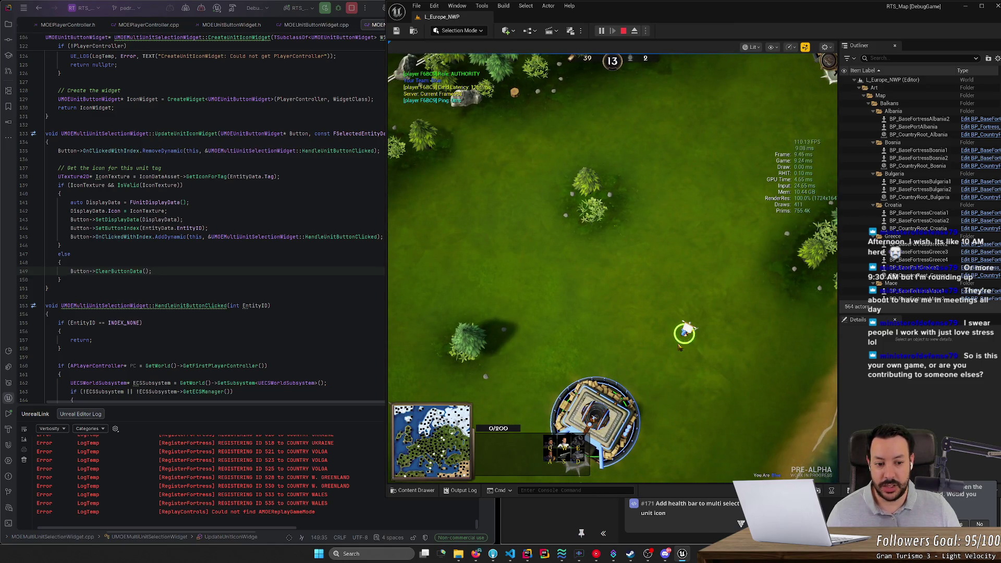
left_click(675, 348)
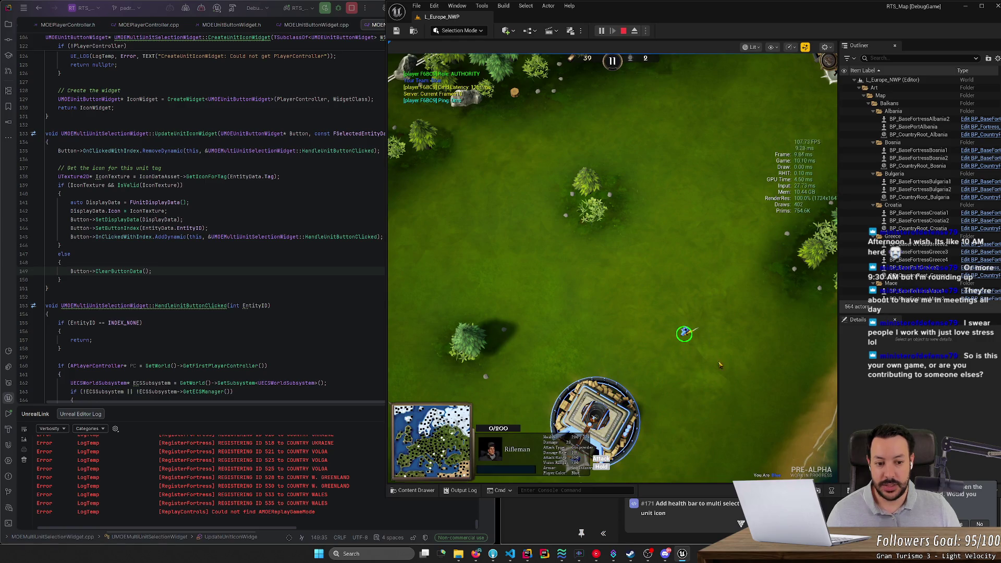
right_click(488, 263)
left_click(489, 264)
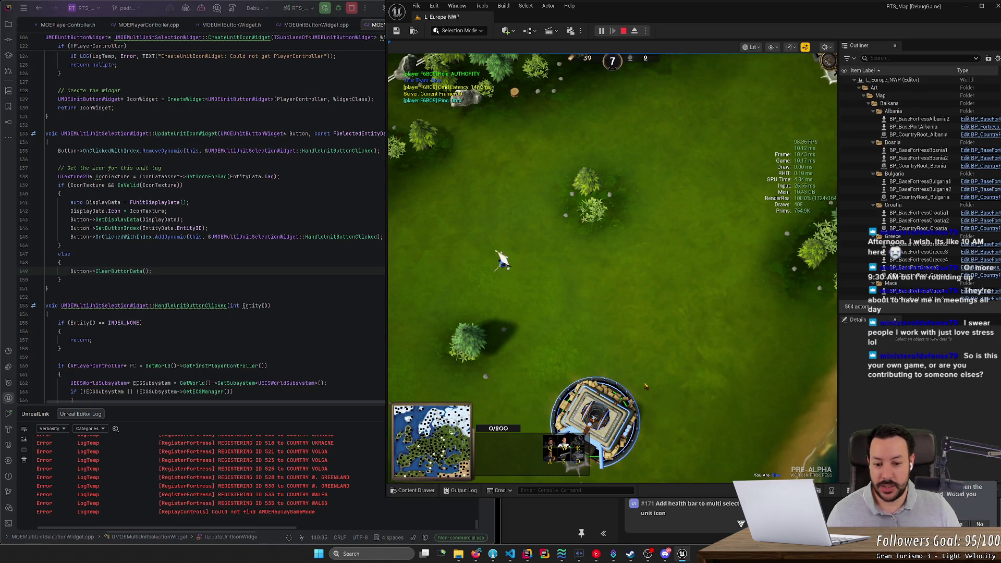
Select the Rifleman, then box-select several units together
scroll(645, 385, "down", 2)
scroll(599, 417, "up", 2)
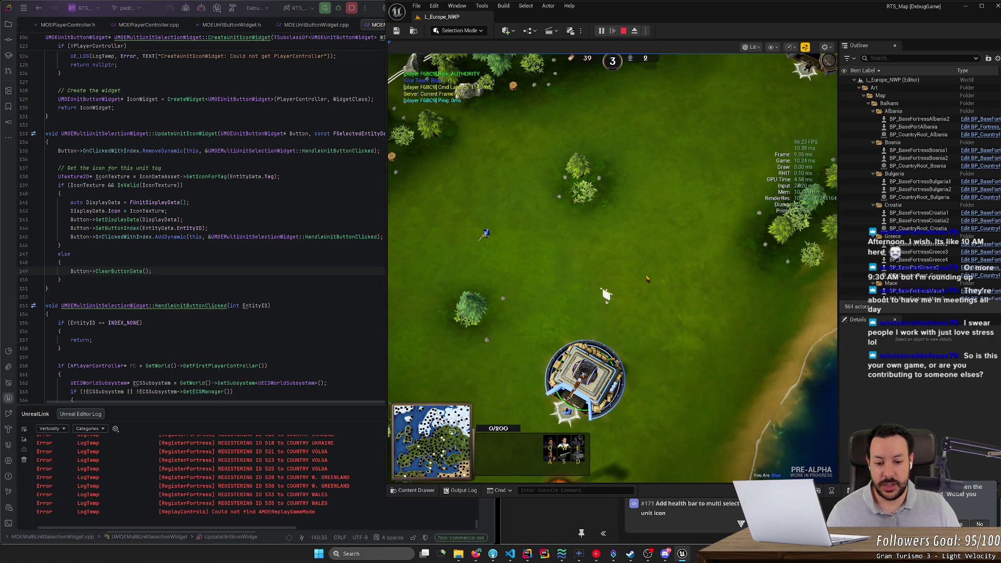
left_click(651, 255)
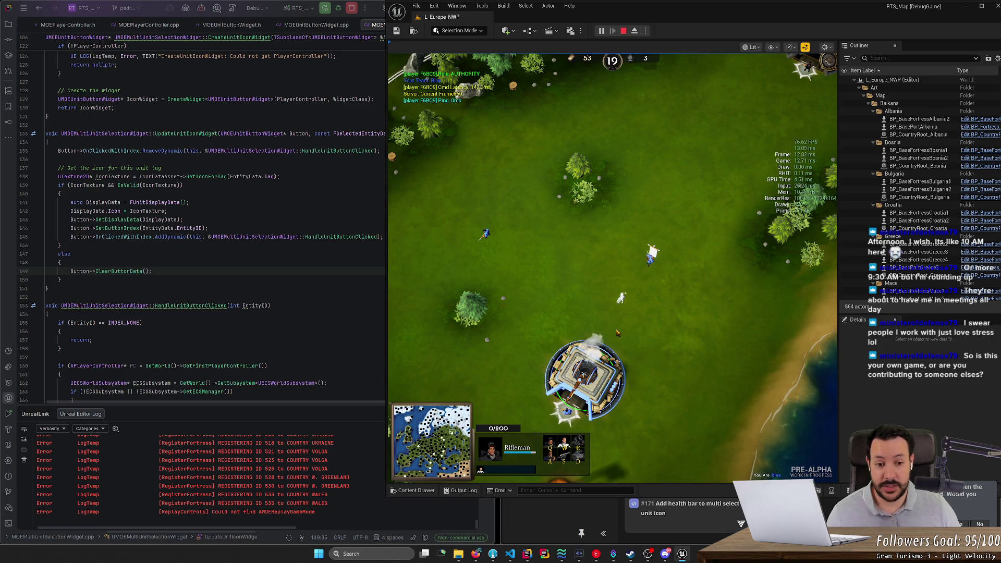
left_click_drag(600, 238, 671, 340)
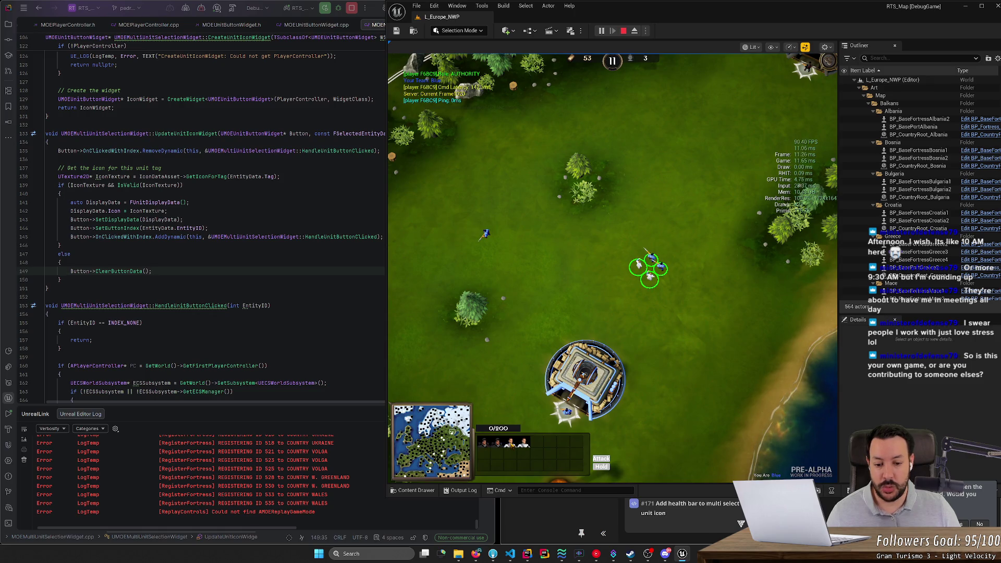
Box-select the five units, move them to a gathering point, then select only the Medic
left_click(638, 266)
left_click_drag(623, 232, 674, 290)
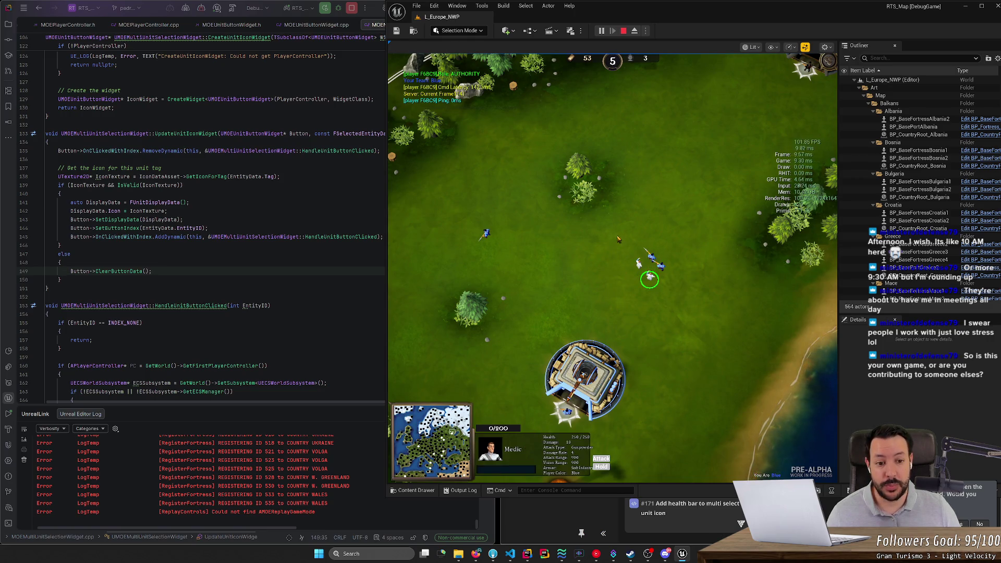
right_click(565, 292)
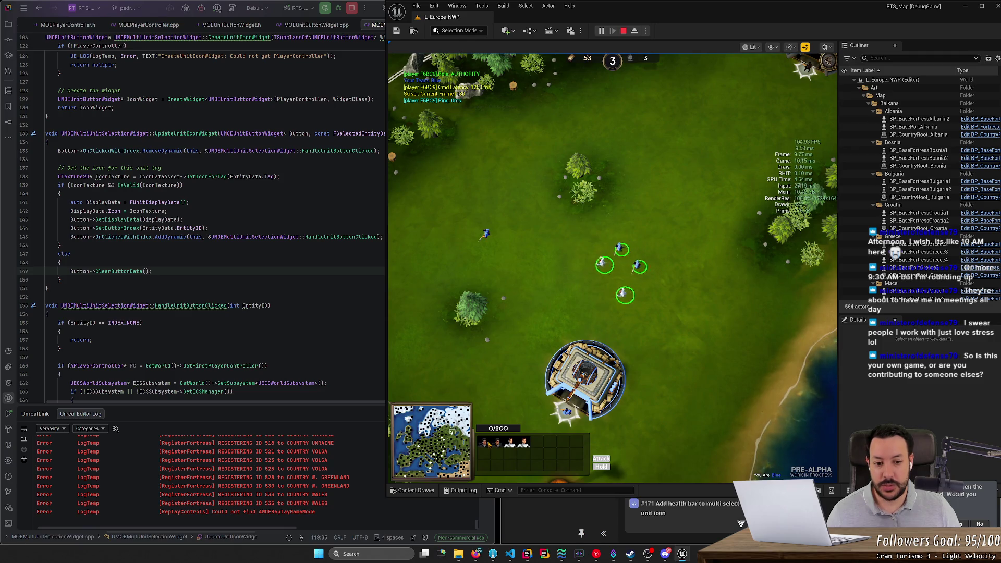
left_click(608, 258)
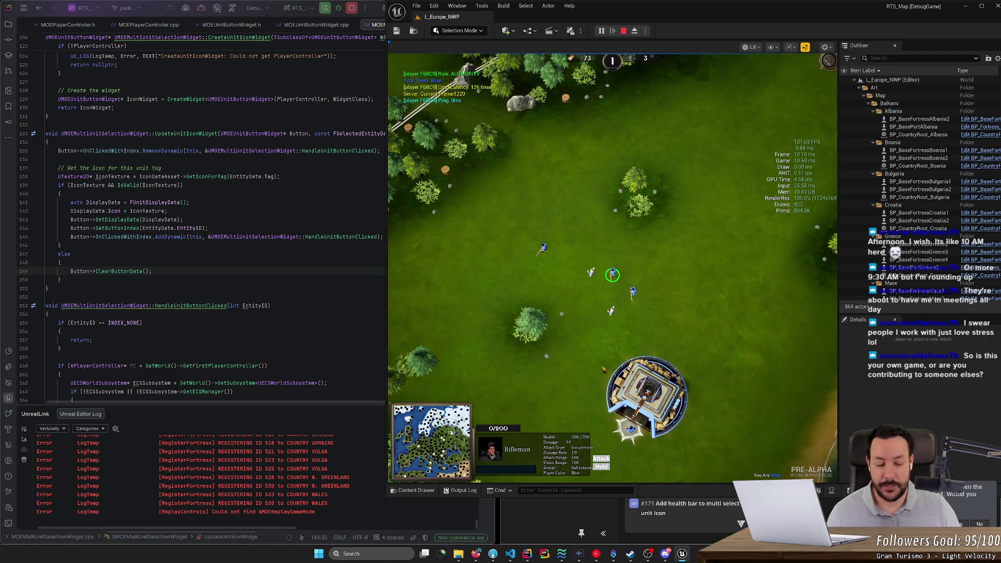
left_click_drag(649, 326, 526, 222)
right_click(684, 302)
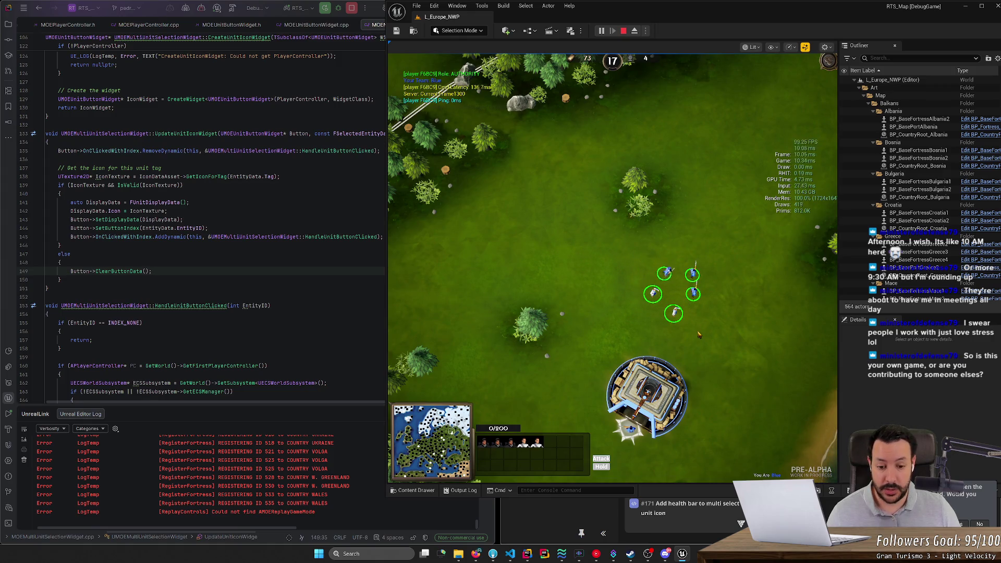
left_click(669, 311)
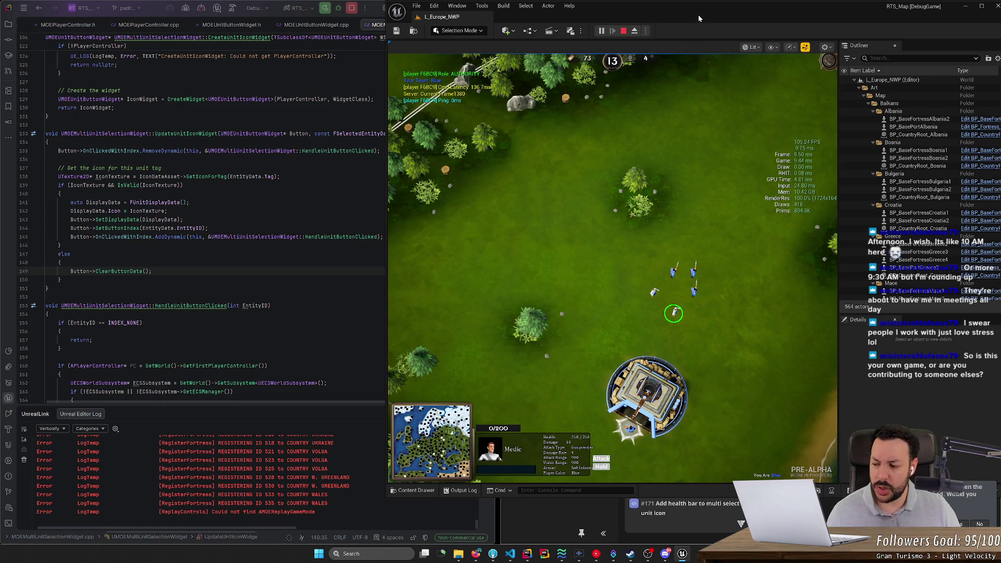
Free the mouse from the game and open then close the play viewport settings
key("p")
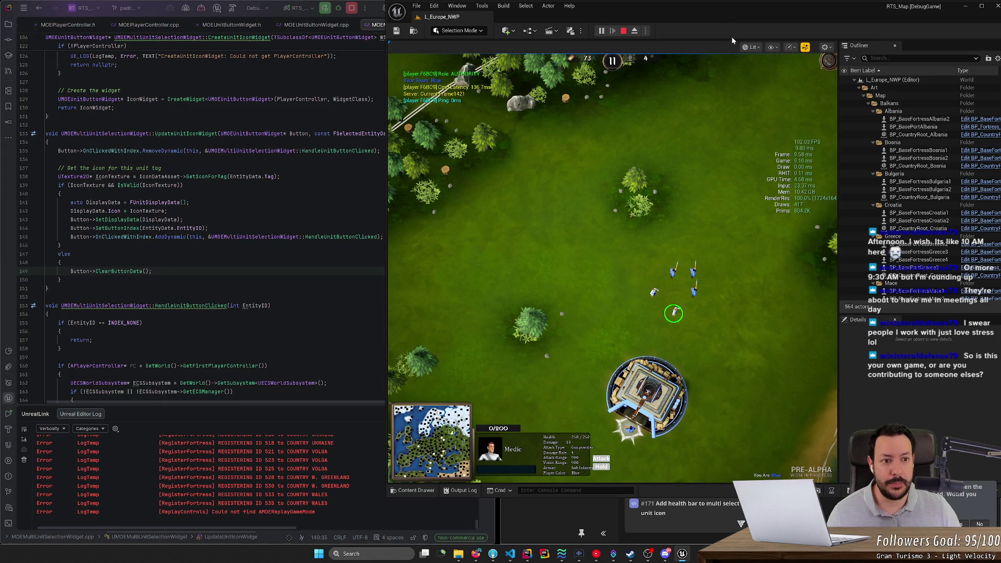
left_click(824, 47)
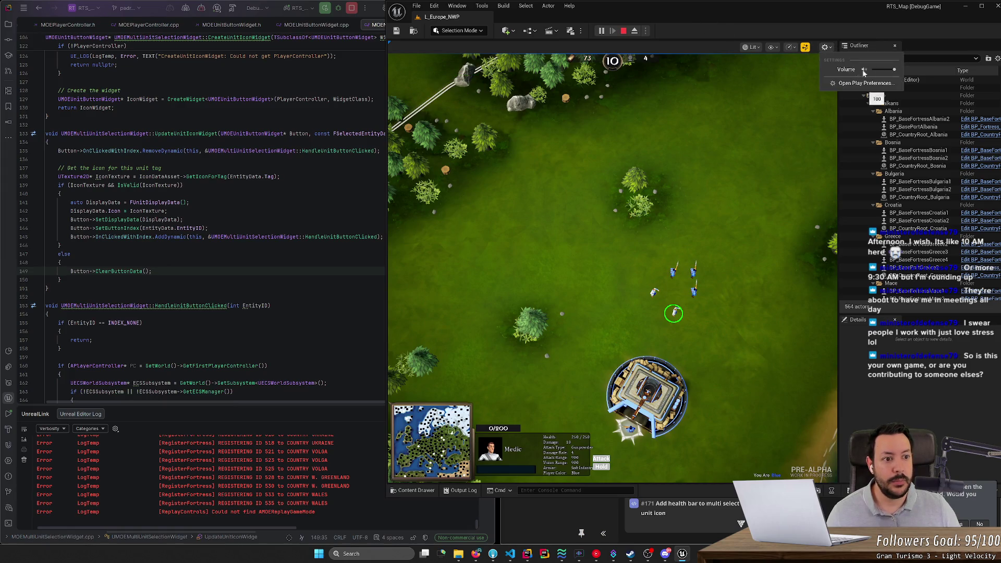
left_click(684, 45)
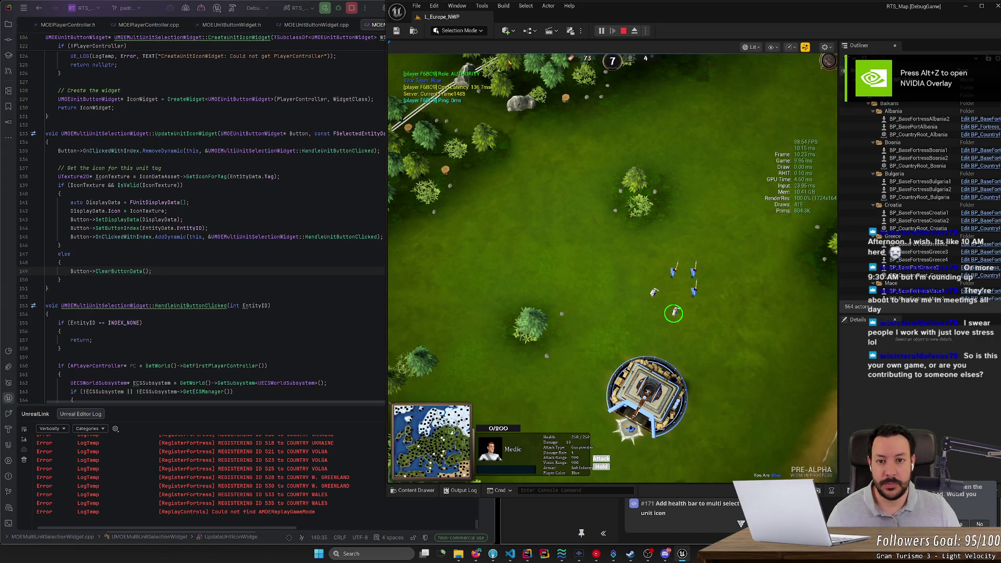
Box-select the five soldiers, then shrink and minimize the editor to reveal Rider and HacknPlan
double_click(715, 18)
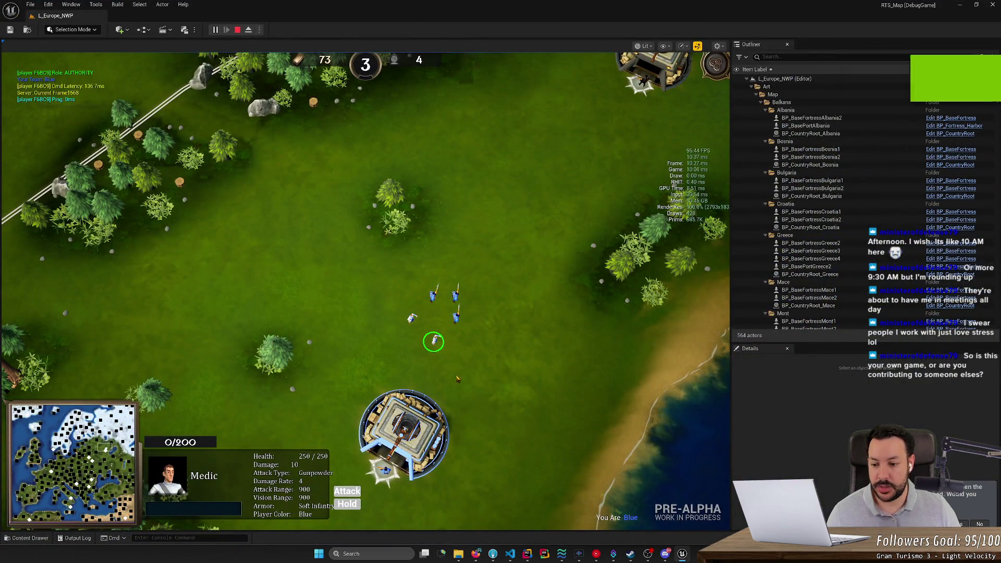
left_click_drag(457, 379, 396, 286)
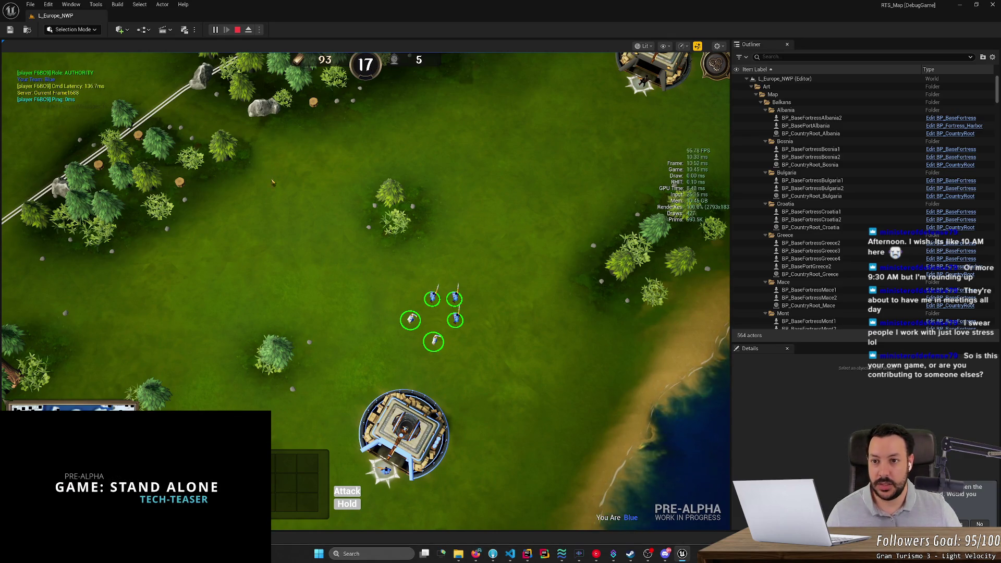
mouse_move(349, 5)
left_mouse_down()
mouse_move(518, 10)
mouse_move(539, 27)
left_mouse_up()
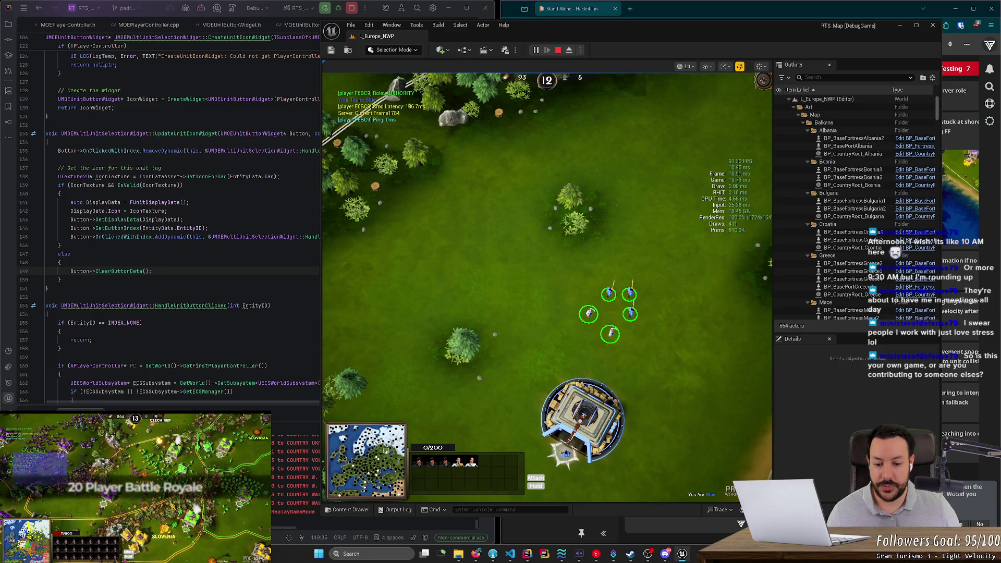
left_click_drag(555, 268, 672, 340)
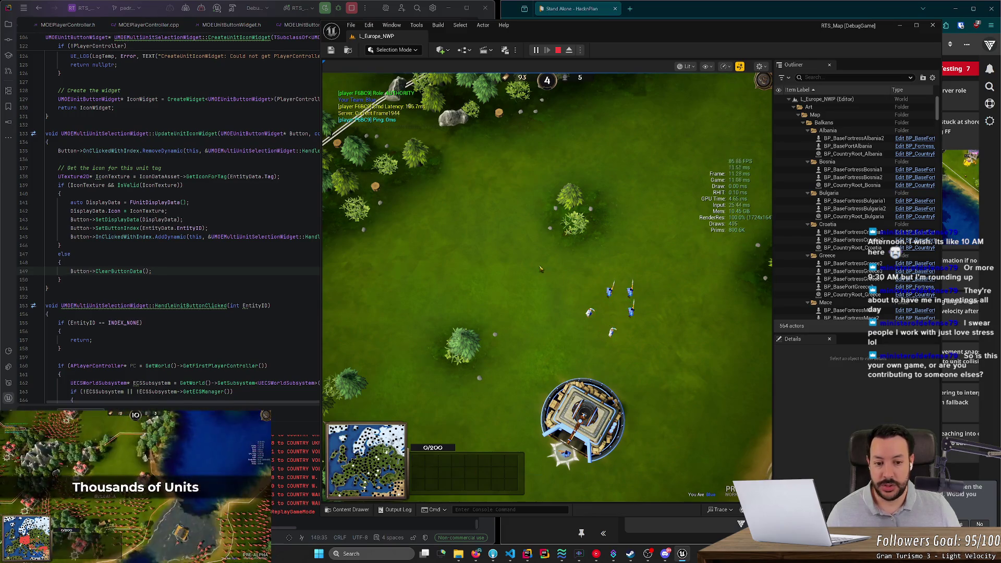
scroll(672, 377, "up", 1)
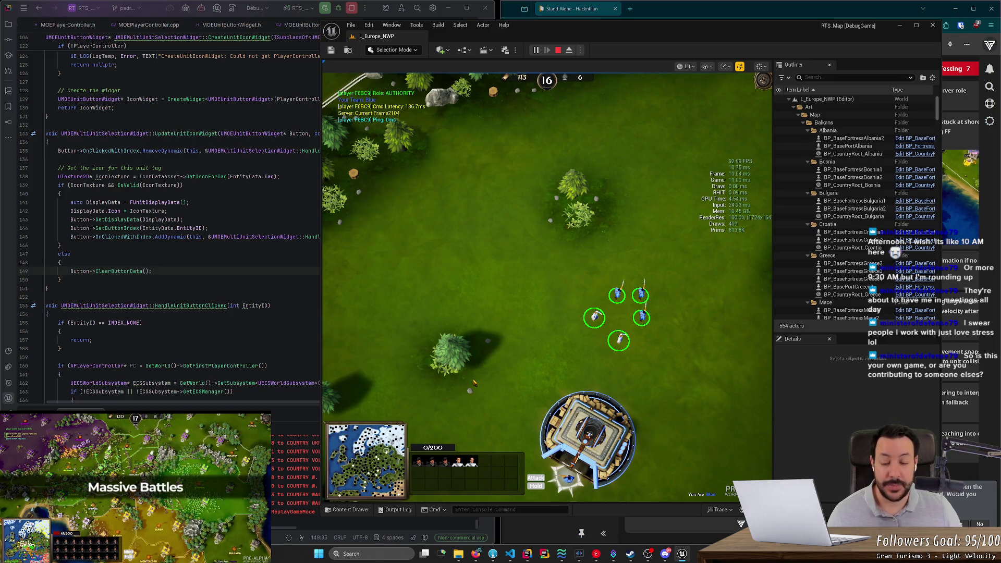
key("super+Down")
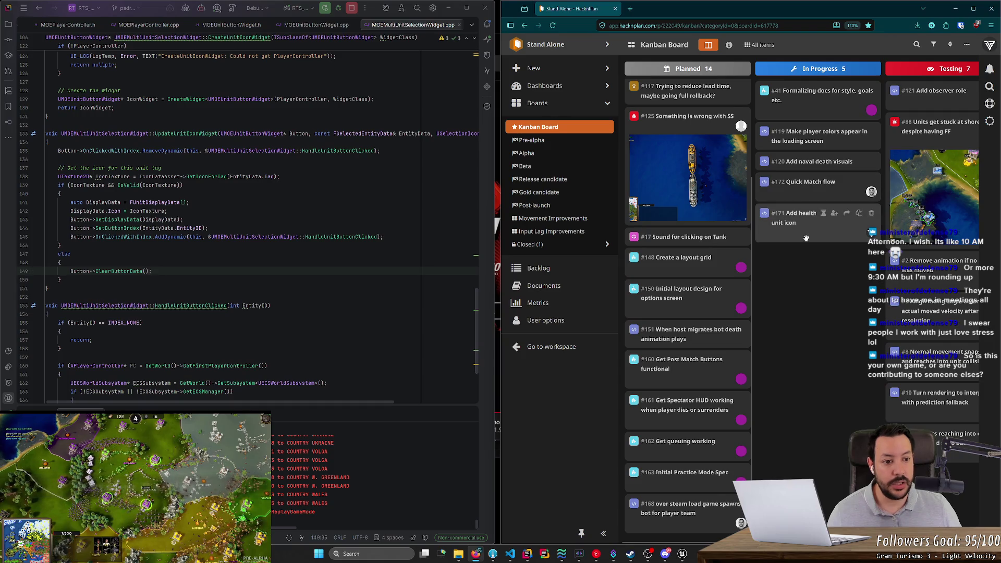
Open task #171's details in HacknPlan and bring Discord up on the left
left_click(820, 215)
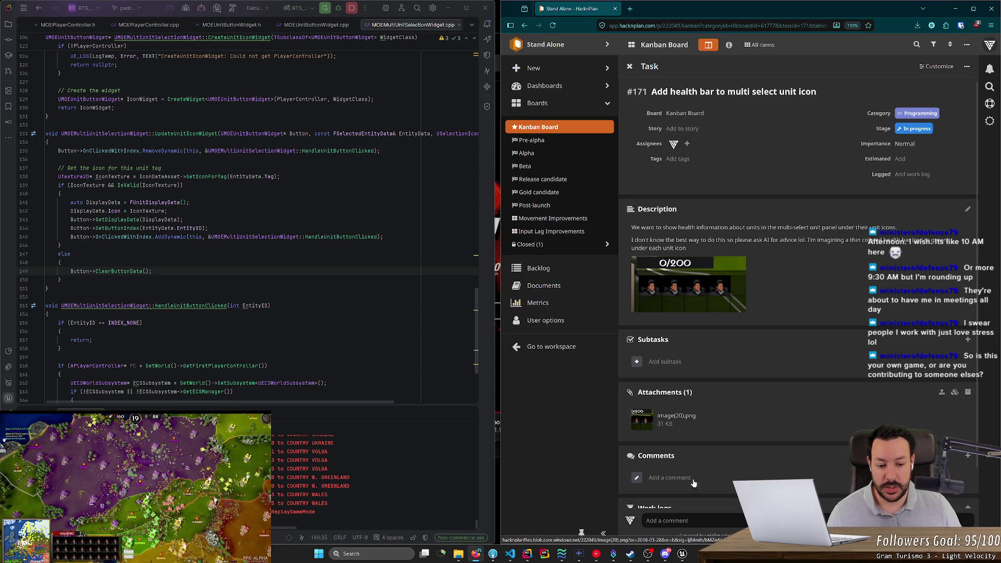
left_click(665, 553)
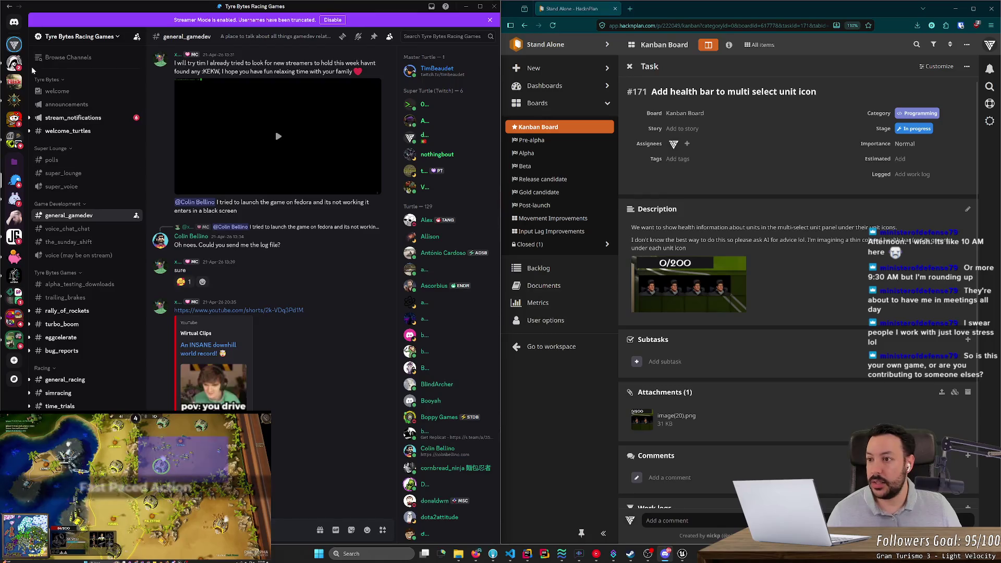
Open the direct message's Warcraft 3 health-bar screenshot full-size and zoom in
left_click(14, 22)
left_click(74, 189)
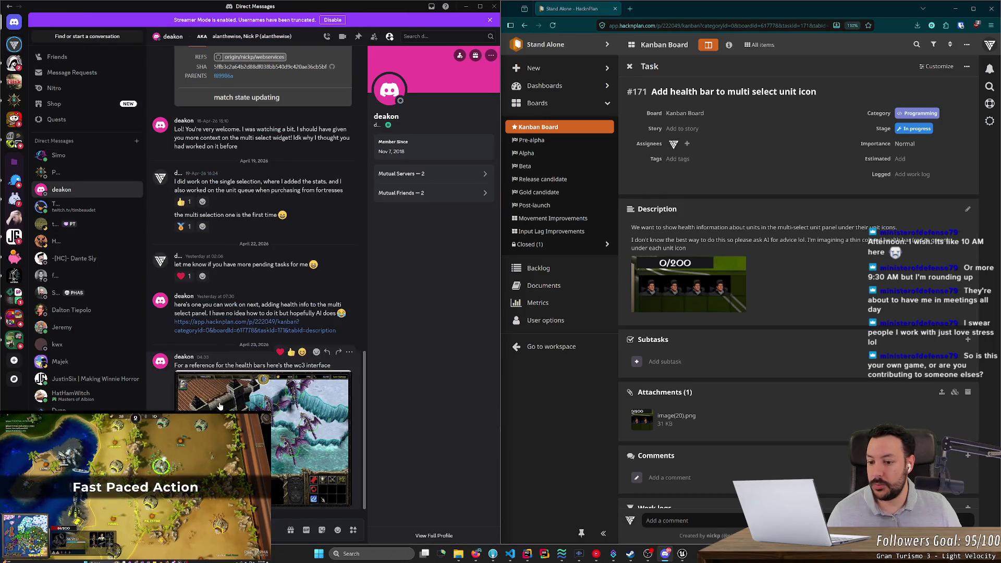
left_click(280, 244)
left_click(230, 366)
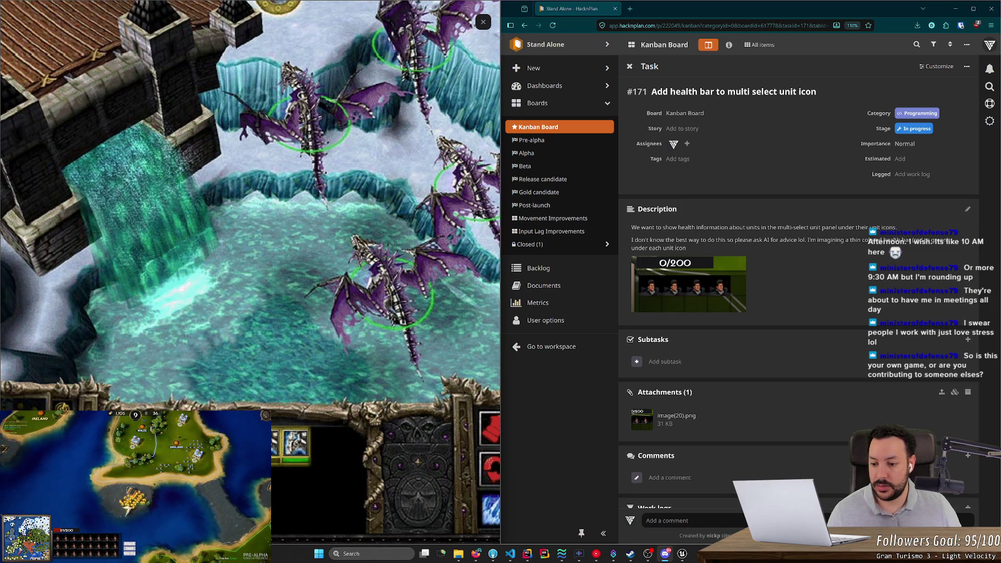
Close the screenshot viewer and switch back to Rider with MOEMultiUnitSelectionWidget.cpp
left_click(482, 21)
key("alt+Tab")
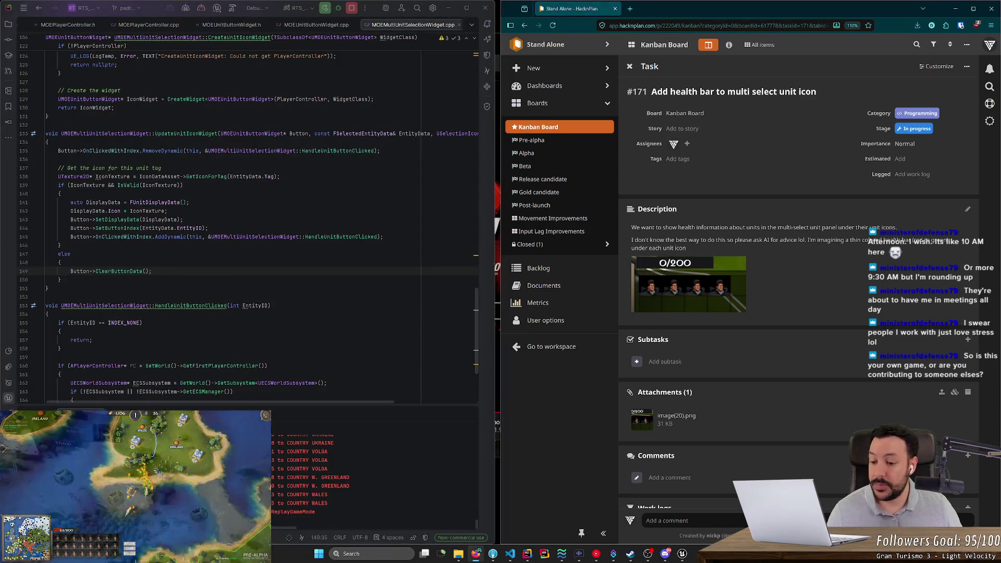
Minimize the HacknPlan browser and bring the Unreal play session back beside Rider
left_click(955, 8)
left_click(682, 554)
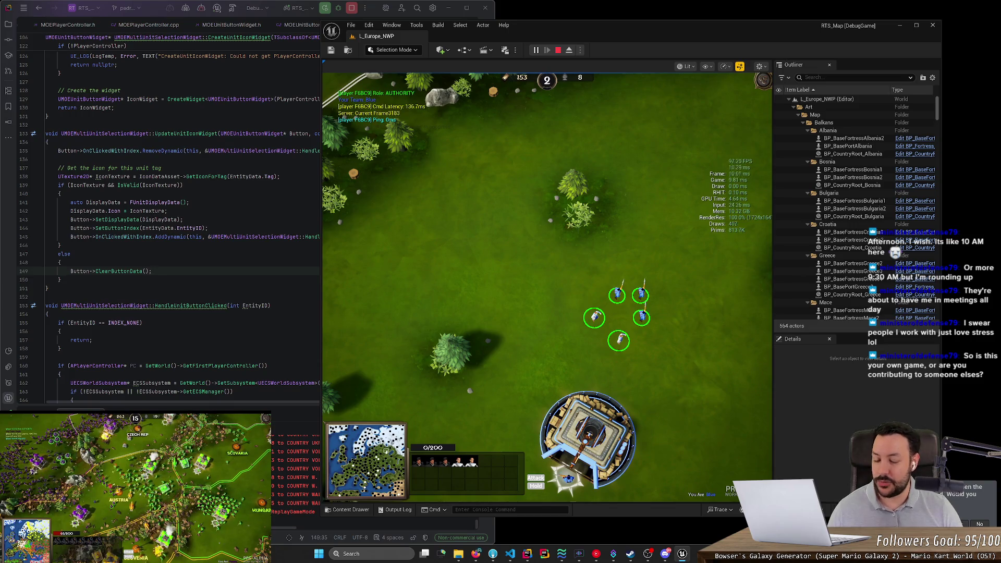
Box-select the five soldiers and order them up-left, then right
left_click_drag(566, 279, 674, 379)
right_click(545, 299)
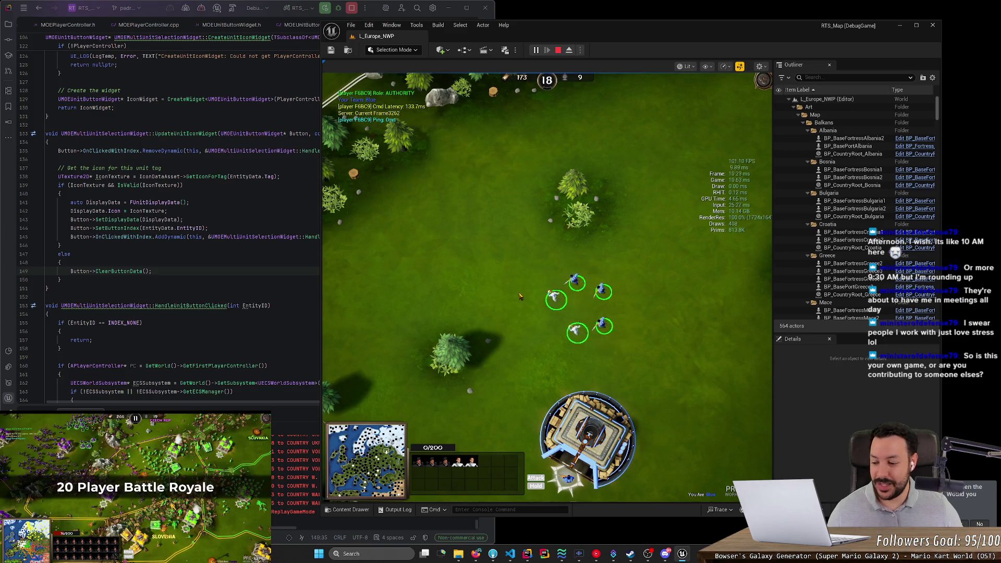
right_click(651, 302)
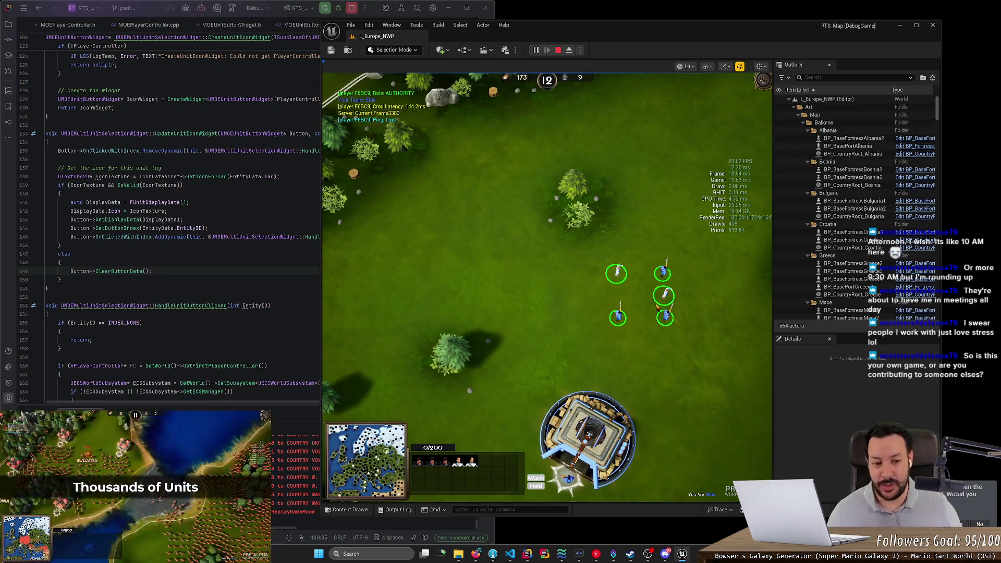
key("d")
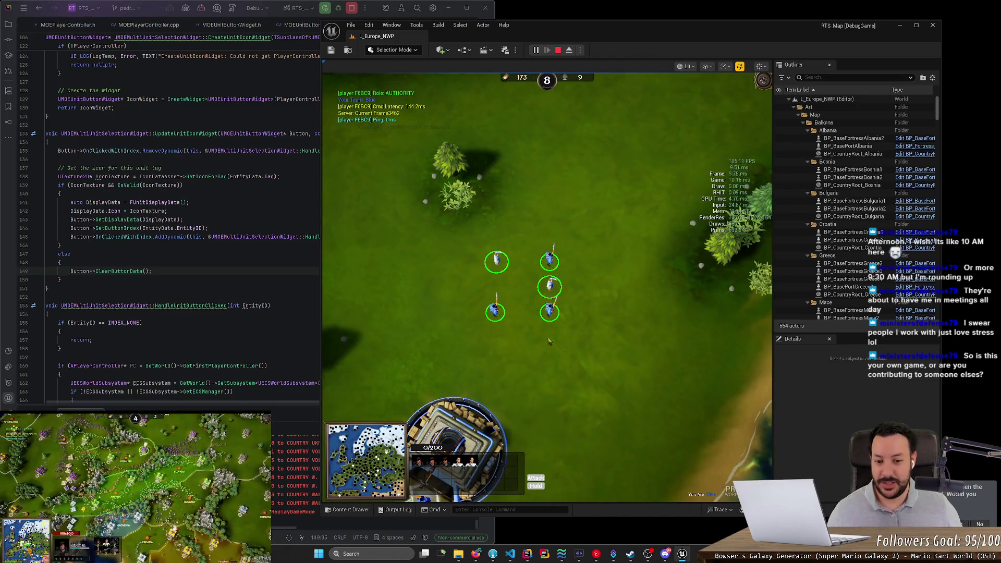
Reselect the five units, march them further left in formation, then clear the selection
left_click_drag(451, 241, 604, 341)
right_click(443, 287)
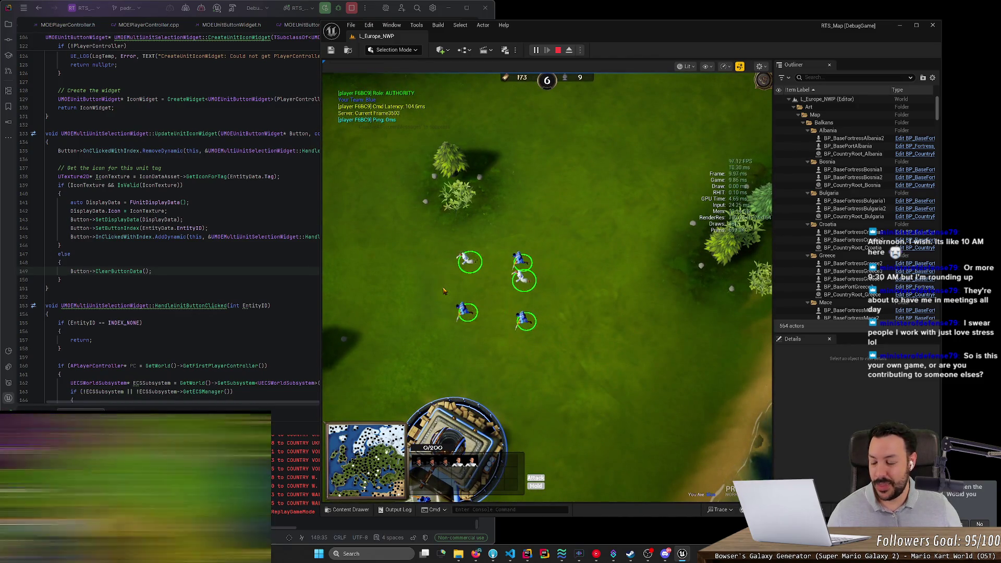
scroll(458, 296, "down", 3)
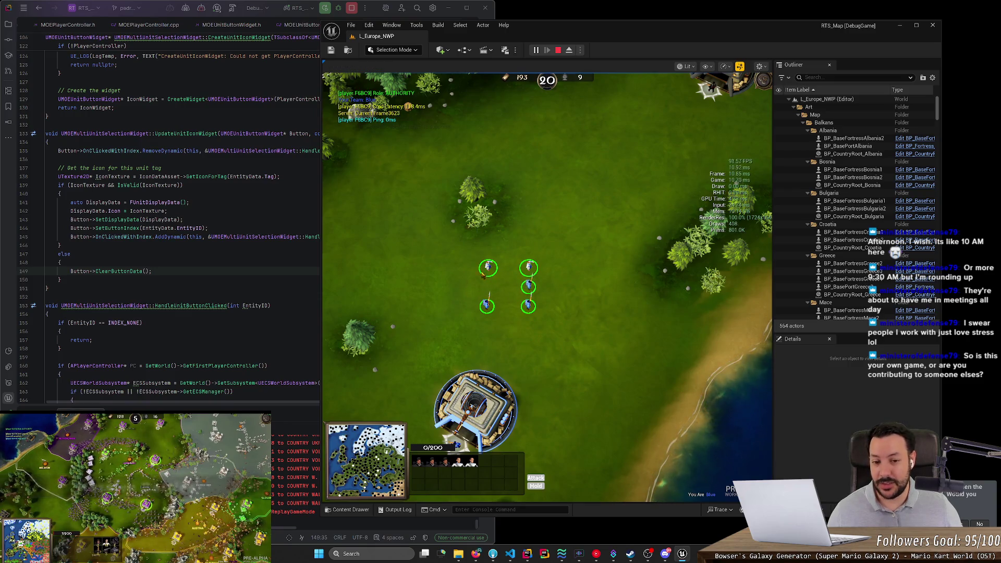
left_click_drag(461, 251, 604, 340)
right_click(453, 290)
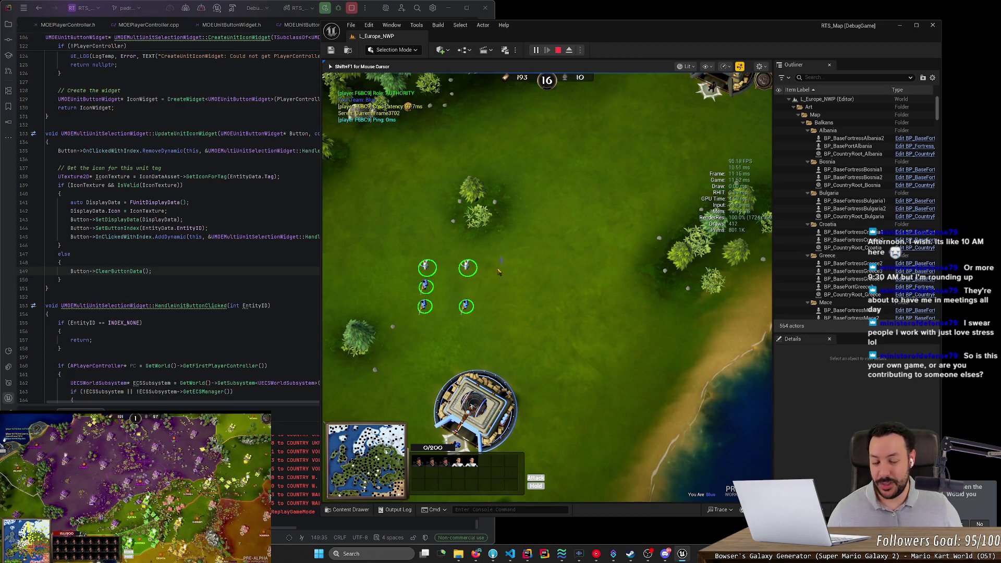
left_click_drag(503, 258, 417, 328)
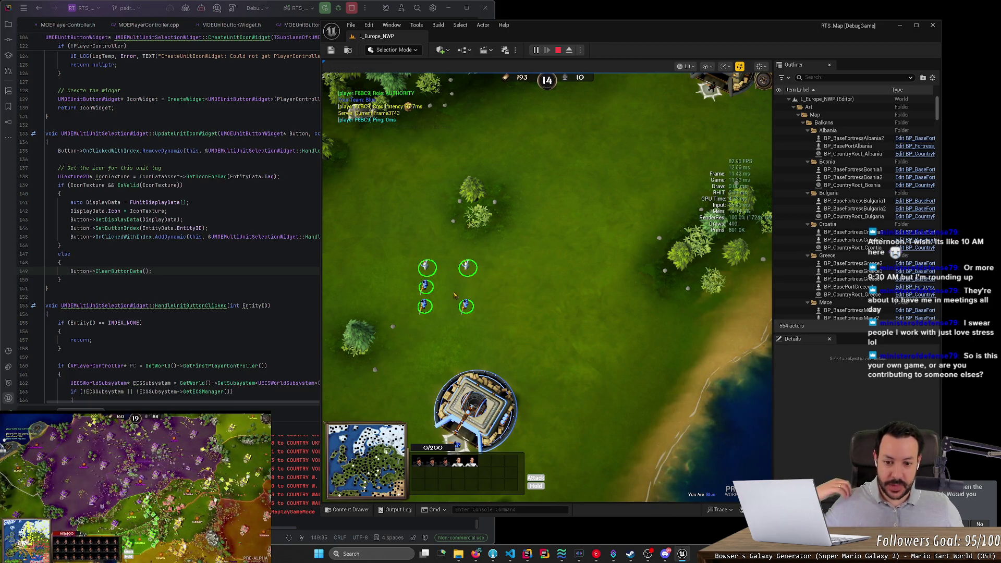
left_click_drag(392, 255, 496, 344)
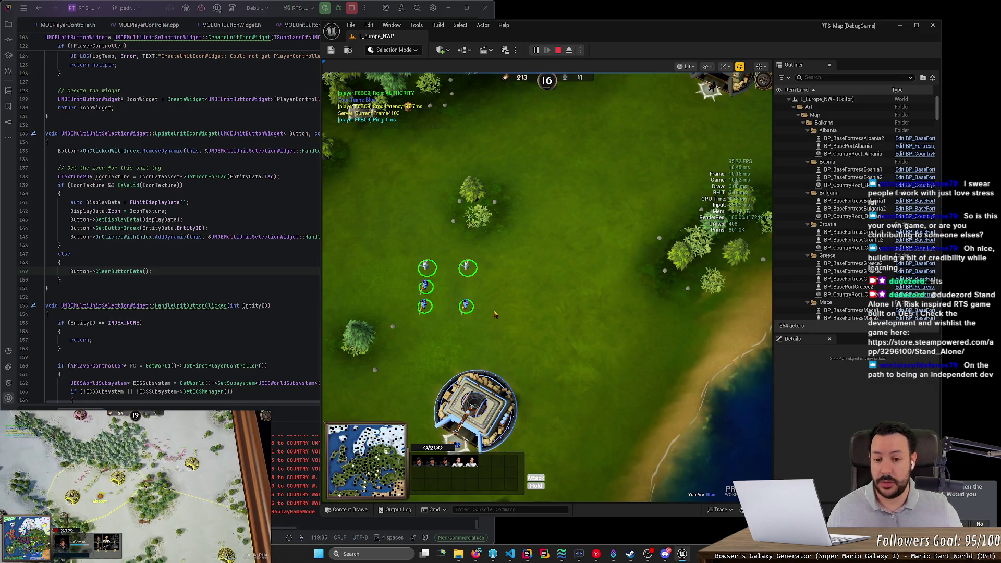
left_click(496, 313)
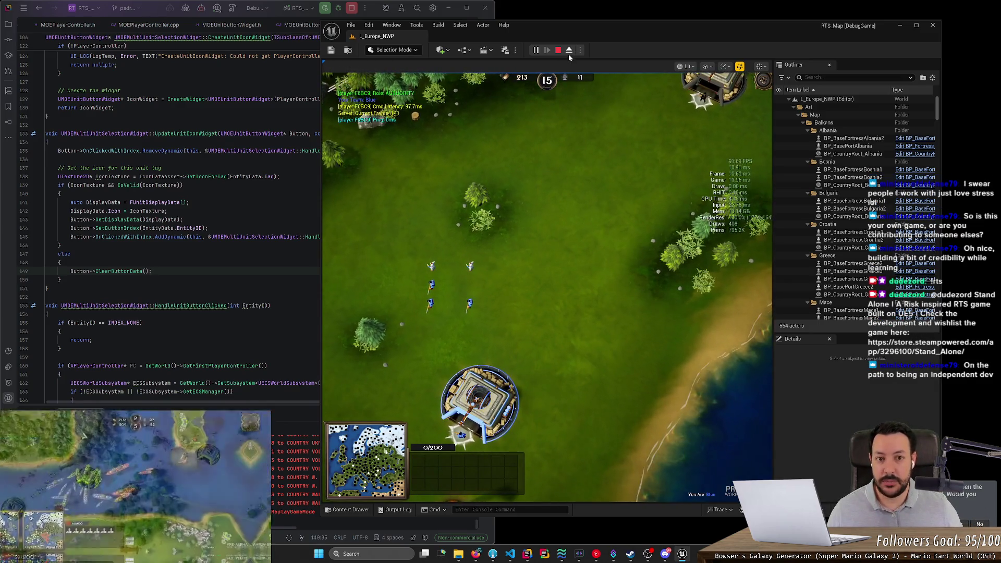
left_click(569, 50)
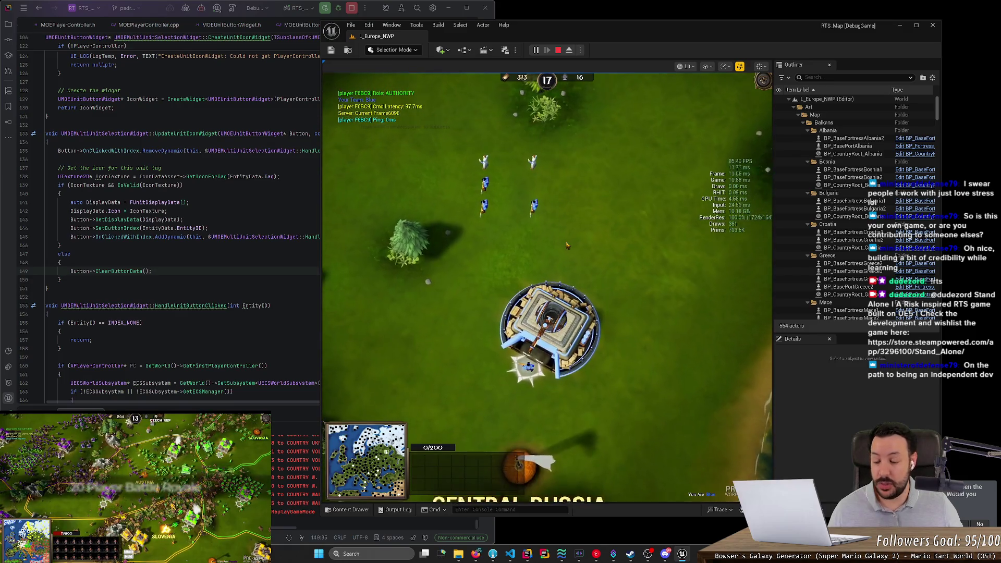
left_click(567, 245)
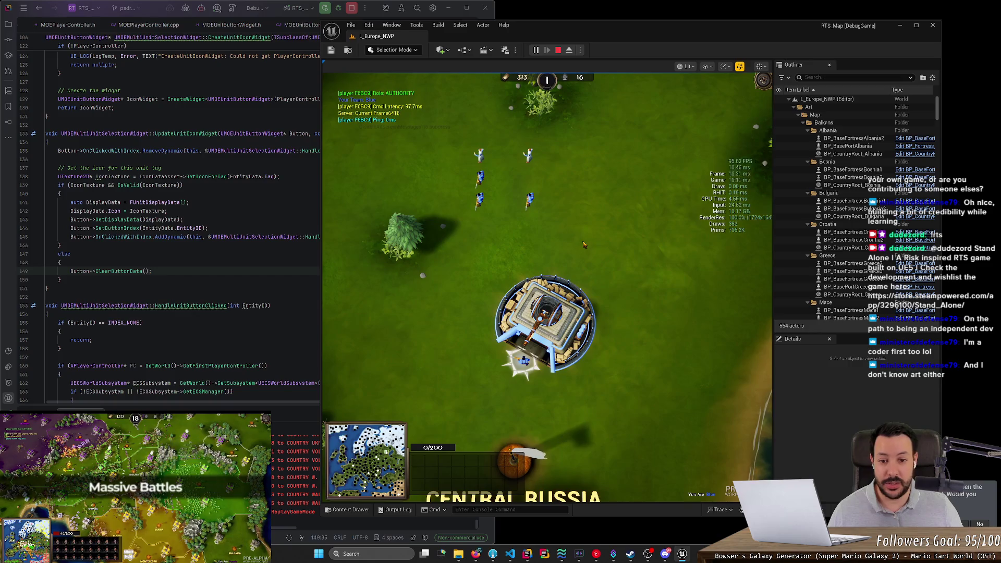
Box-select the five units near the fortress several times, clearing the selection between tries
mouse_move(585, 134)
left_mouse_down()
mouse_move(475, 224)
mouse_move(451, 231)
left_mouse_up()
left_click(577, 245)
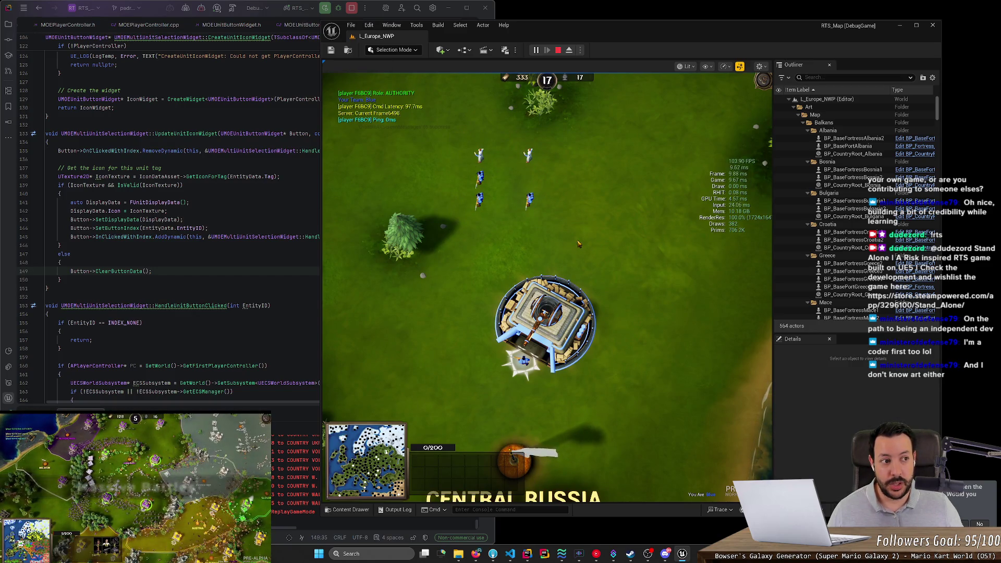
left_click_drag(583, 137, 459, 228)
left_click_drag(458, 145, 565, 228)
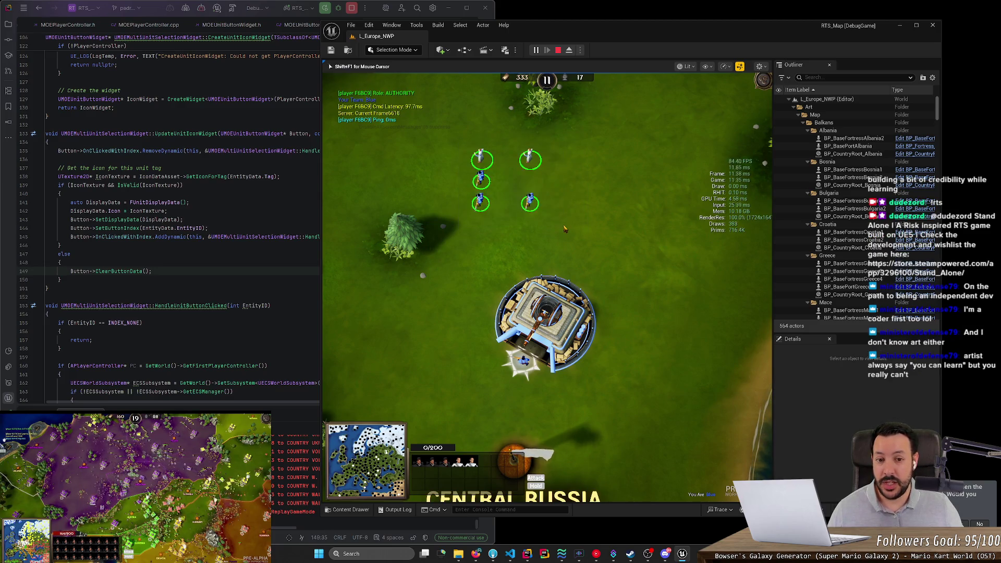
left_click(565, 228)
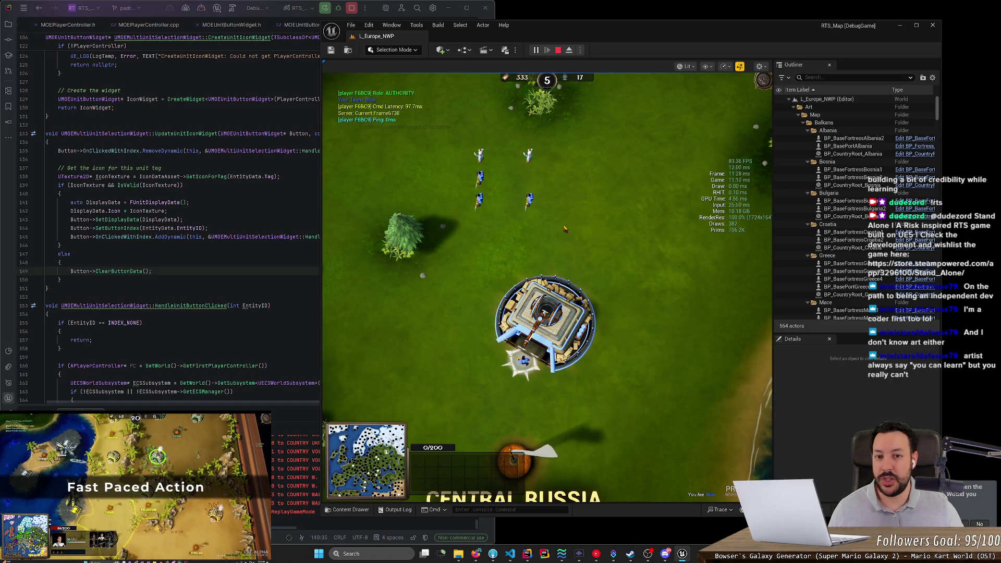
Pan the game camera up-left, zoom in, select the five units and pause the game
key("w")
key("a")
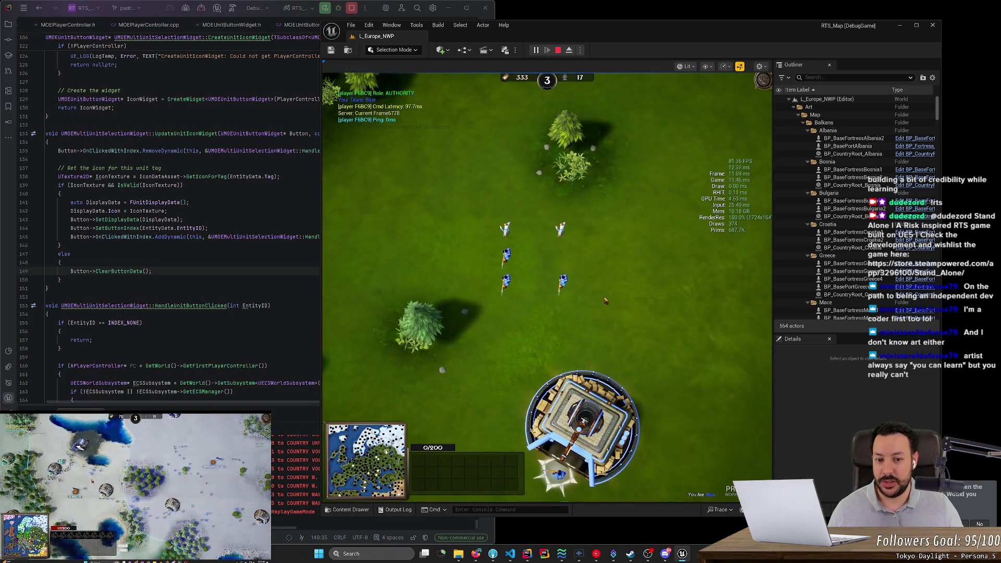
scroll(605, 300, "up", 2)
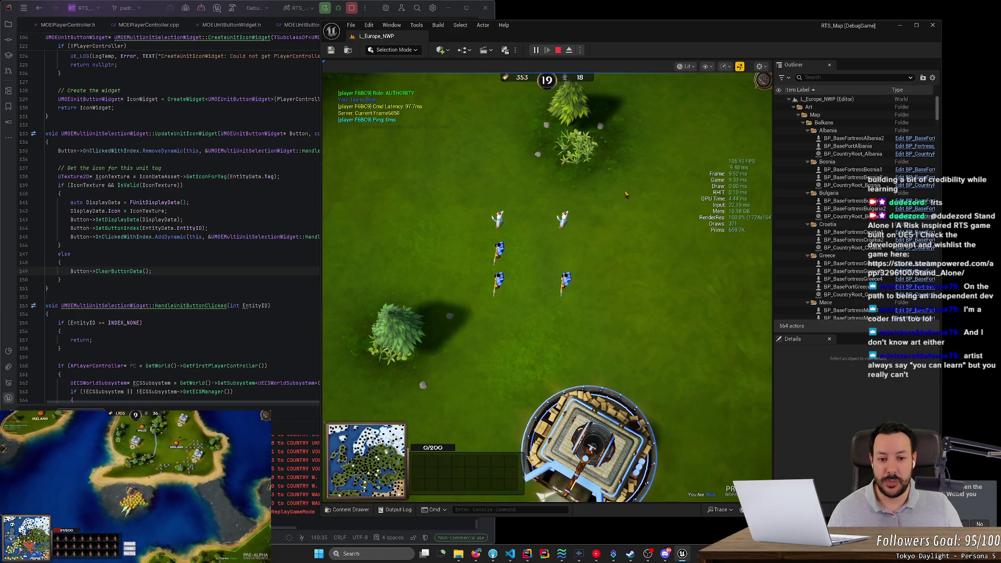
mouse_move(623, 191)
left_mouse_down()
mouse_move(444, 319)
mouse_move(470, 312)
left_mouse_up()
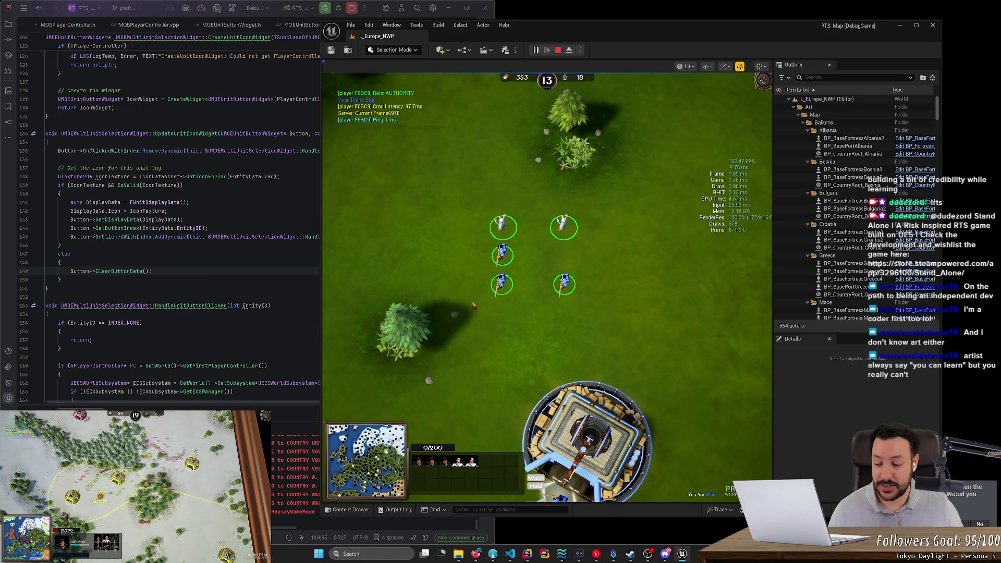
key("p")
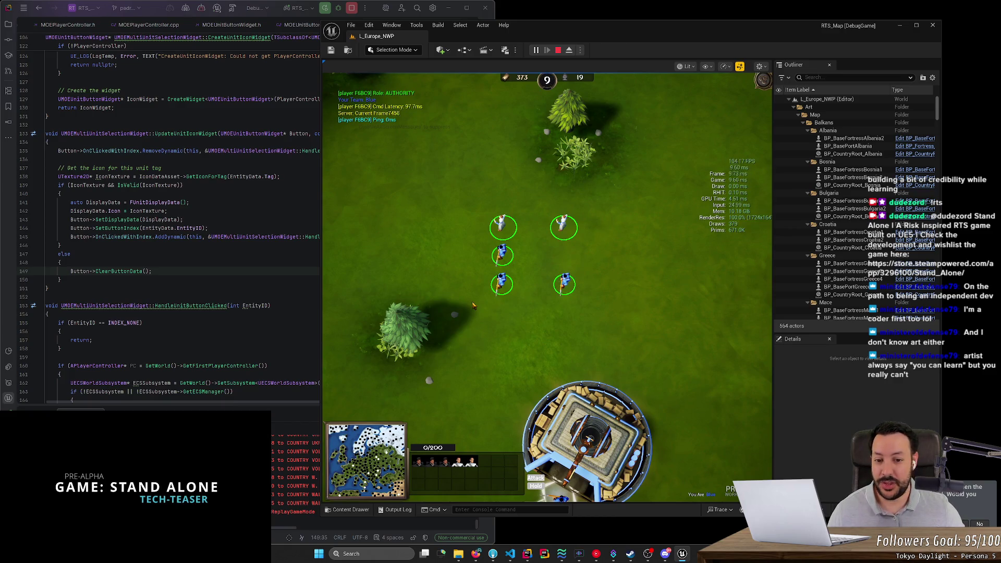
Reselect all five soldiers with fresh selection boxes, clearing the selection in between
left_click_drag(473, 202, 608, 321)
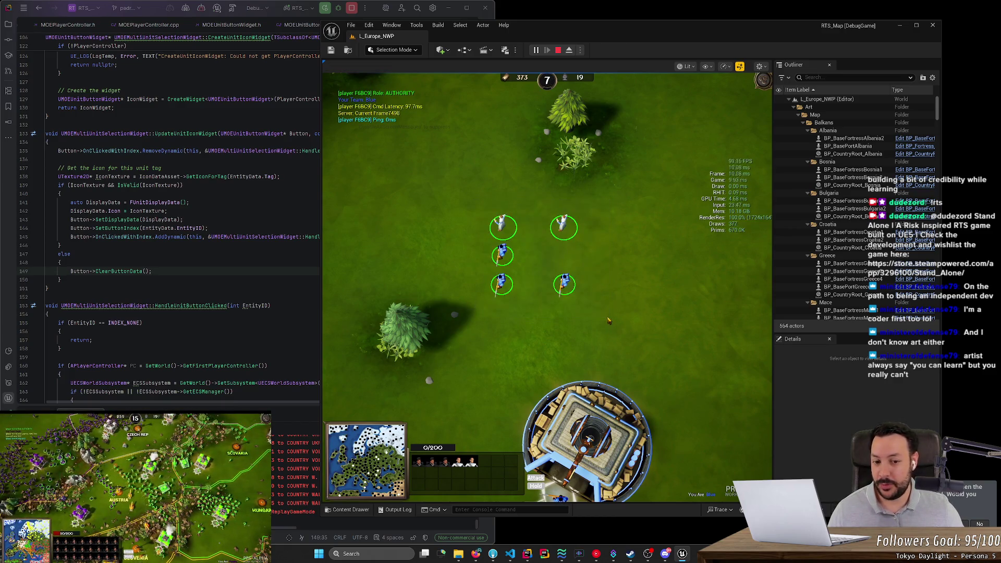
left_click_drag(464, 208, 599, 298)
left_click(599, 382)
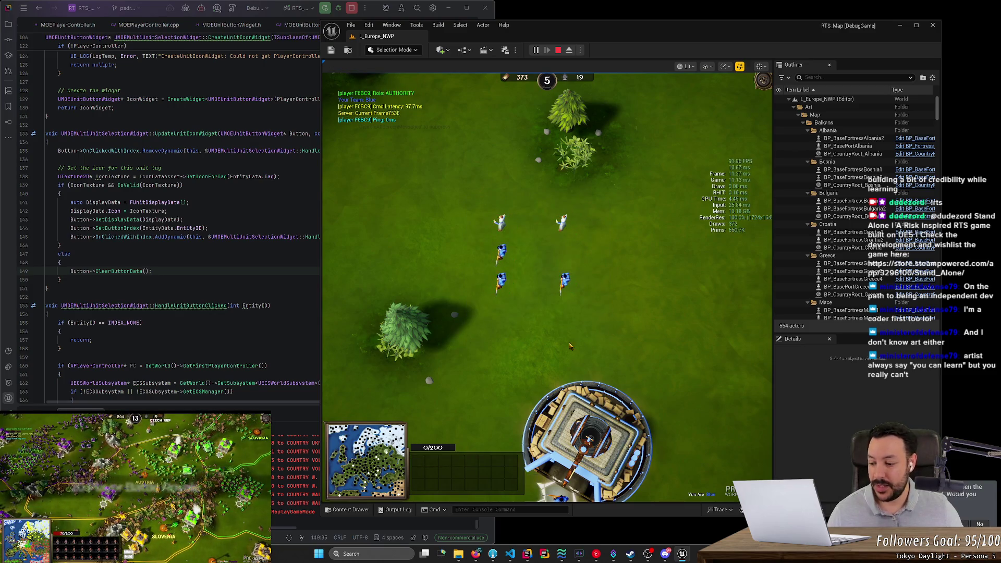
mouse_move(493, 233)
left_mouse_down()
mouse_move(607, 354)
mouse_move(640, 367)
left_mouse_up()
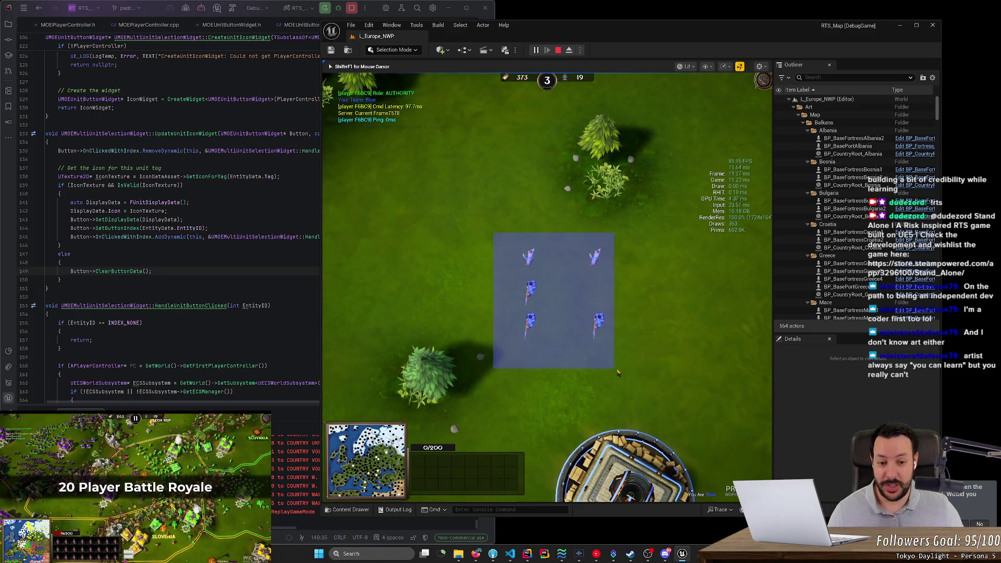
mouse_move(634, 228)
left_mouse_down()
mouse_move(518, 362)
mouse_move(499, 365)
left_mouse_up()
Select the left column of three units, then the bottom two, and eject from play
mouse_move(499, 215)
left_mouse_down()
mouse_move(537, 382)
mouse_move(565, 389)
left_mouse_up()
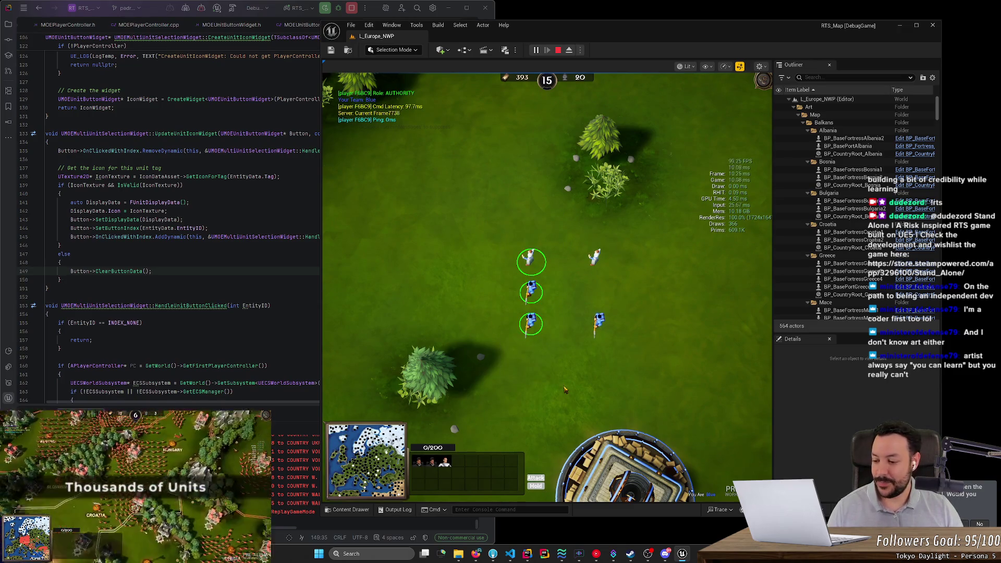
left_click_drag(586, 228, 495, 391)
left_click_drag(651, 406, 473, 311)
left_click_drag(630, 330, 488, 312)
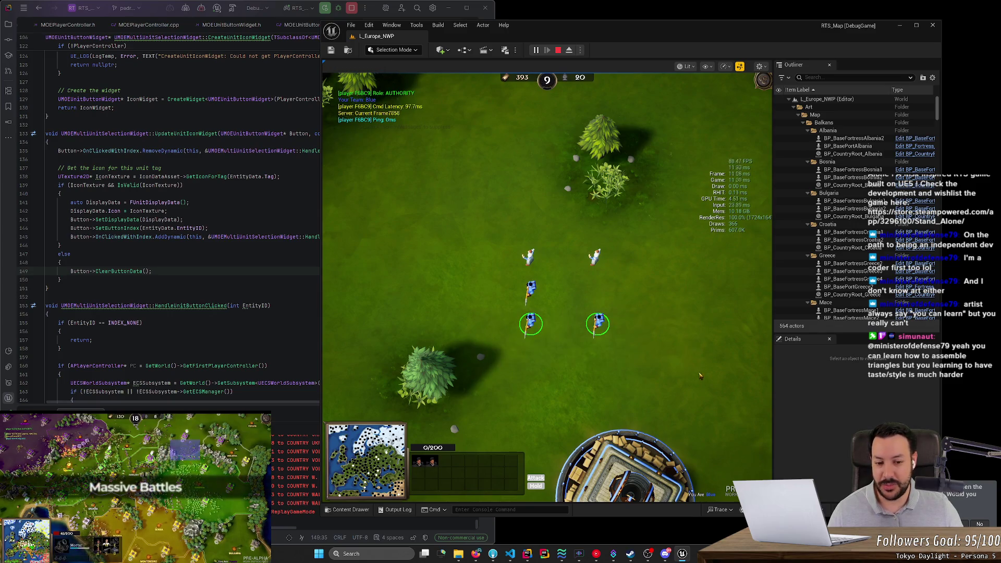
left_click_drag(671, 371, 449, 306)
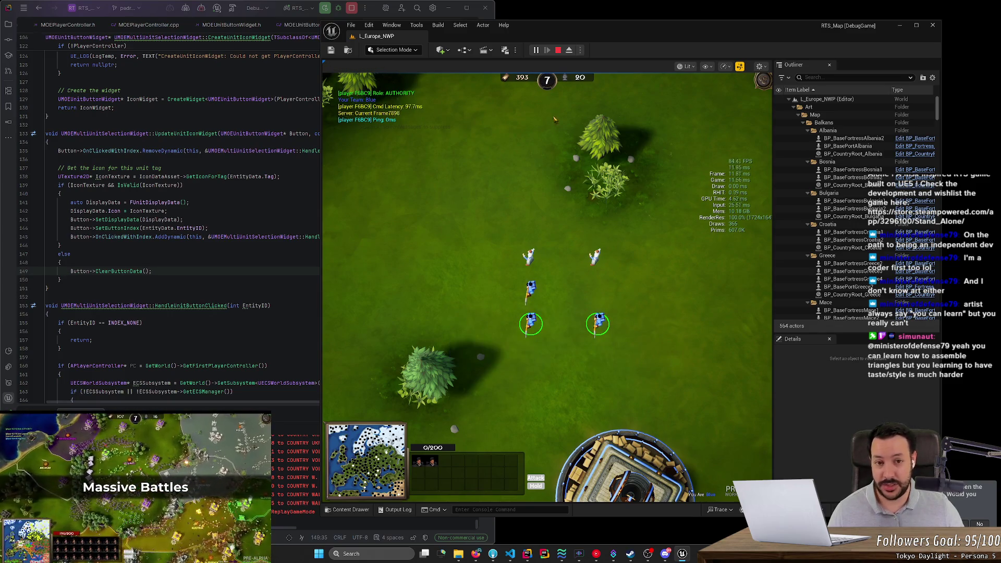
left_click(568, 50)
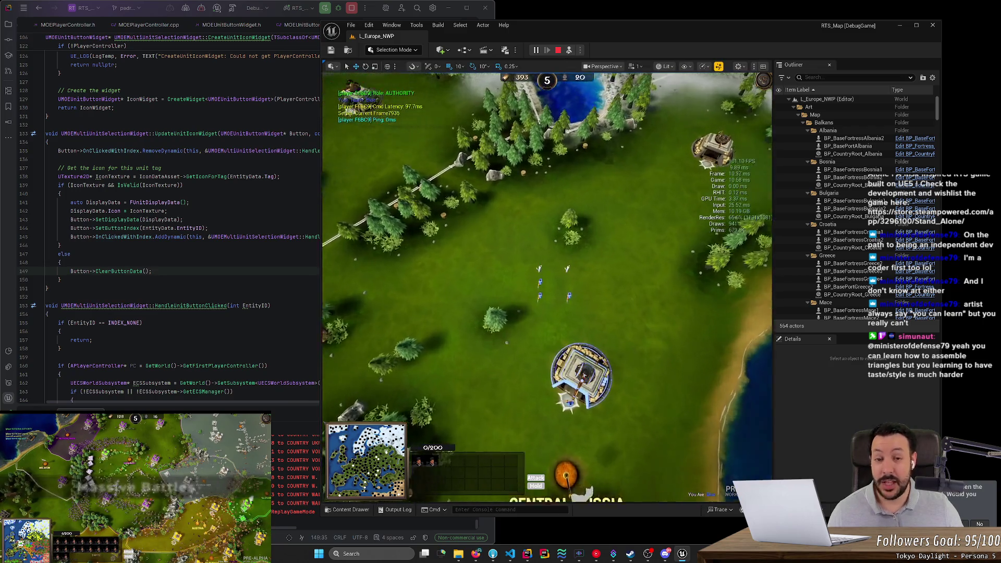
Possess the player again to re-enter the running game
scroll(547, 287, "up", 10)
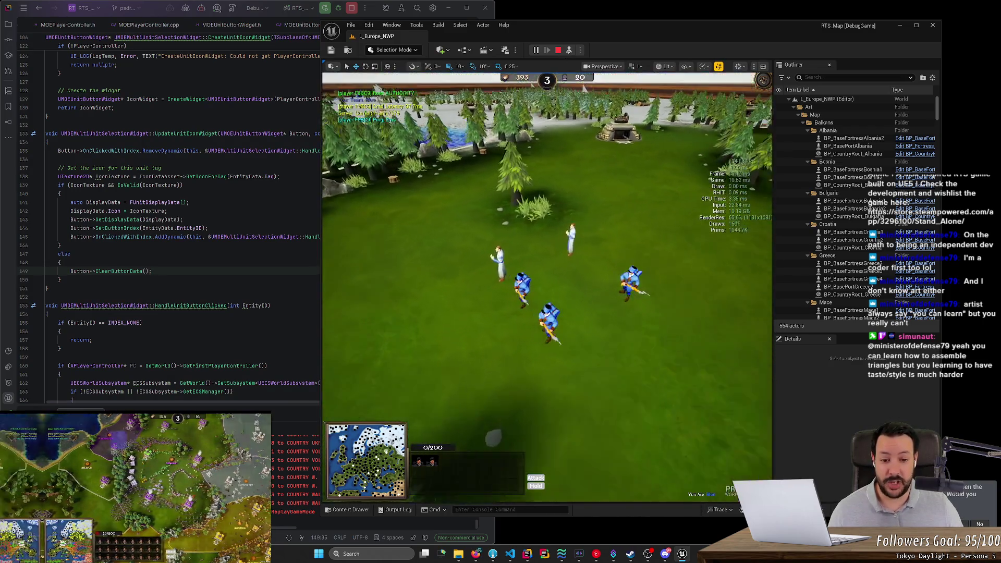
left_click(569, 50)
scroll(571, 287, "down", 5)
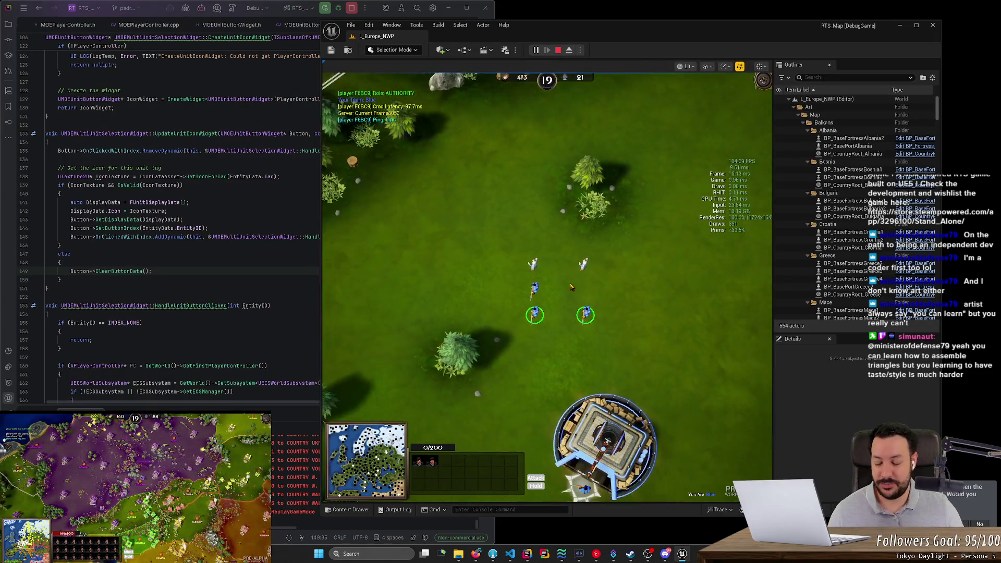
scroll(542, 318, "up", 3)
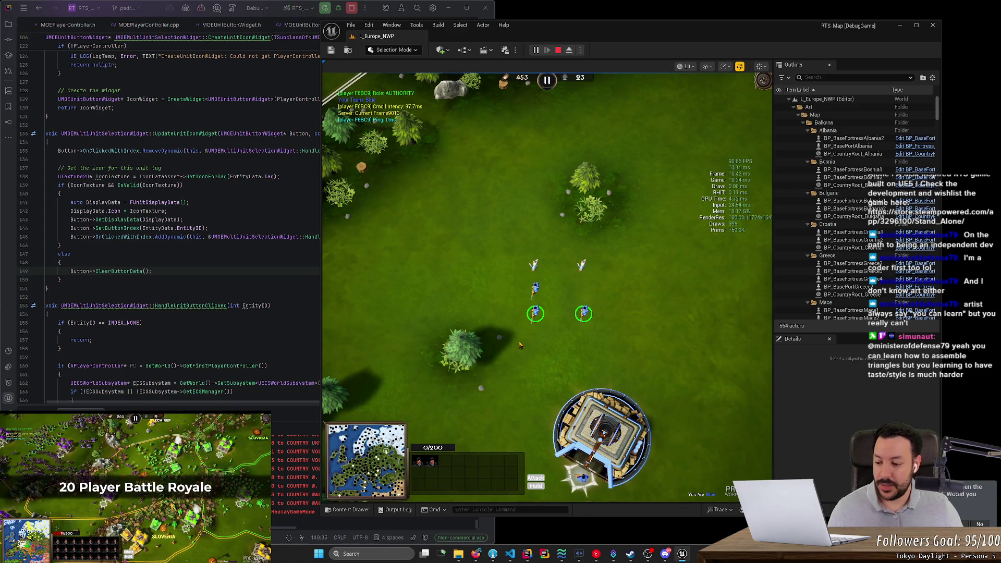
Box-select several groups of blue units on the grass, then bring Firefox to the front
mouse_move(495, 242)
left_mouse_down()
mouse_move(561, 365)
mouse_move(560, 338)
left_mouse_up()
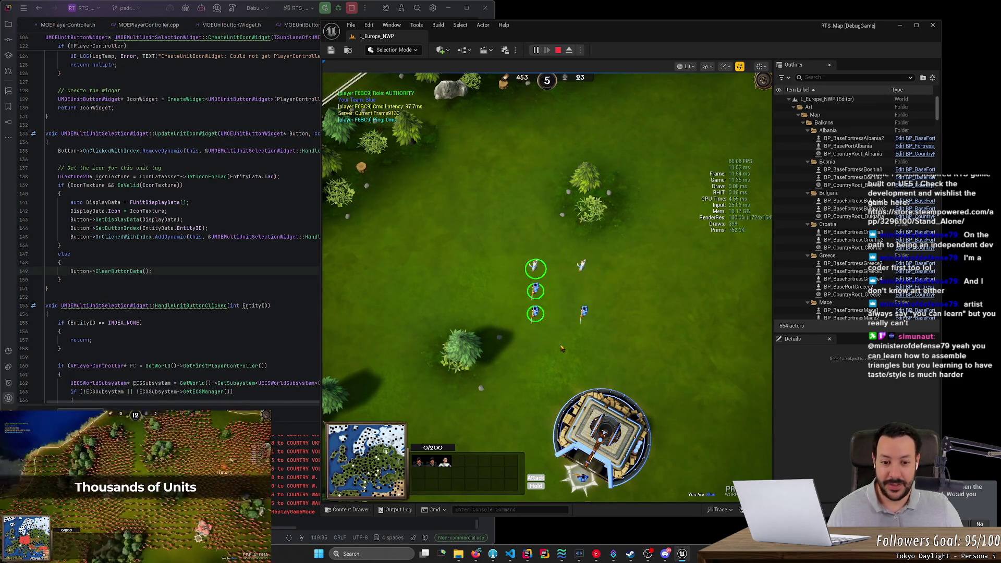
mouse_move(518, 238)
left_mouse_down()
mouse_move(609, 297)
mouse_move(606, 306)
mouse_move(461, 257)
mouse_move(498, 246)
mouse_move(635, 306)
left_mouse_up()
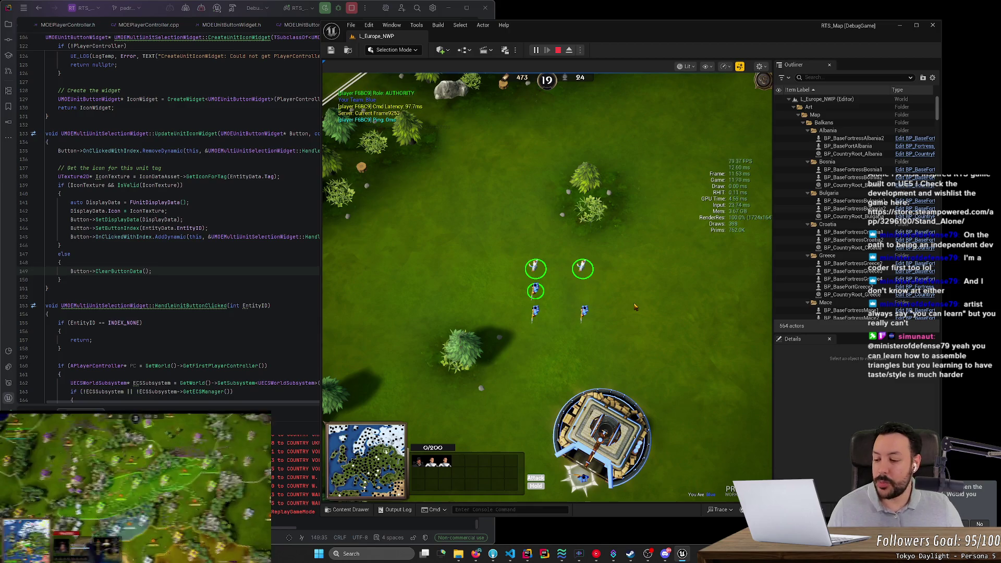
scroll(637, 318, "up", 2)
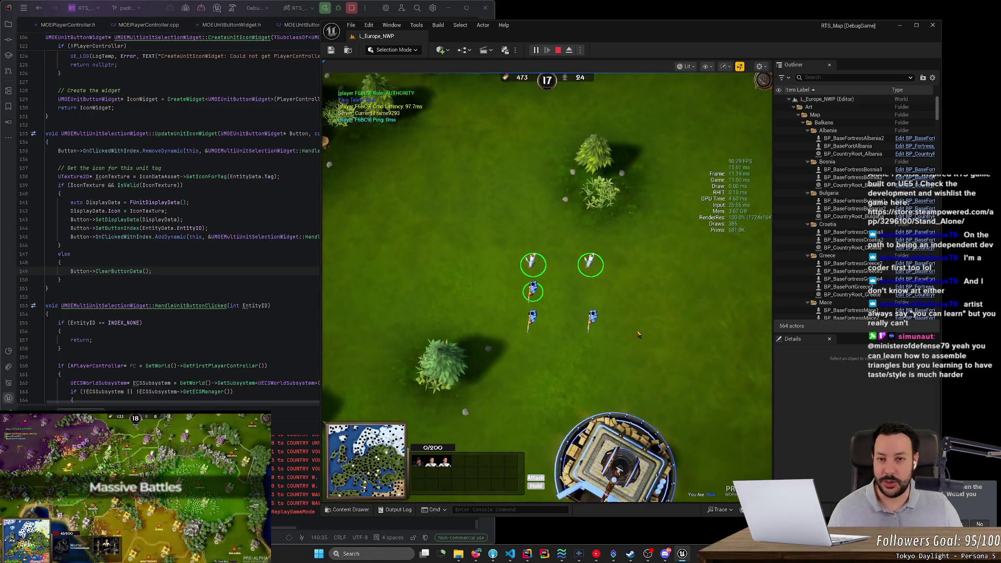
left_click_drag(477, 204, 685, 312)
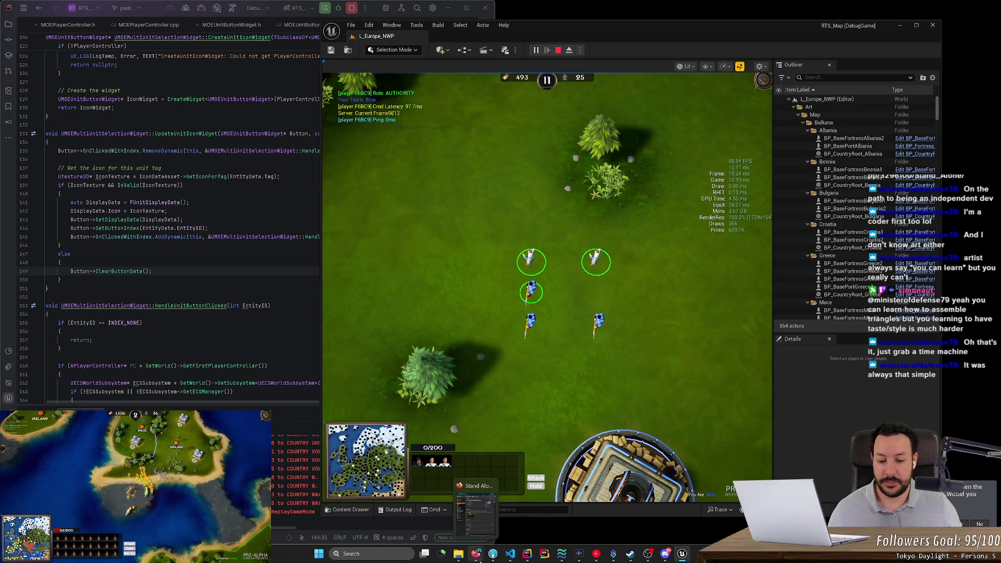
left_click(478, 560)
Open twitch.tv in a new Firefox tab
key("ctrl+t")
type("tw")
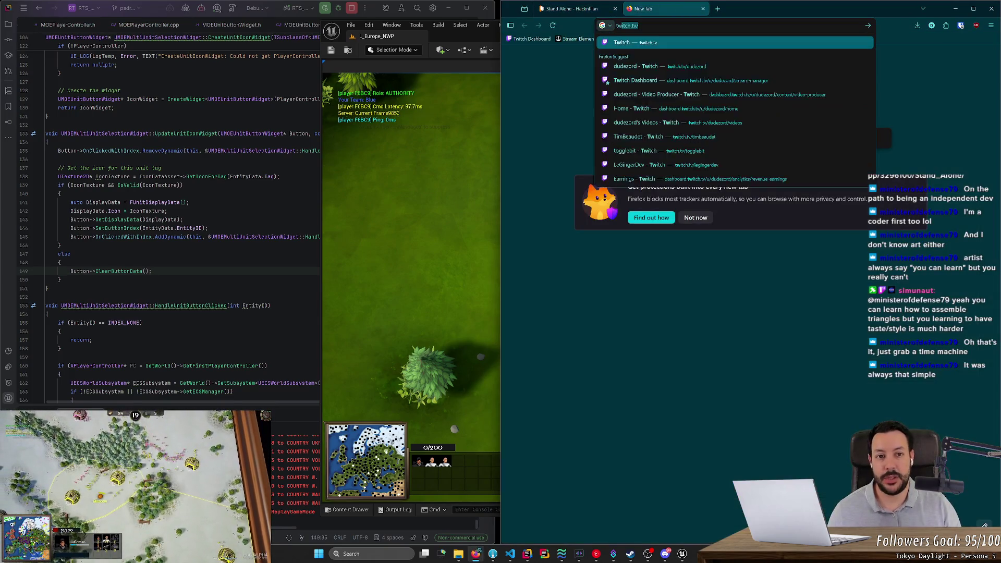
type("itch.tv")
key("Return")
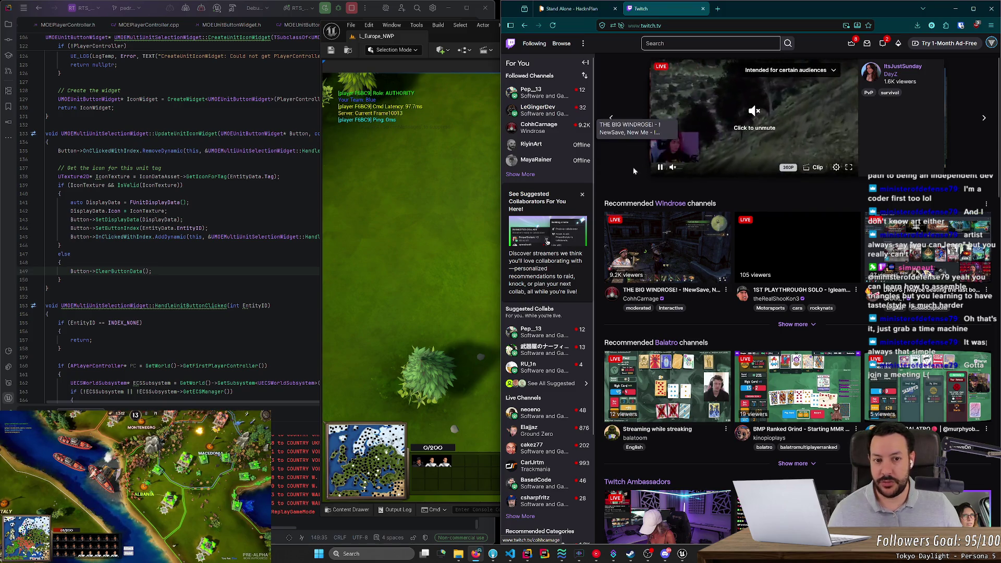
Dismiss the collaborators card, open a followed channel's About page and follow its Woods of War Steam link
left_click(582, 196)
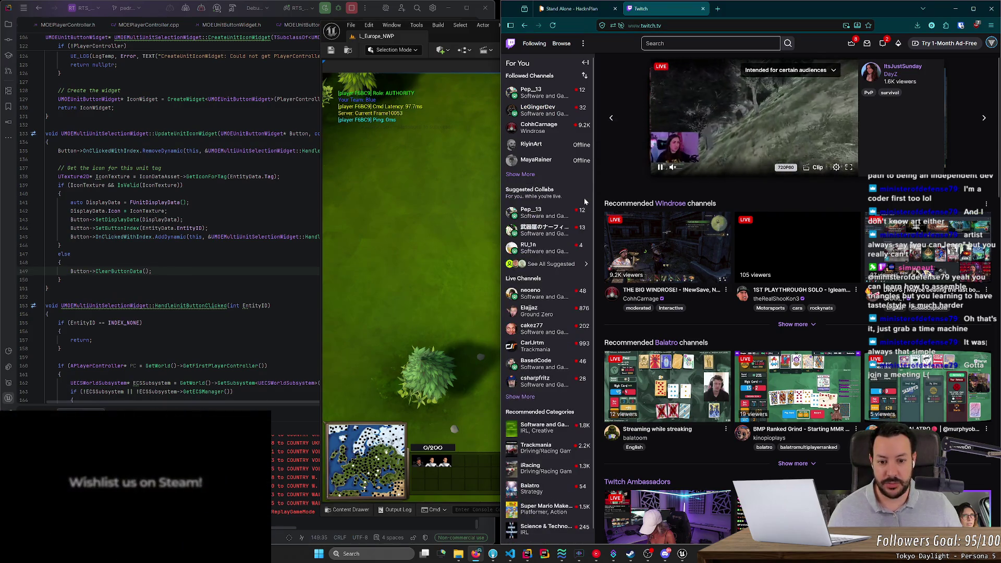
left_click(520, 174)
left_click(528, 145)
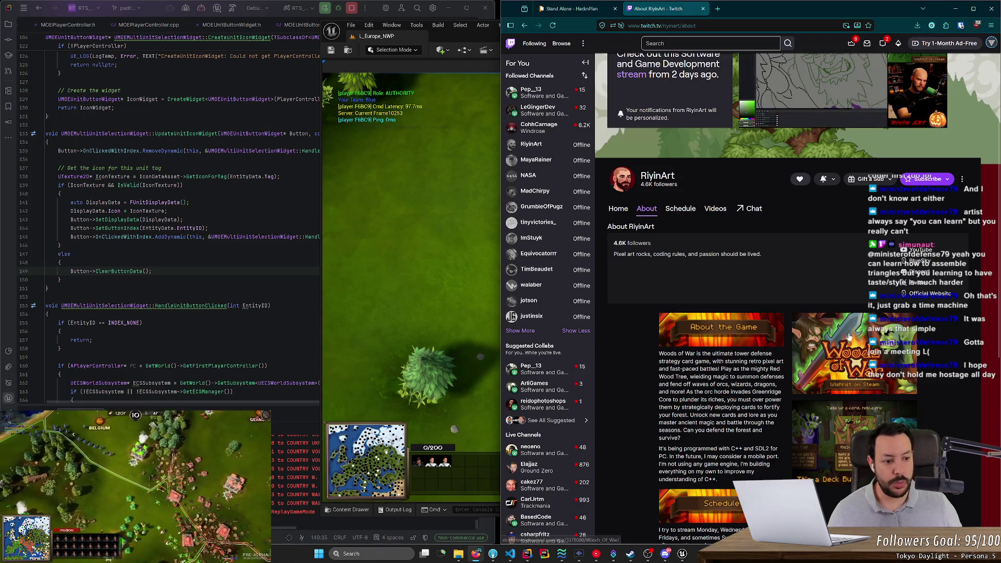
left_click(850, 342)
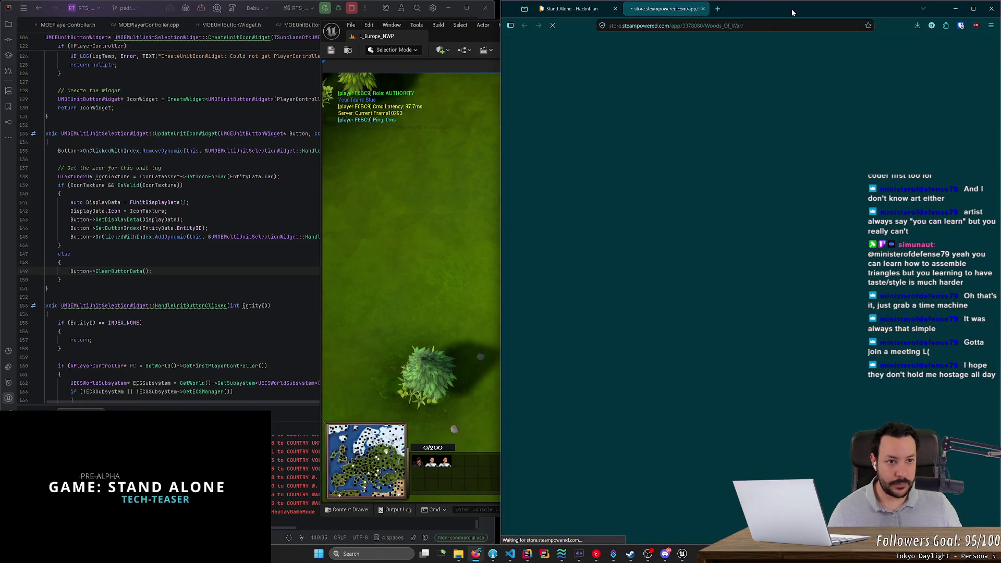
Maximise the browser and watch the Woods of War trailer full screen to 0:59, then exit full screen
left_click_drag(792, 11, 558, 78)
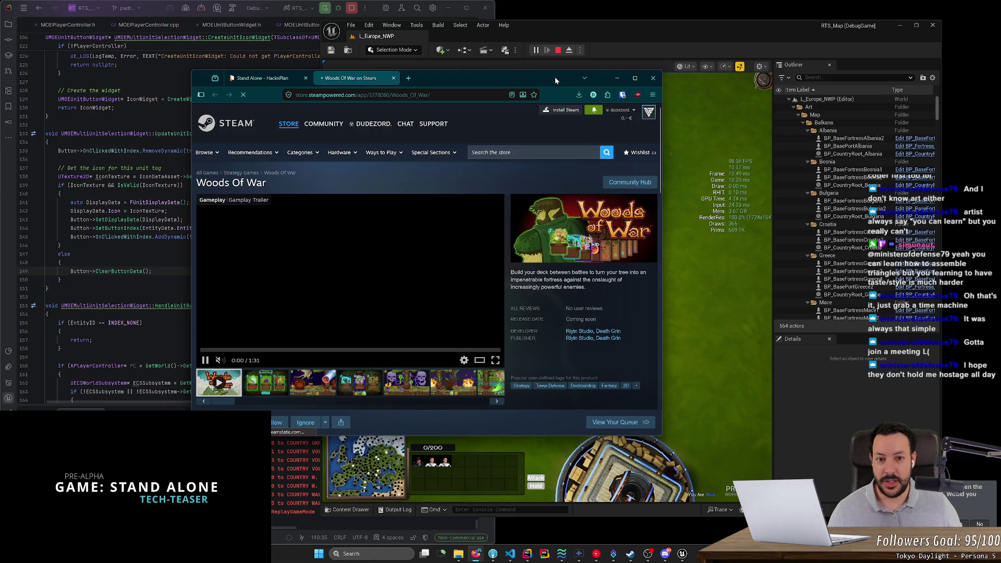
double_click(554, 77)
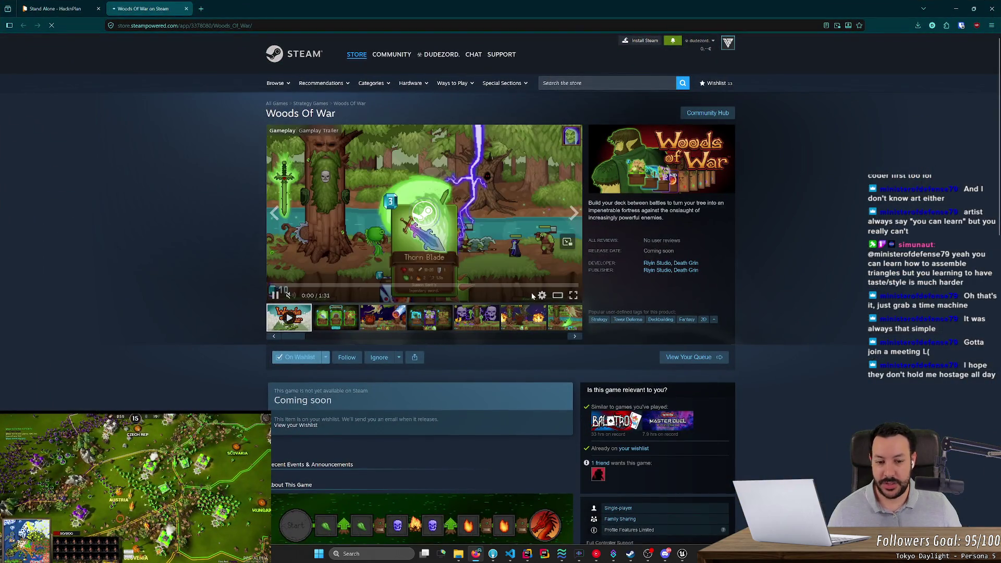
left_click(572, 296)
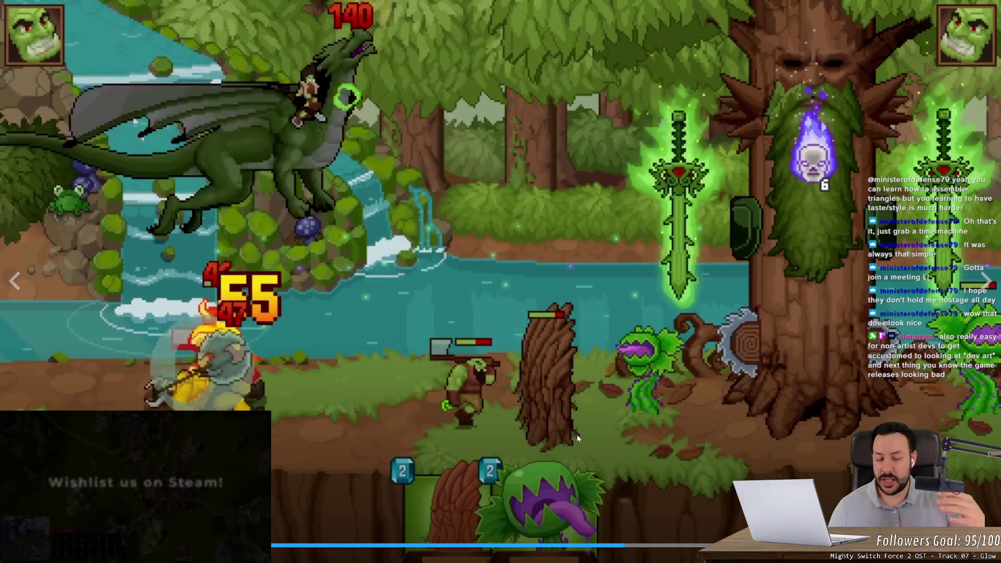
key("Escape")
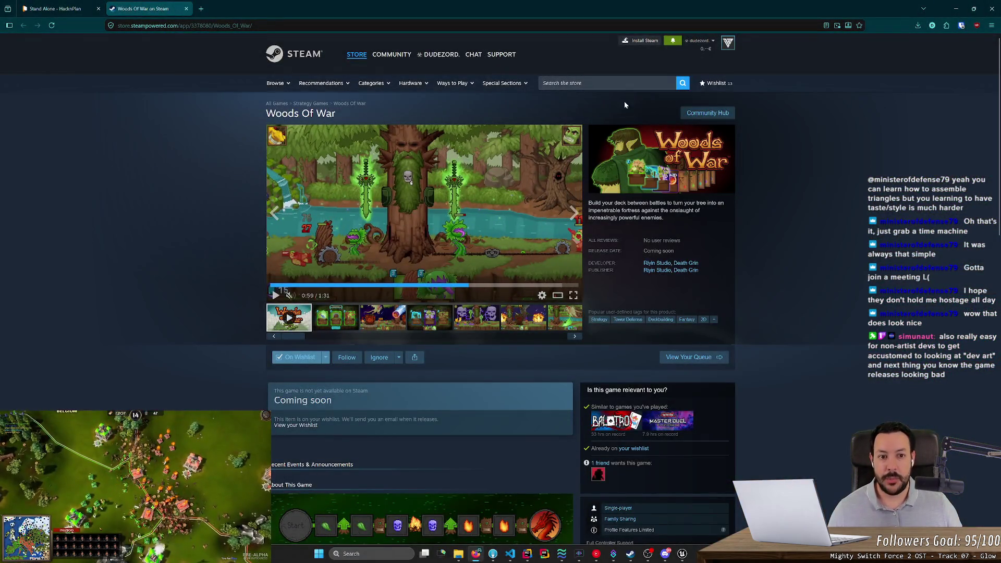
Search Steam for All Hail the Orb, open its store page and play the trailer full screen
left_click(604, 82)
type("all hail")
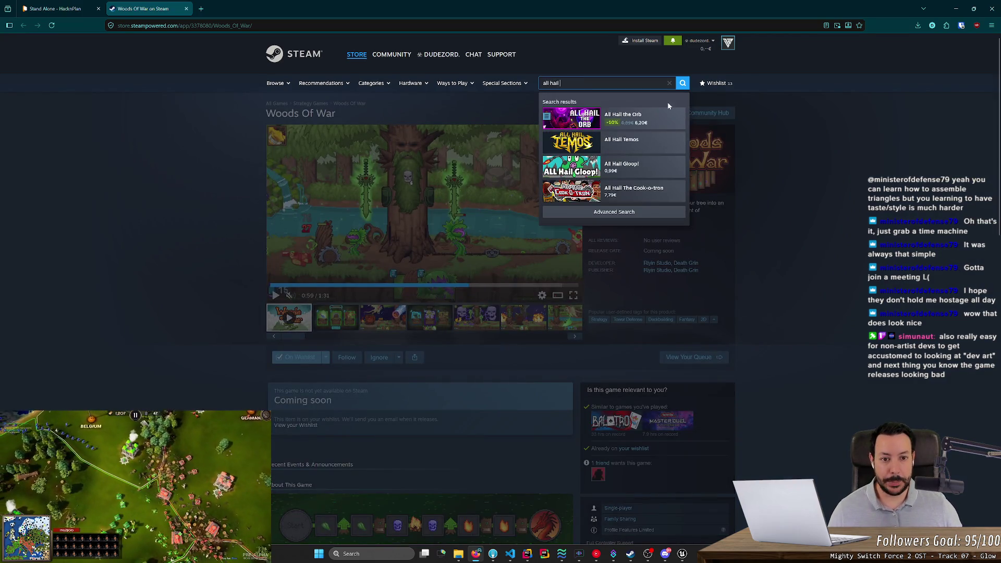
left_click(659, 122)
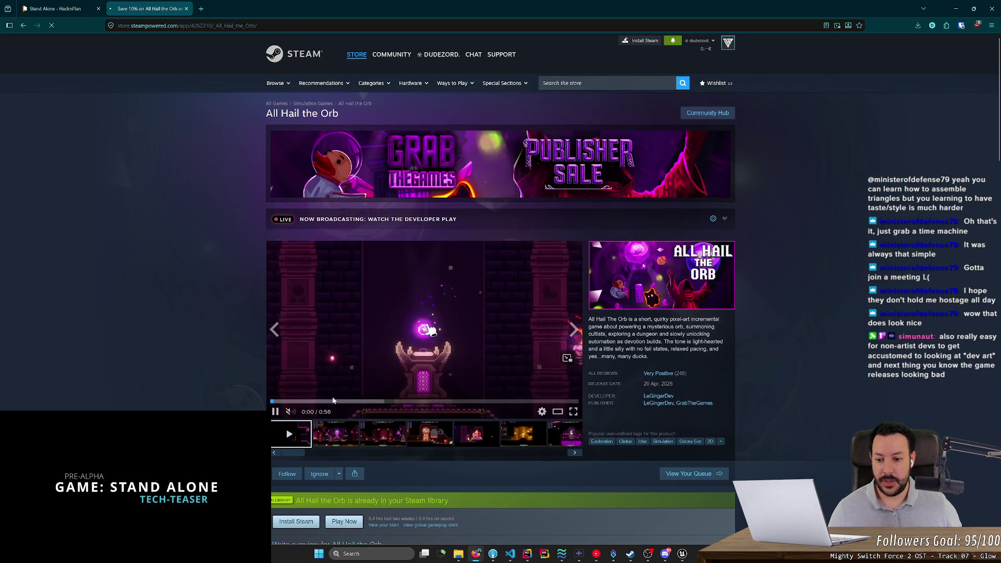
left_click(572, 411)
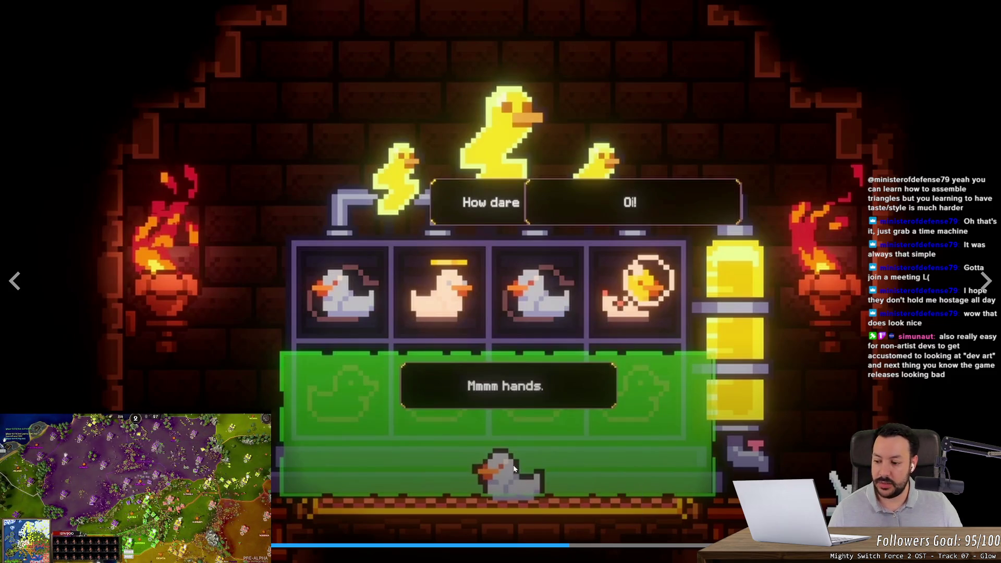
Skip ahead to the reward scene, pause and resume, then exit full screen
left_click(609, 545)
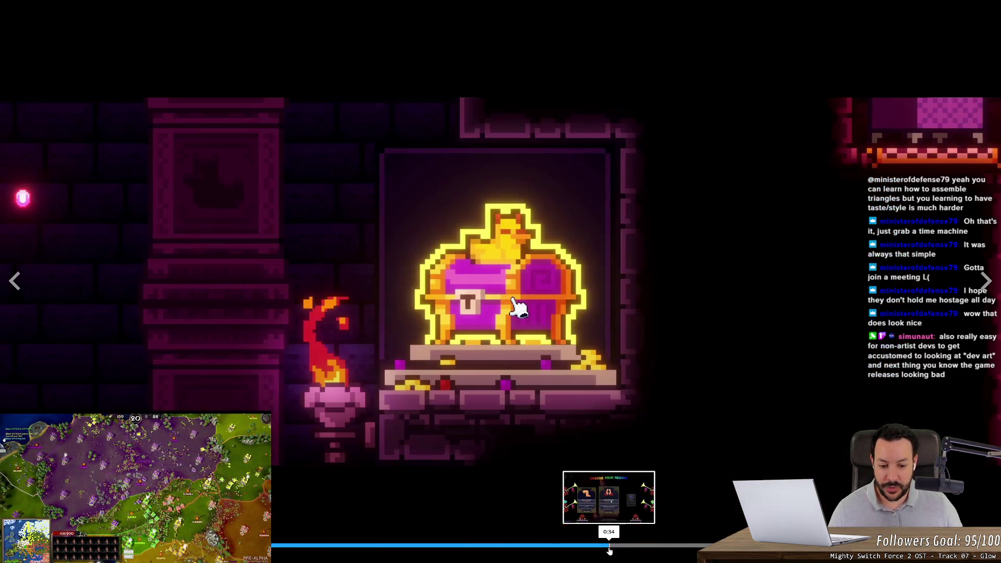
left_click(641, 546)
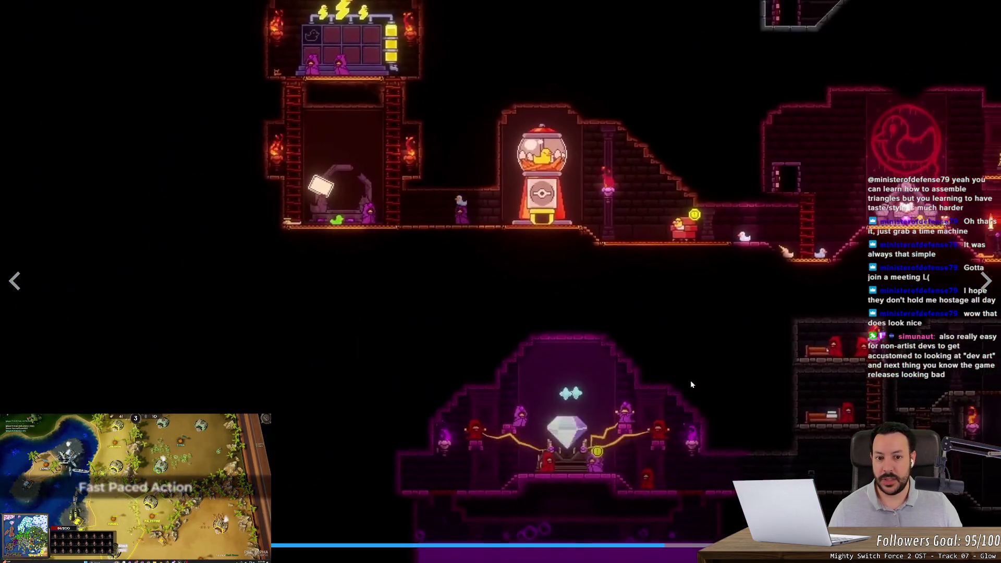
left_click(695, 335)
left_click(694, 335)
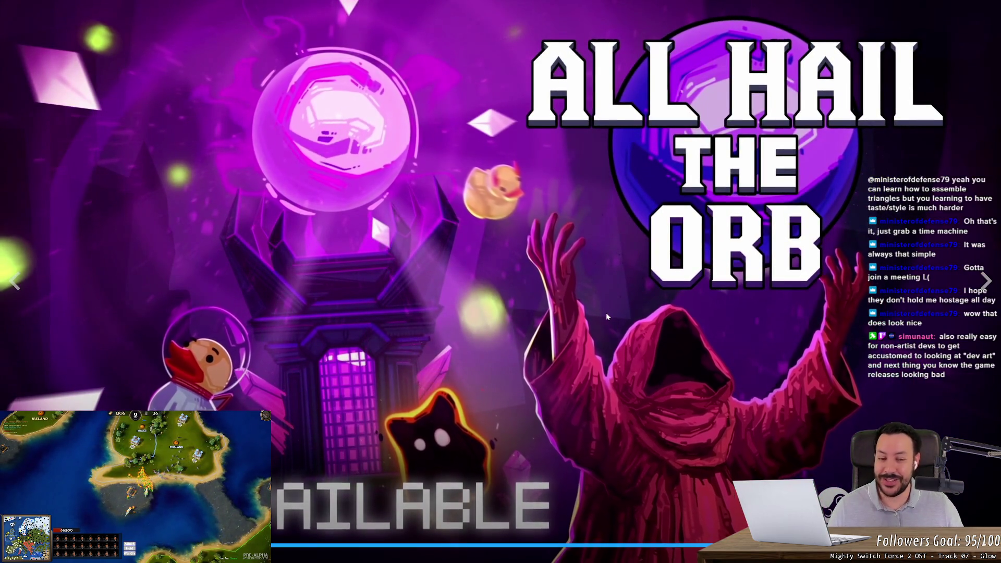
key("Escape")
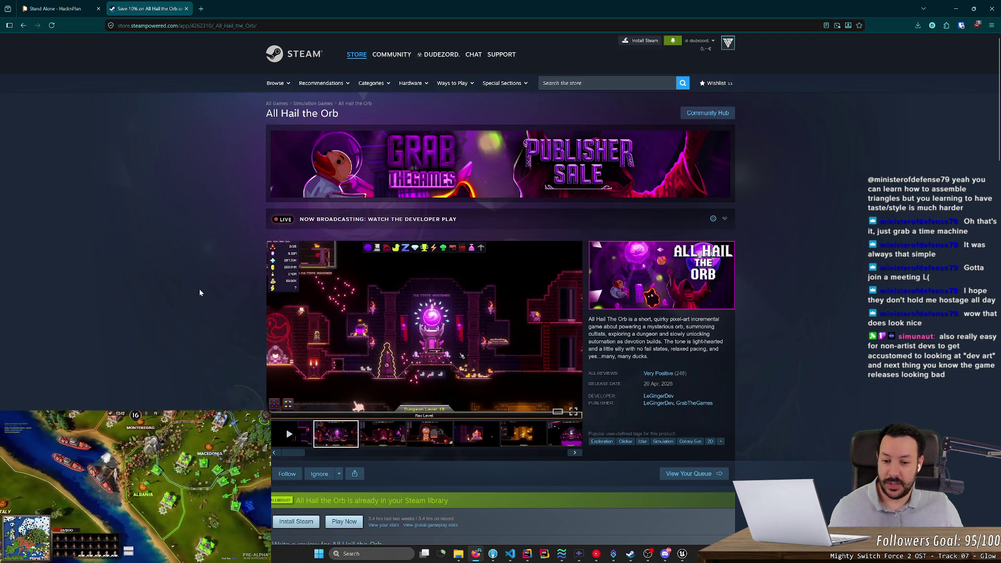
View the second All Hail the Orb screenshot full screen, then close the Steam tab
left_click(381, 437)
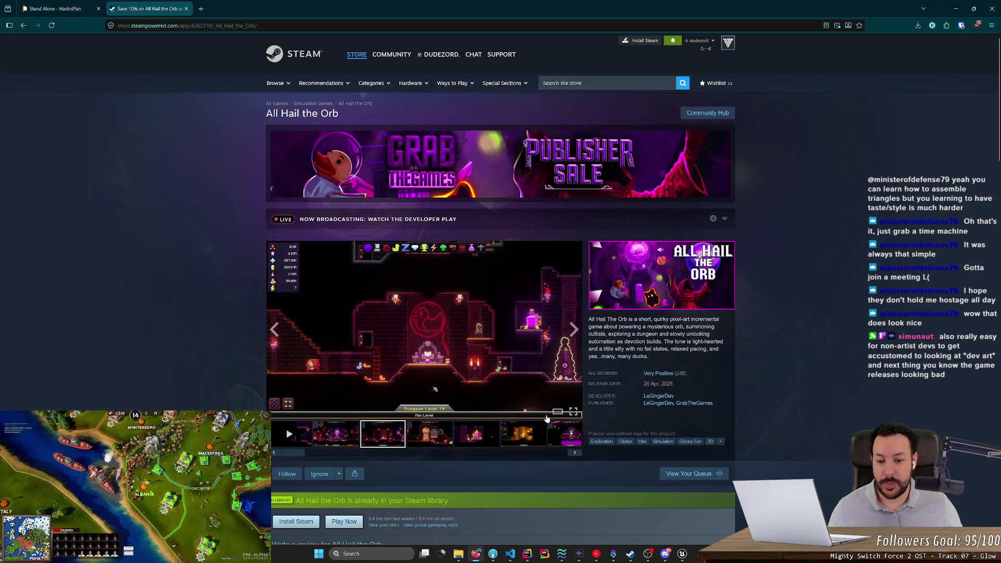
left_click(574, 413)
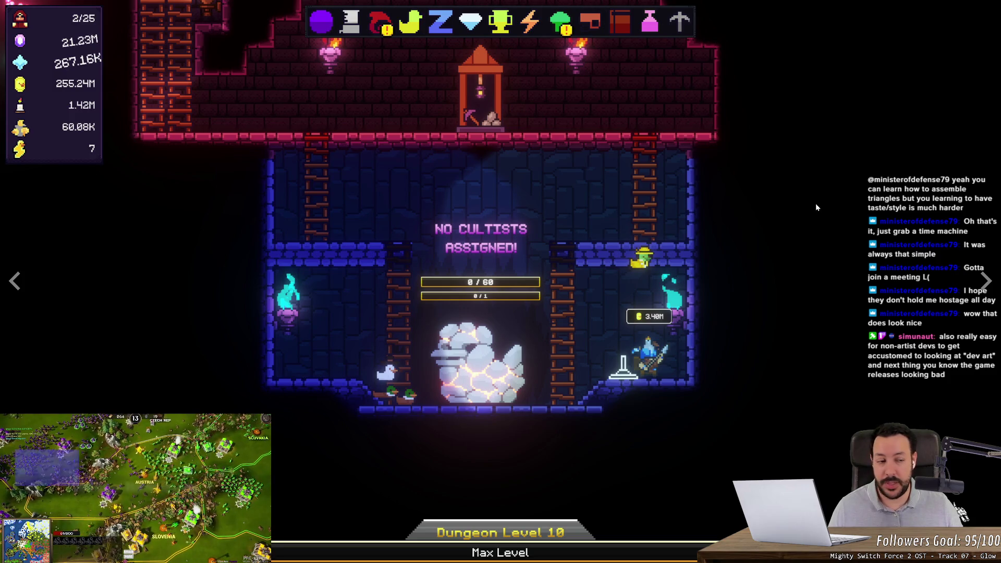
key("Escape")
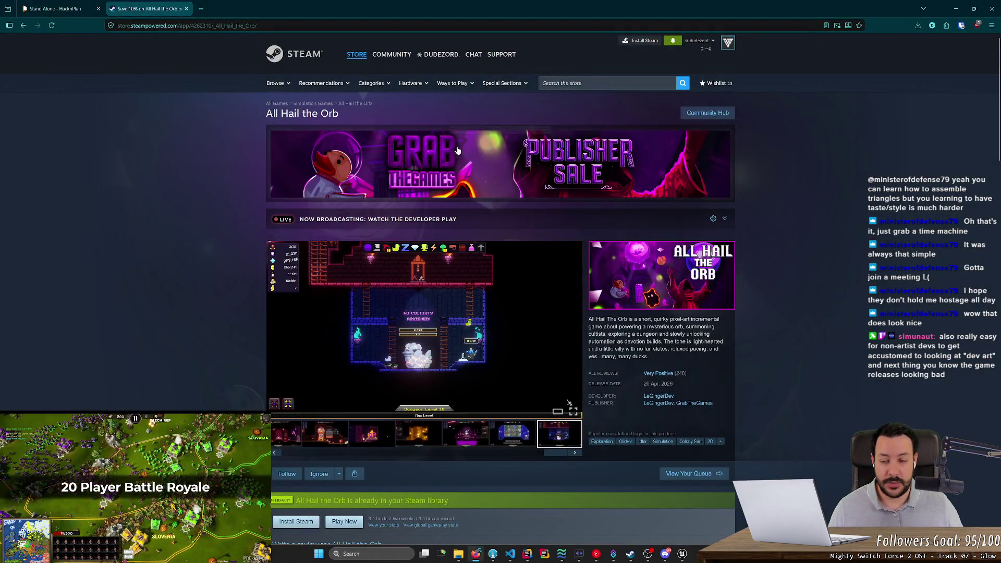
left_click(186, 8)
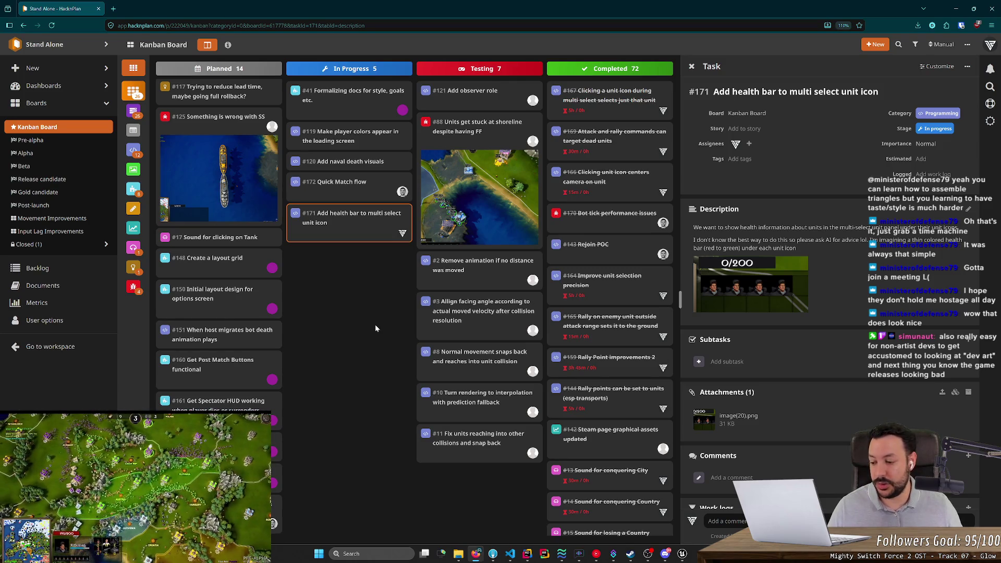
Snap the browser to the right half and place the Unreal Editor on the left
key("super+Right")
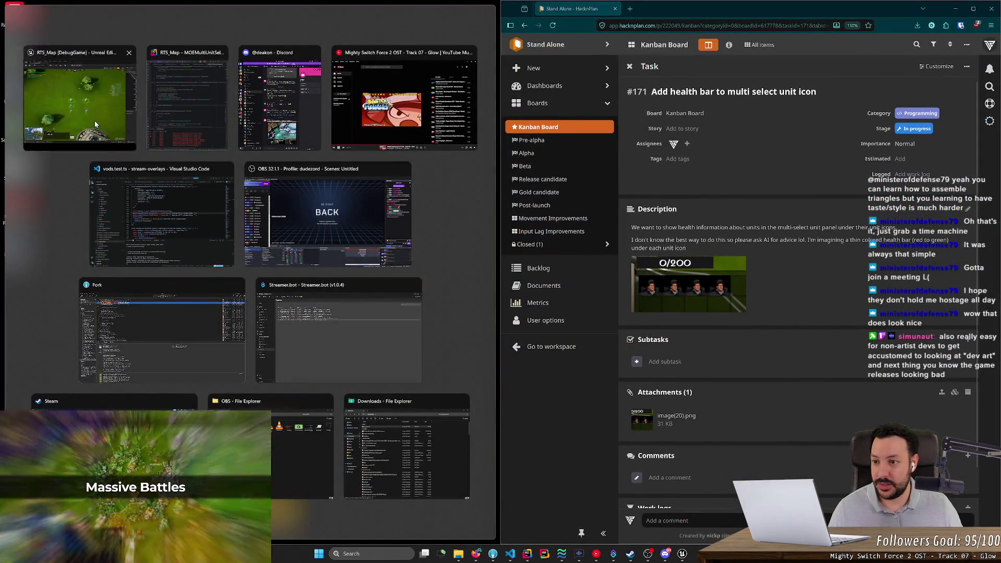
left_click(95, 124)
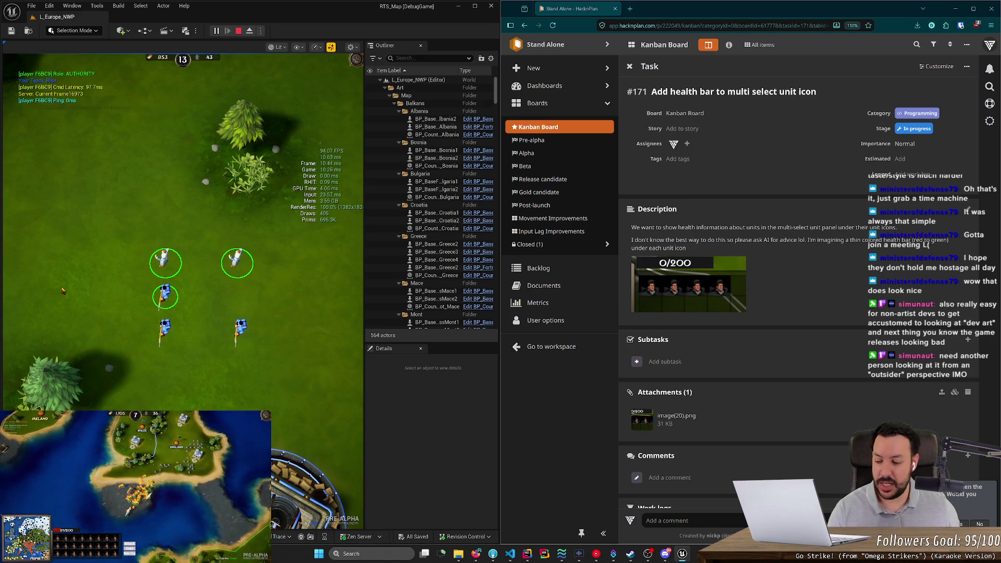
key("p")
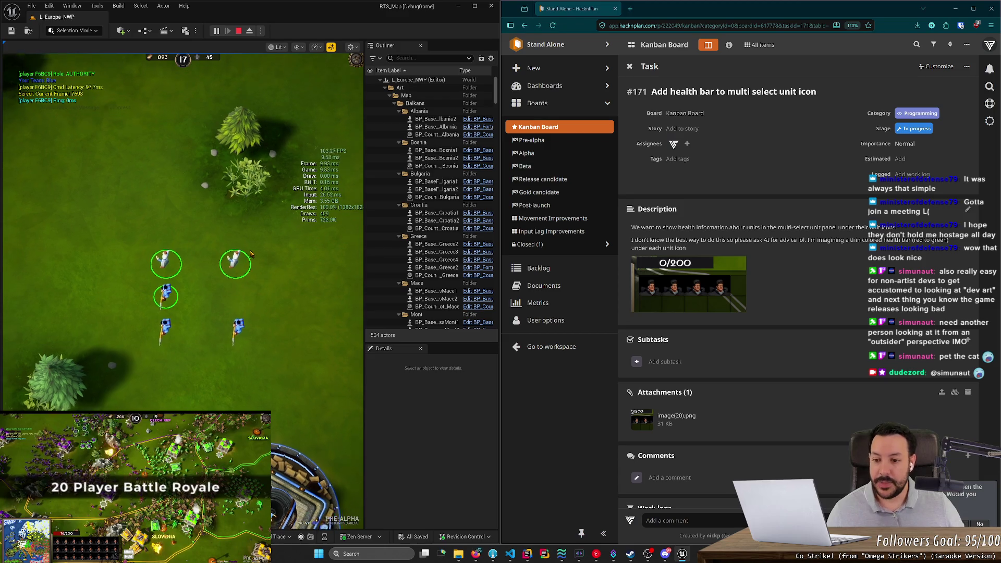
scroll(262, 271, "down", 3)
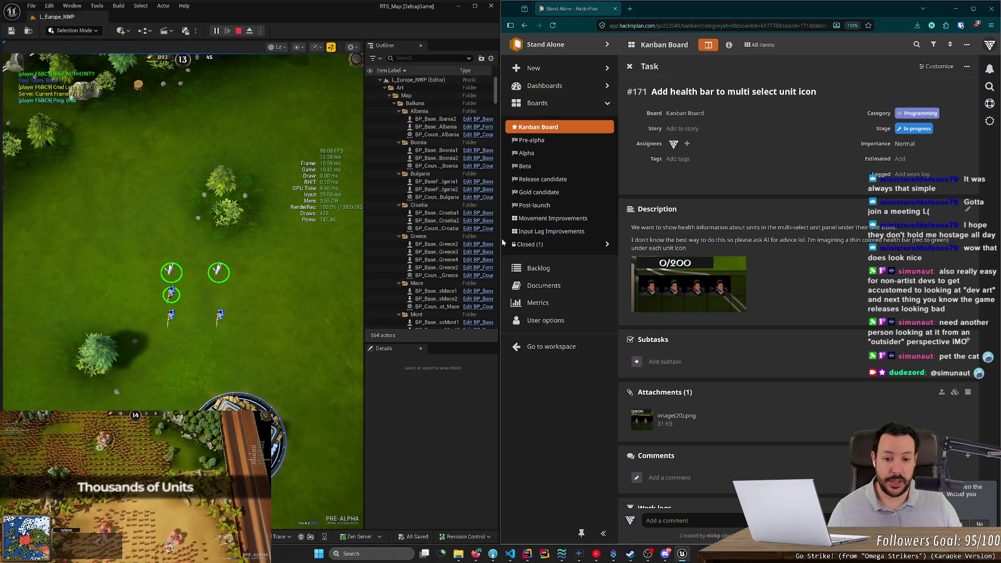
Drag the snap divider right to widen Unreal Editor, then minimise OBS
left_click_drag(502, 243, 569, 243)
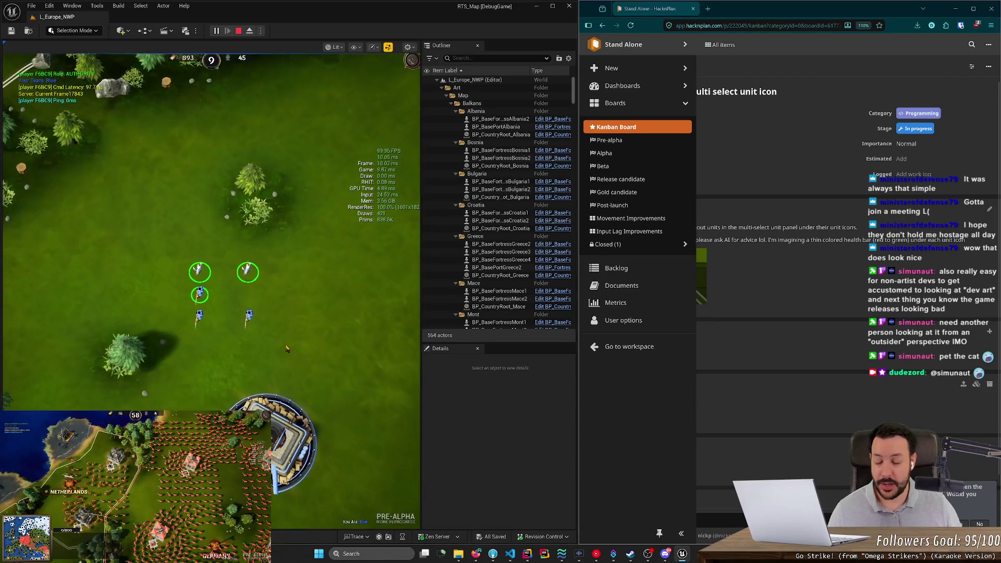
scroll(286, 348, "up", 1)
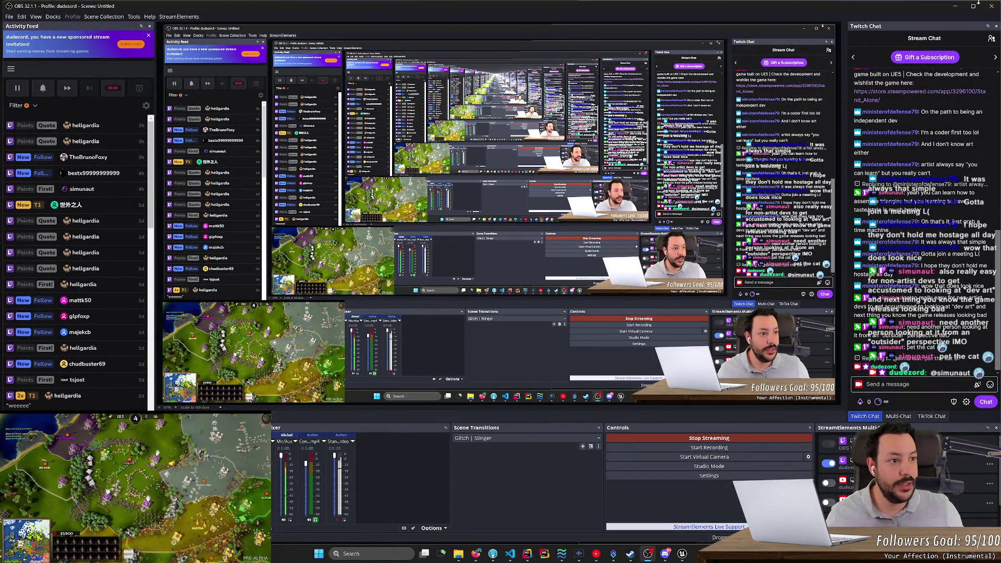
left_click(955, 6)
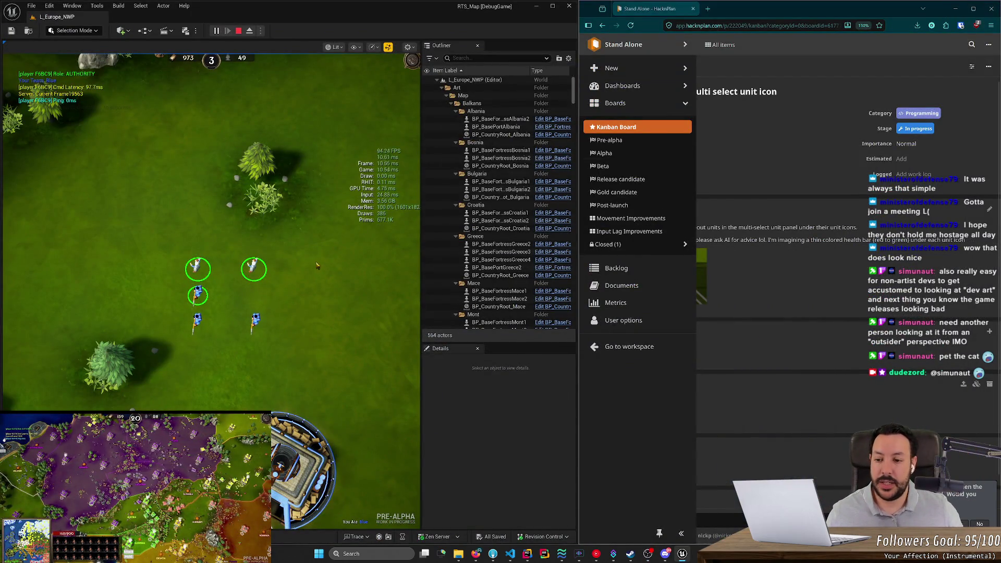
Switch YouTube Music from Your Affection to the Animal Crossing theme and minimise the player
scroll(289, 284, "down", 3)
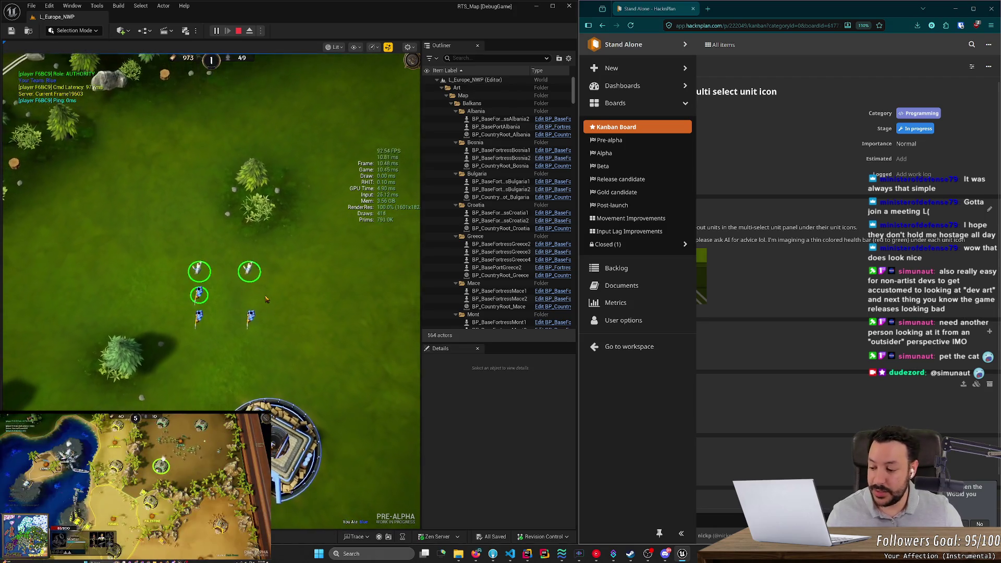
scroll(169, 259, "down", 1)
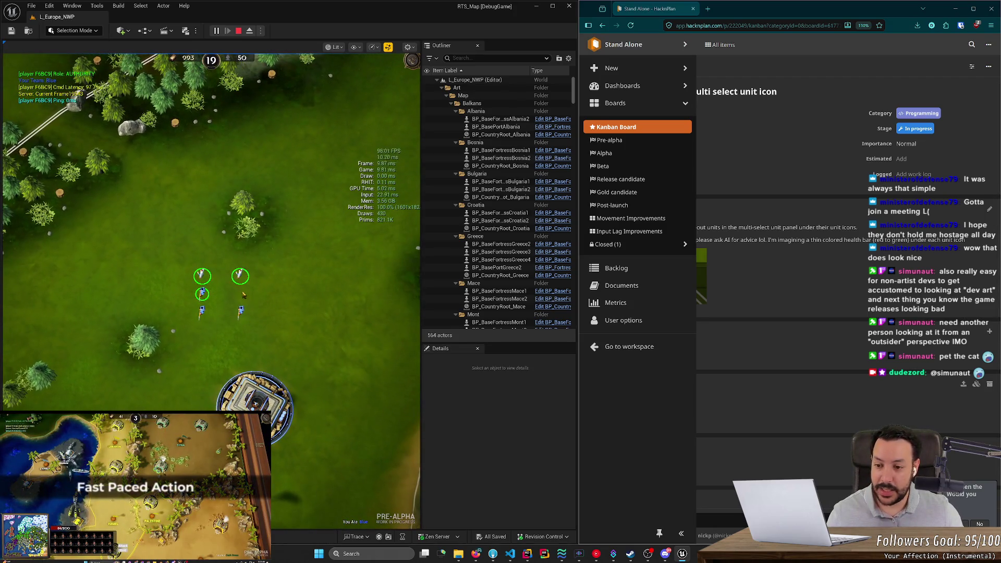
scroll(170, 259, "up", 2)
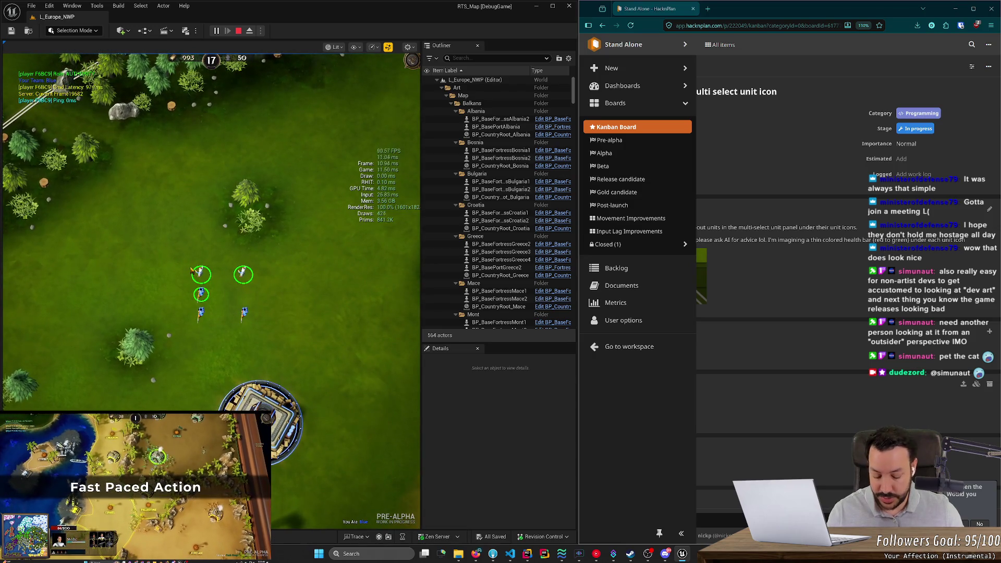
left_click(595, 553)
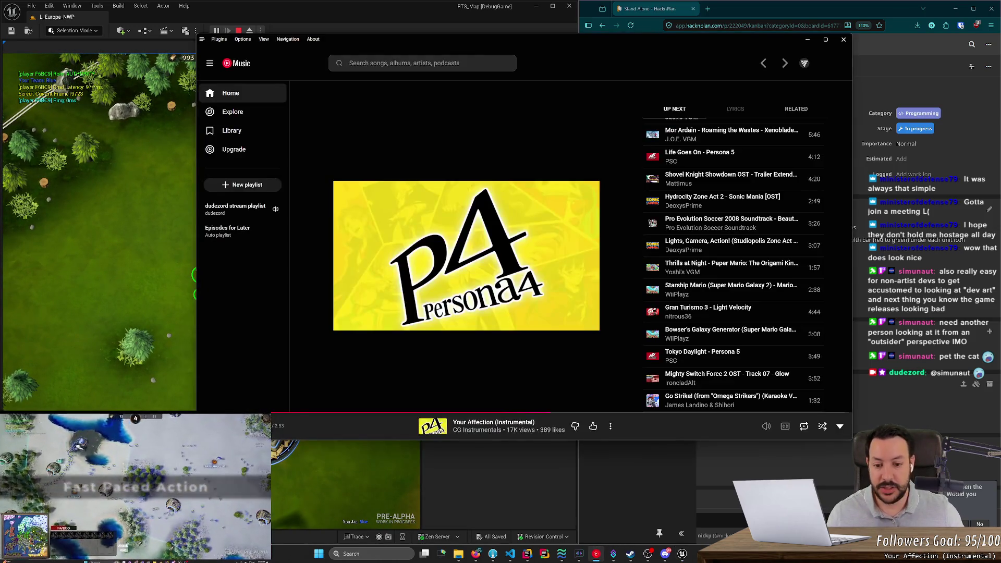
left_click(610, 426)
left_click(649, 295)
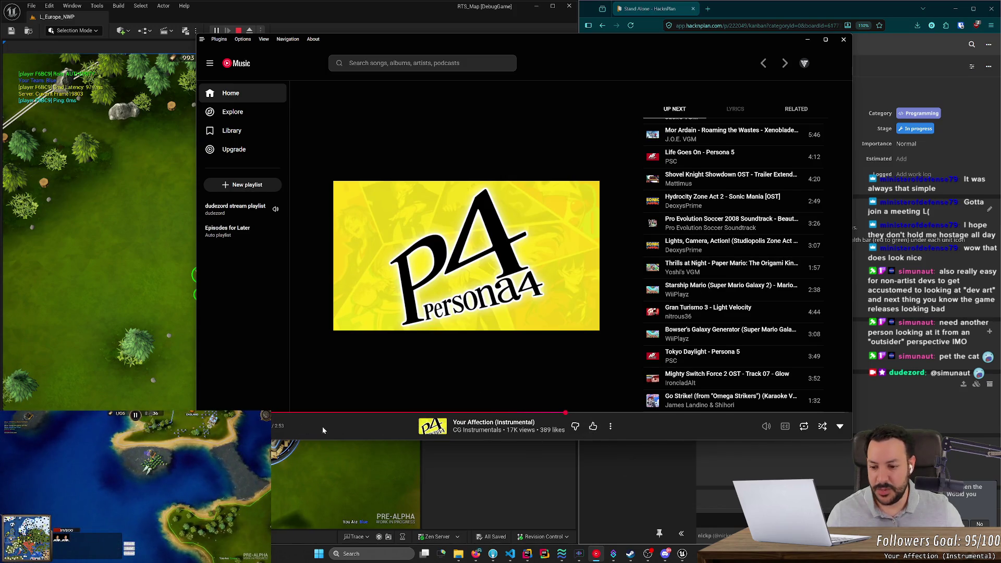
left_click(807, 39)
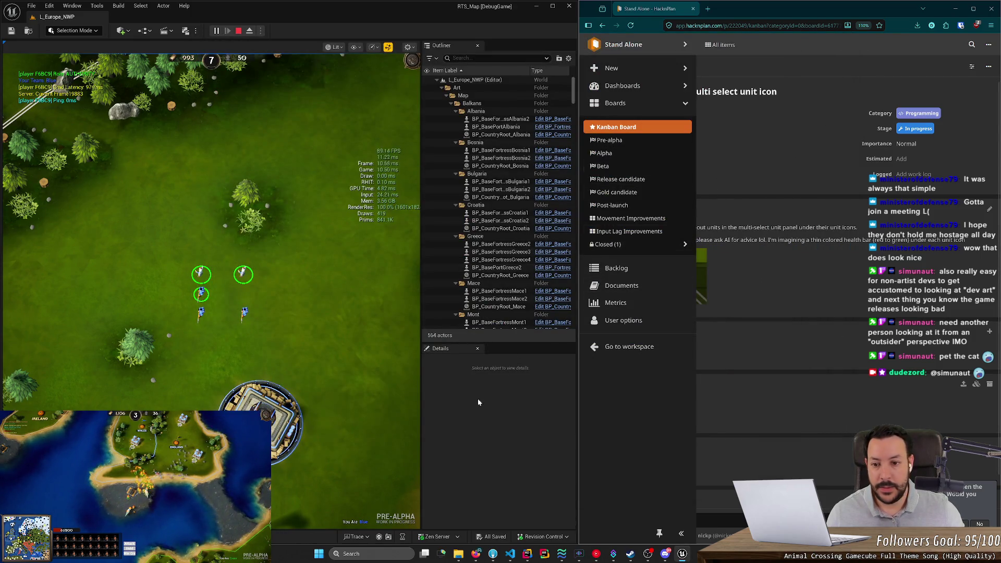
Stop the Play-In-Editor session to return to editing the Europe map level
scroll(311, 371, "up", 2)
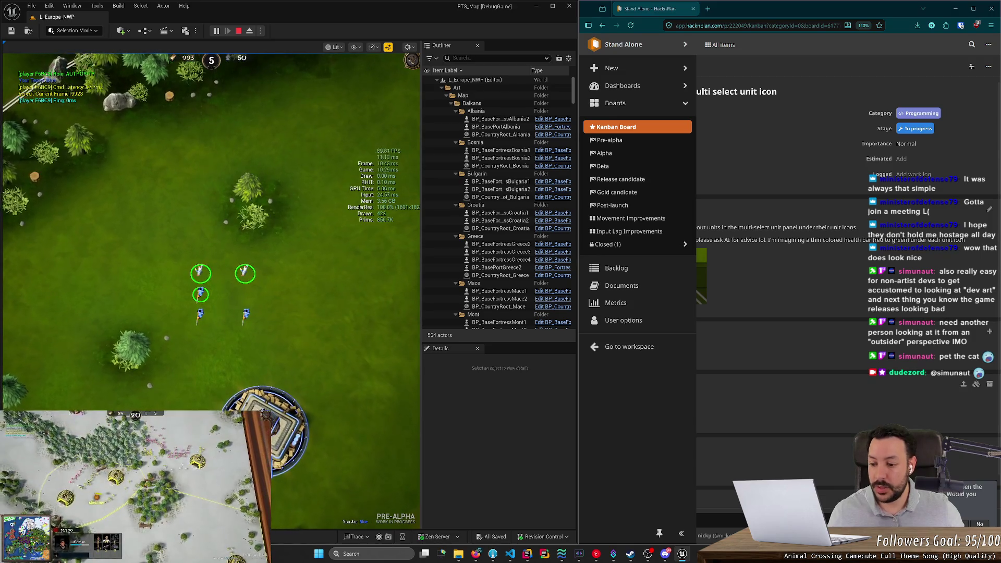
scroll(211, 229, "up", 2)
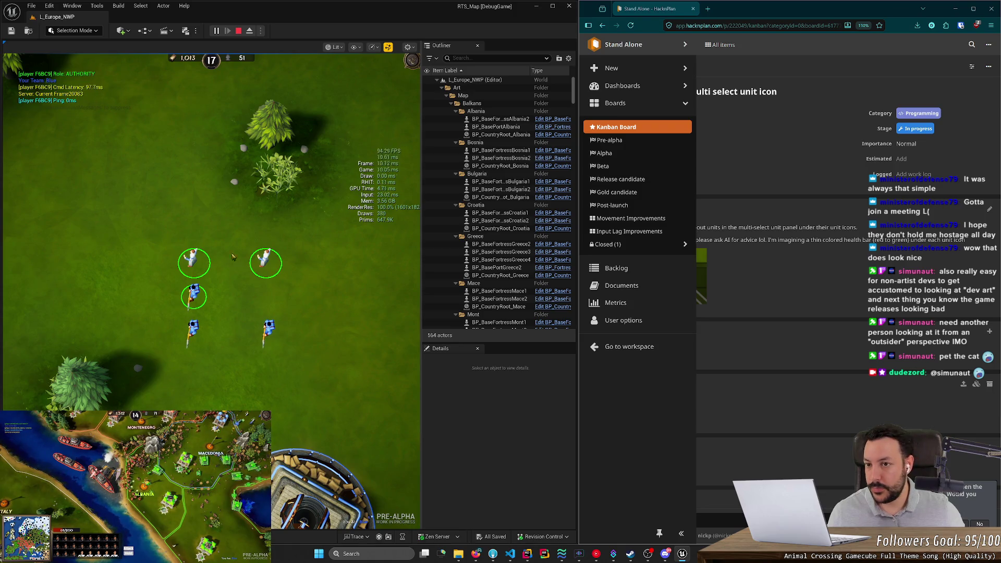
left_click(238, 31)
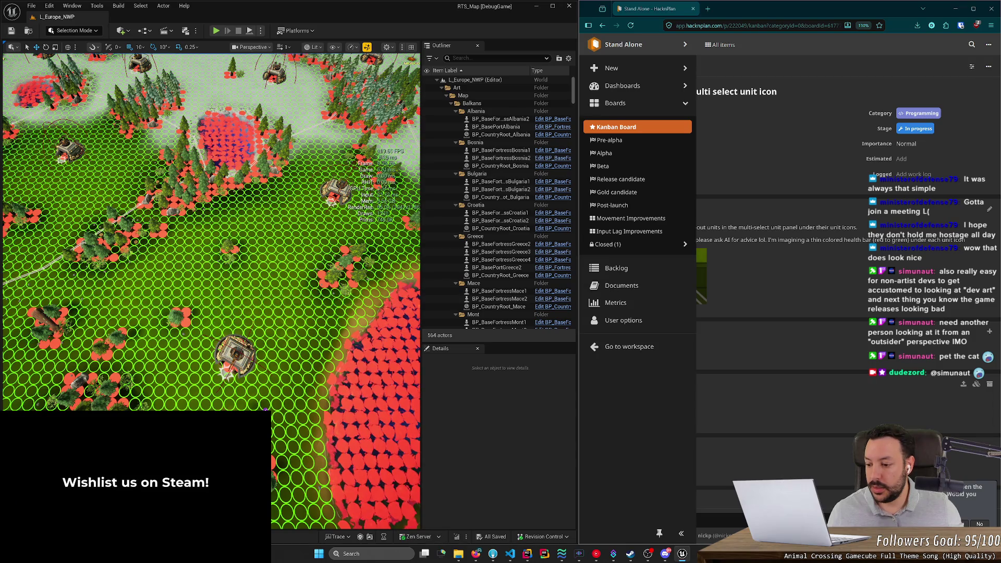
Browse the GameMode blueprints filtered by 'gamemode', then restart the level in a new play session
key("ctrl+space")
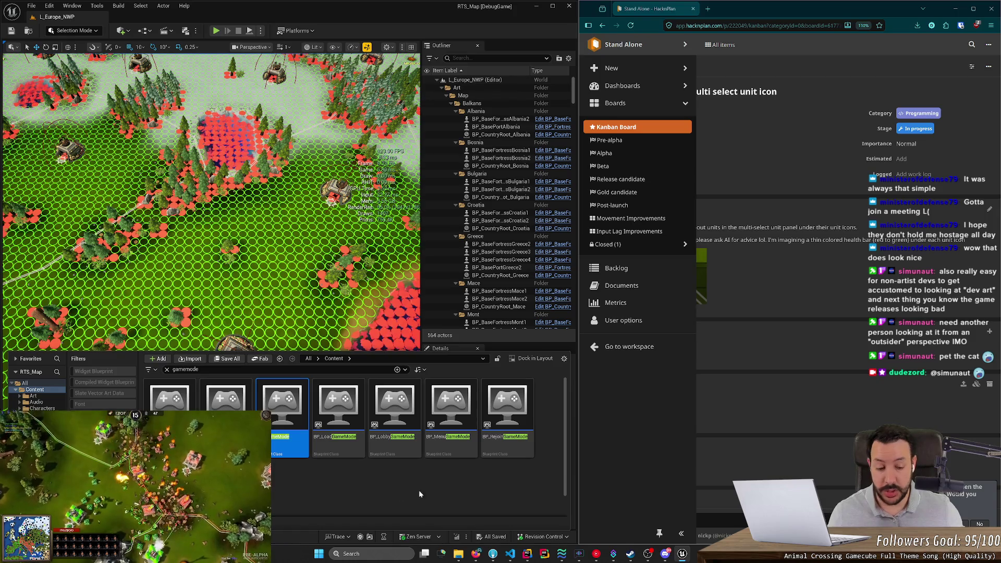
left_click(463, 501)
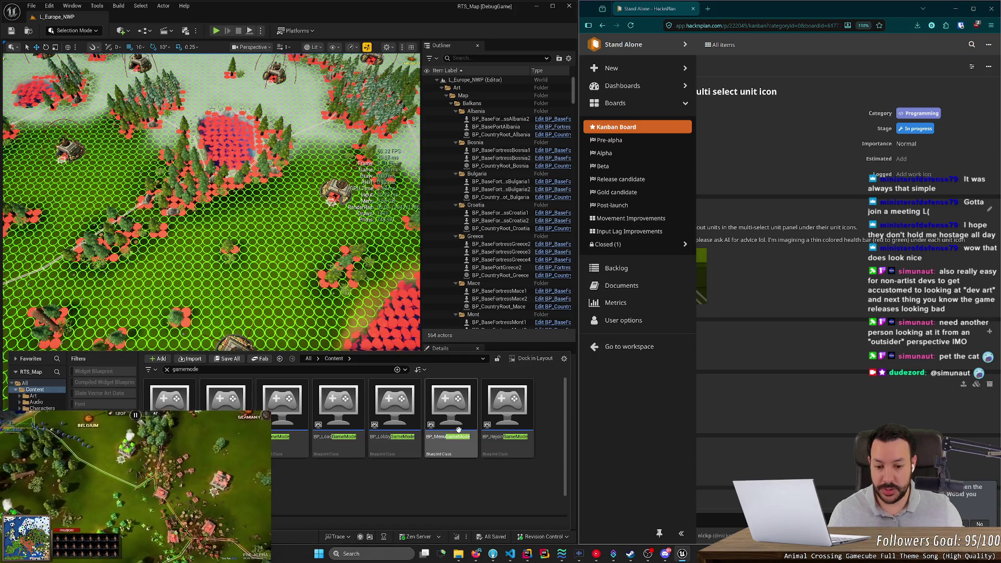
left_click(328, 155)
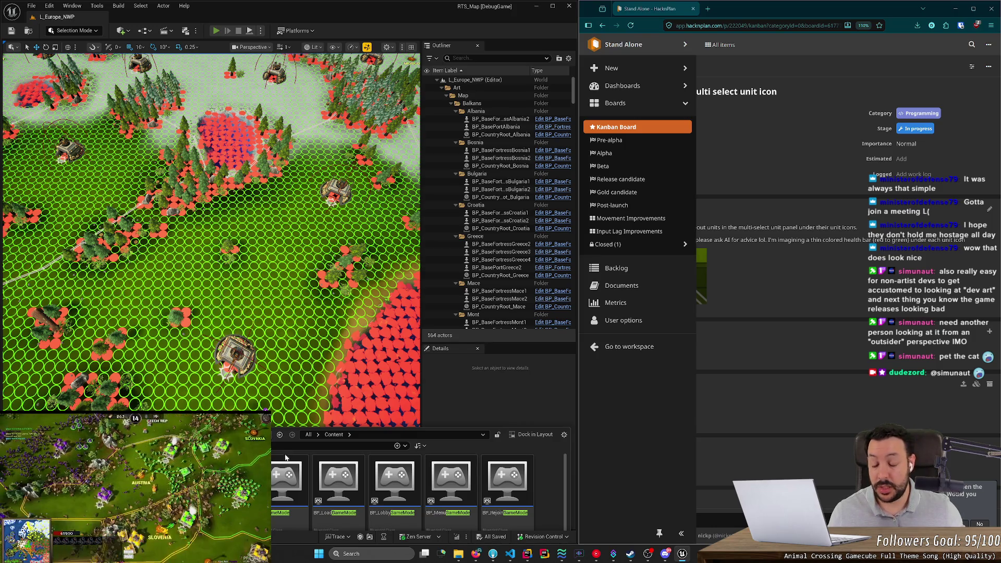
key("alt+p")
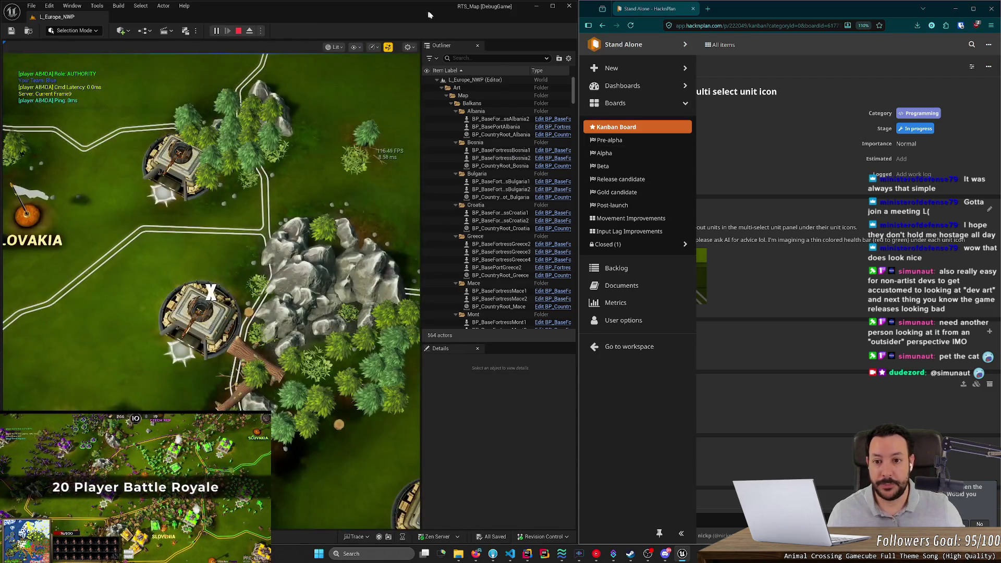
Resize the editor into a shorter window positioned over the Rider code
mouse_move(485, 7)
left_mouse_down()
mouse_move(630, 28)
mouse_move(630, 1)
left_mouse_up()
mouse_move(469, 6)
left_mouse_down()
mouse_move(585, 8)
mouse_move(573, 20)
left_mouse_up()
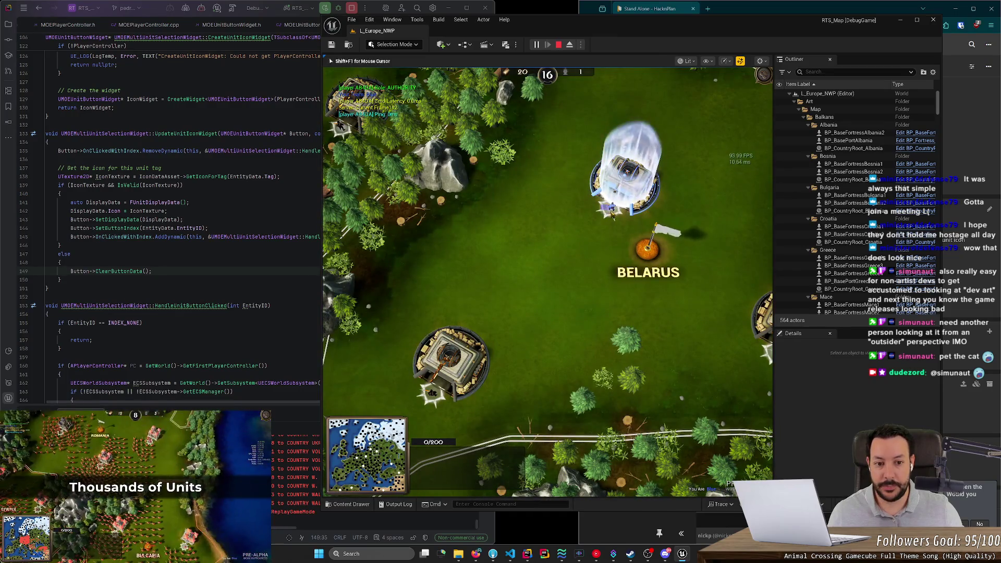
mouse_move(699, 17)
left_mouse_down()
mouse_move(678, 271)
mouse_move(652, 256)
mouse_move(630, 2)
mouse_move(623, 70)
left_mouse_up()
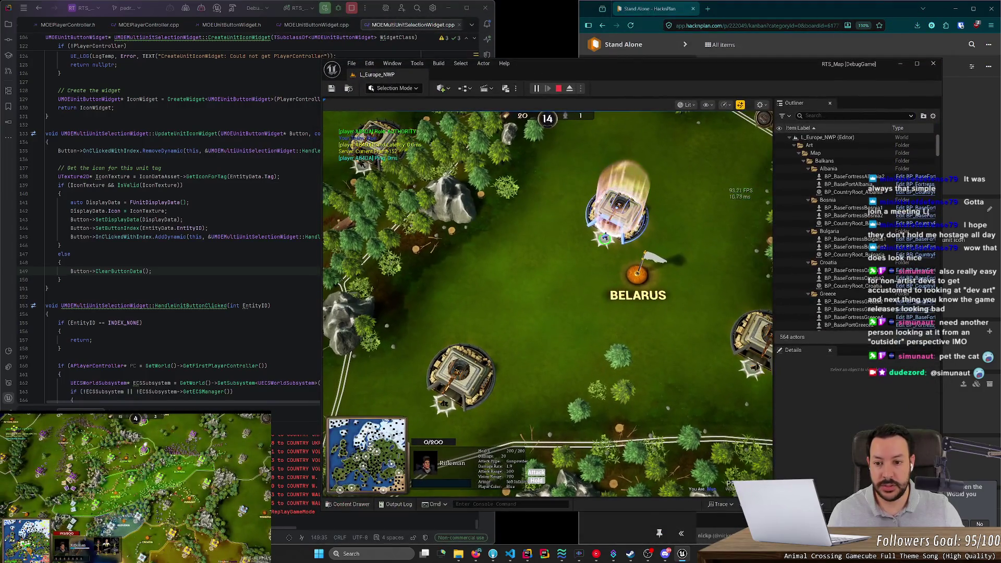
left_click_drag(774, 252, 941, 251)
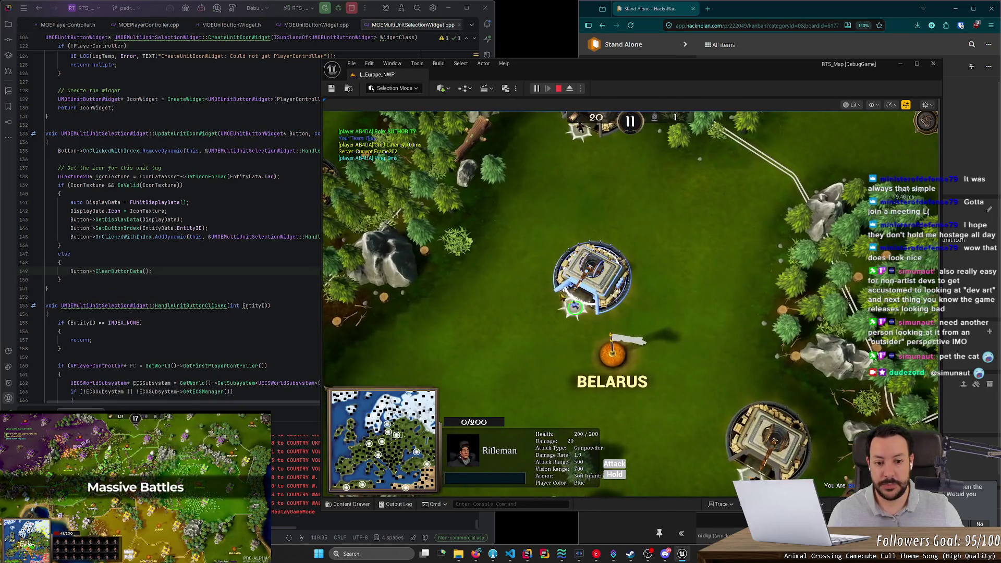
In play, select the Belarus barracks, set a rally point, and select both riflemen
left_click(562, 295)
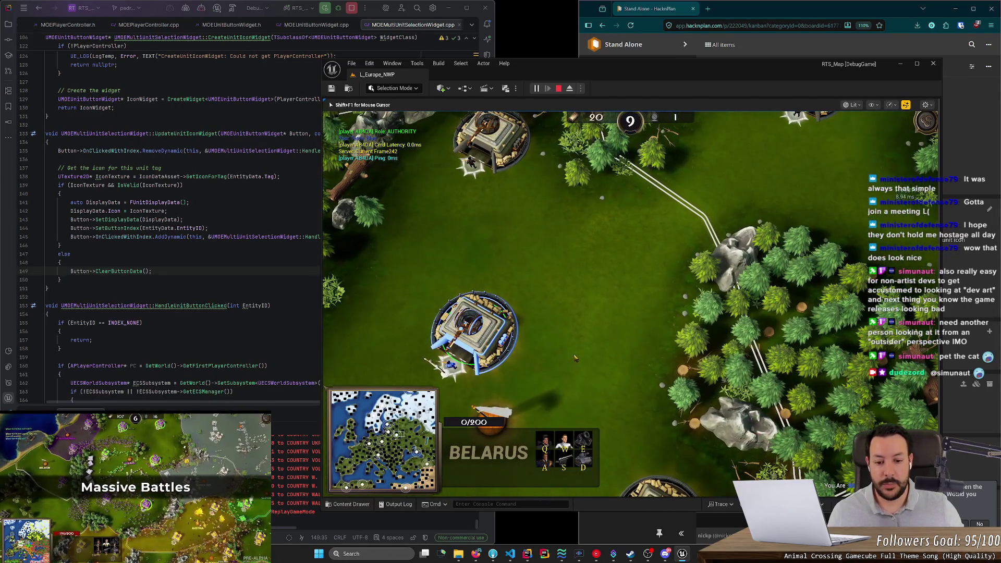
right_click(571, 351)
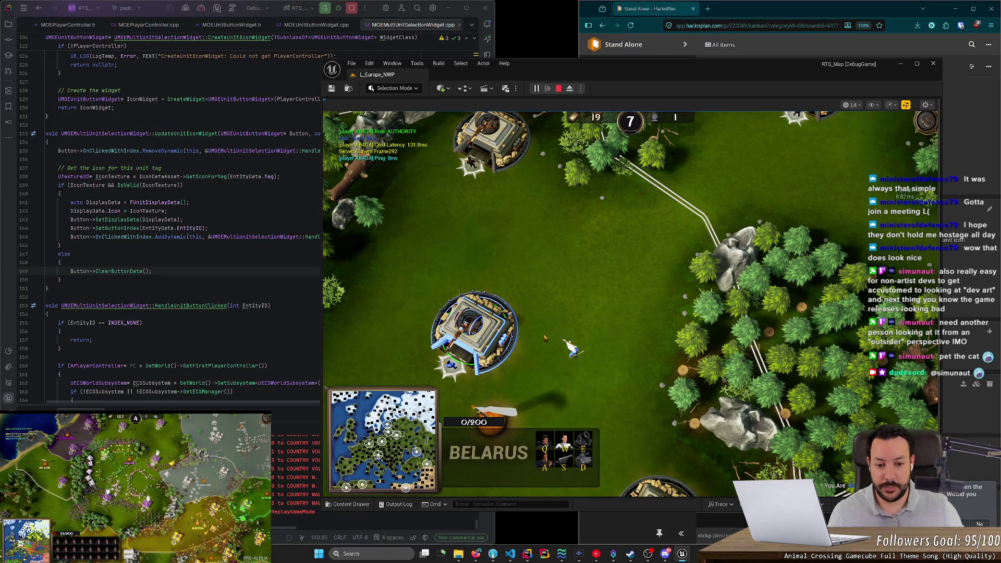
left_click_drag(547, 368, 584, 331)
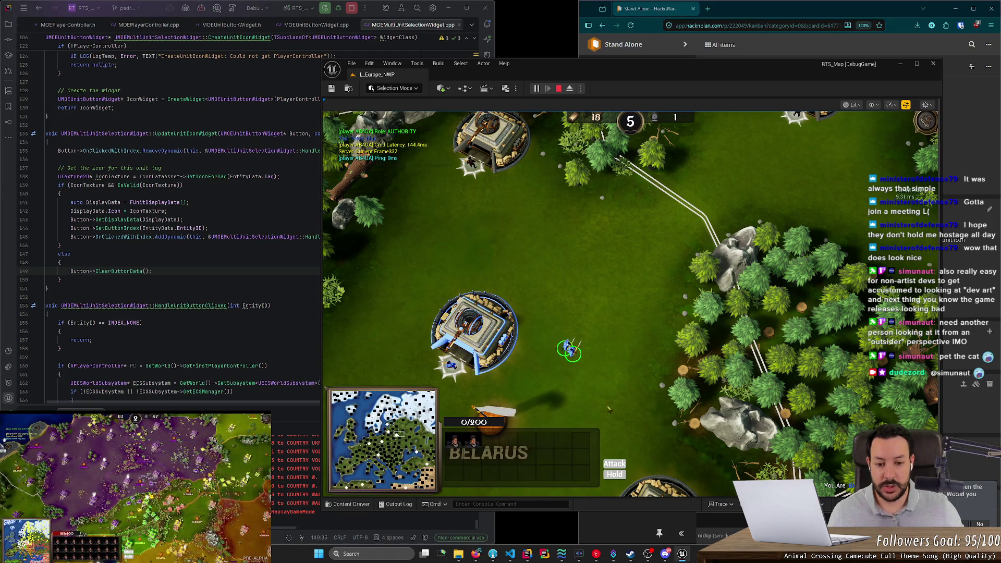
key("w")
key("d")
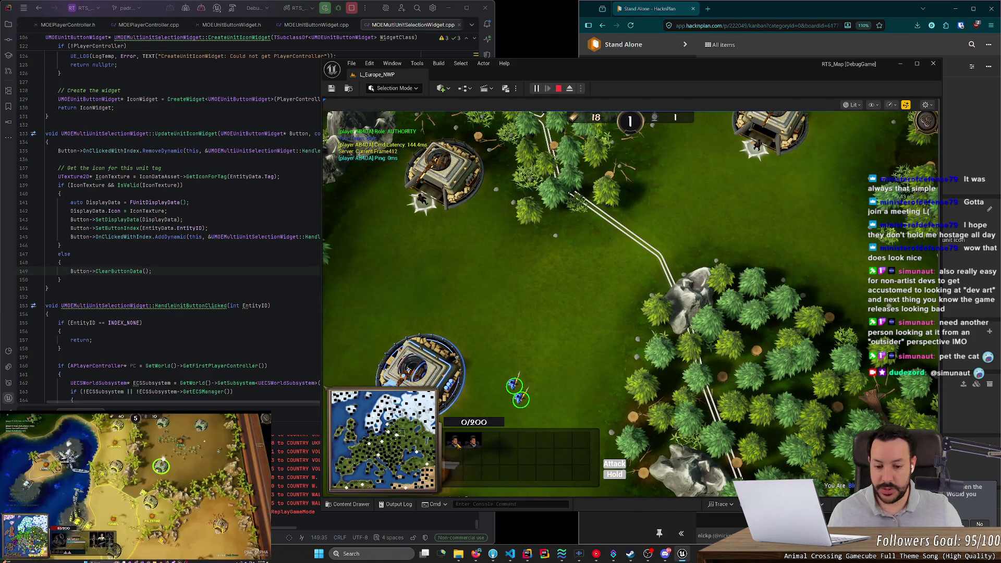
left_click(455, 442)
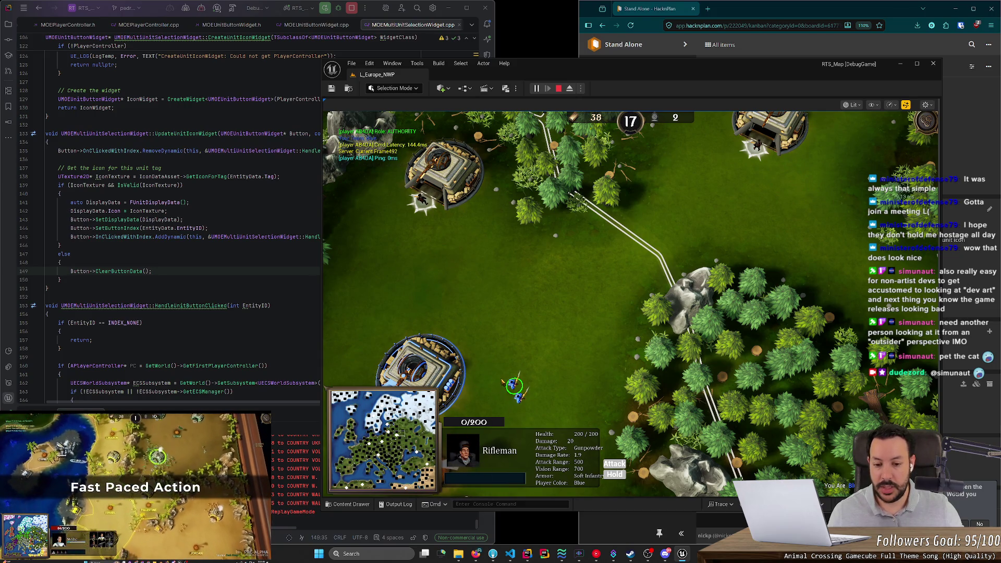
left_click(450, 378)
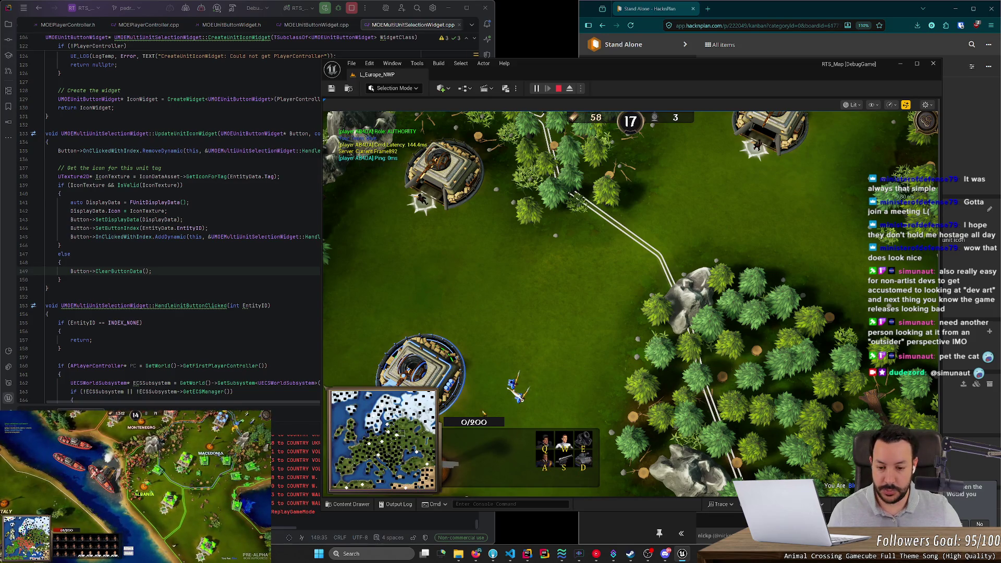
left_click(568, 344)
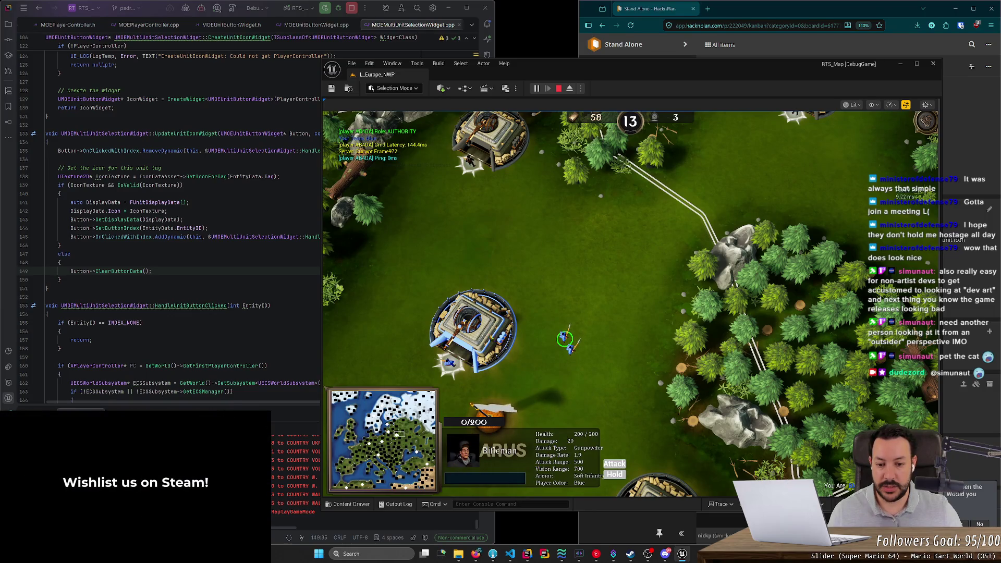
left_click(516, 451)
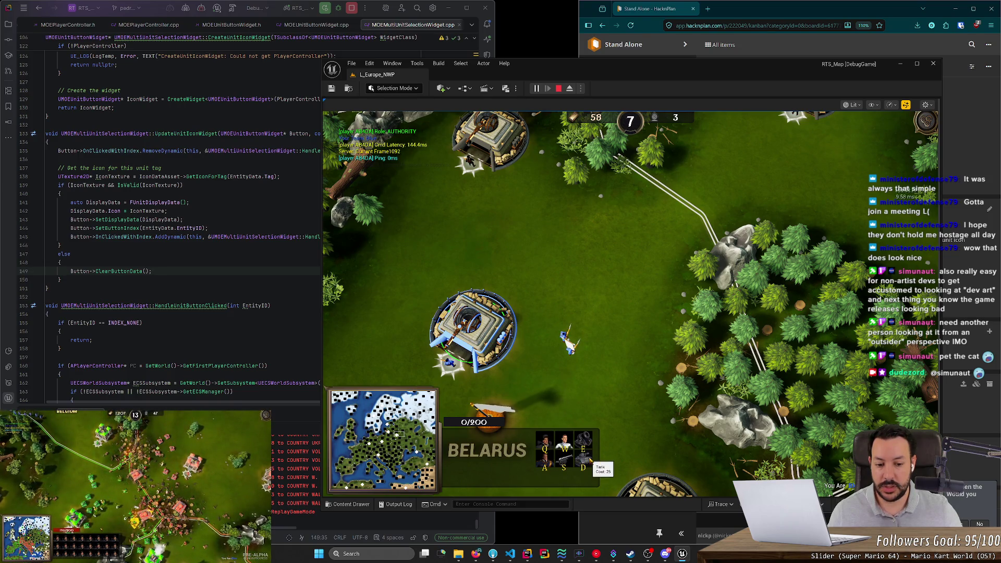
left_click(565, 337)
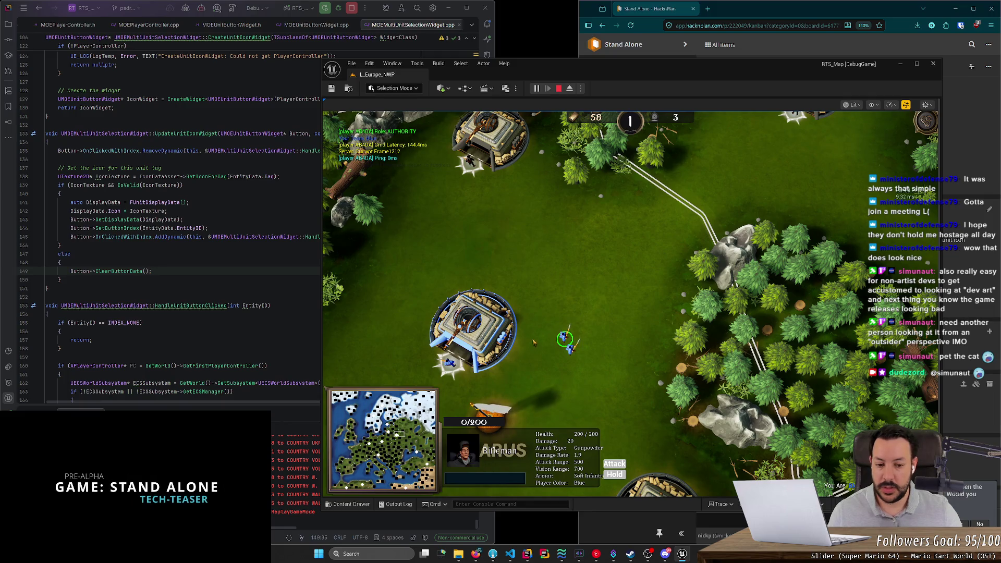
left_click(472, 454)
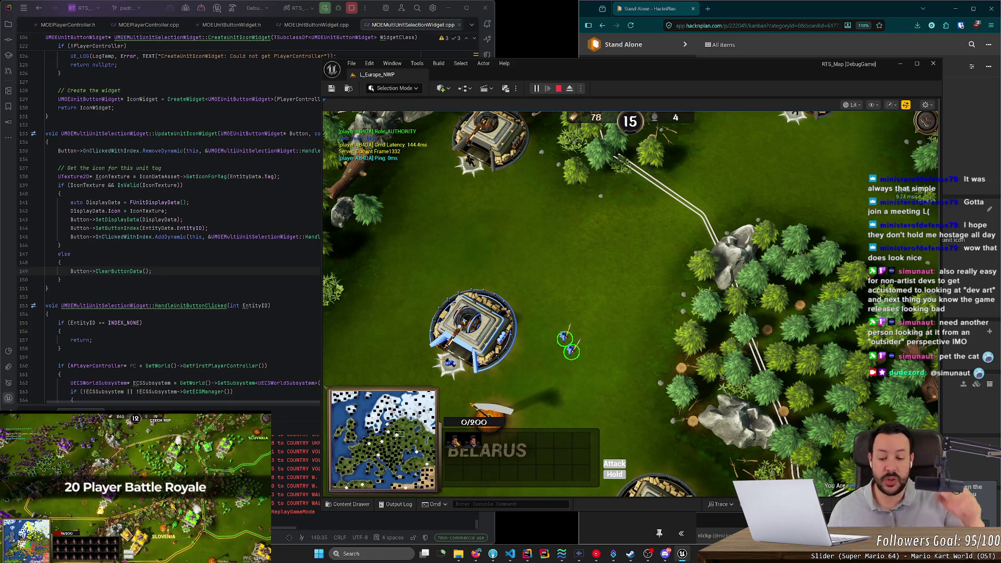
Search 'ui_s_hud' in the Content Drawer and open the UI_S_HUD widget blueprint
key("ctrl+space")
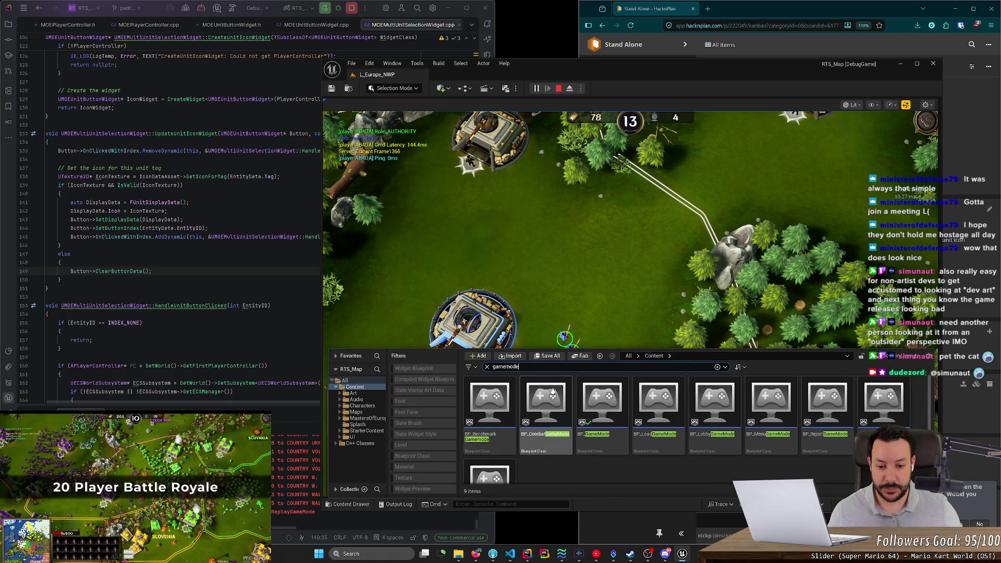
type("ui")
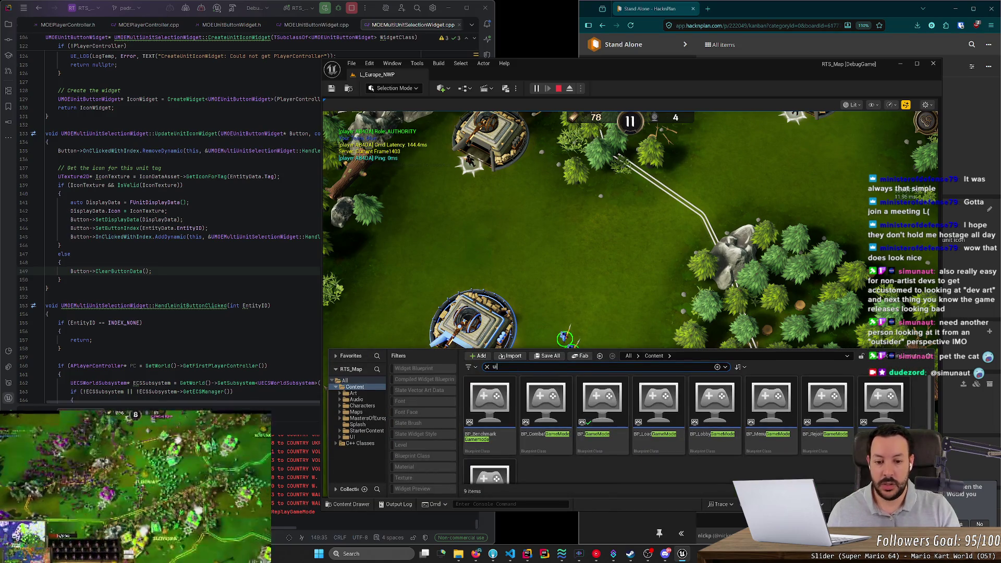
type("_s_hud")
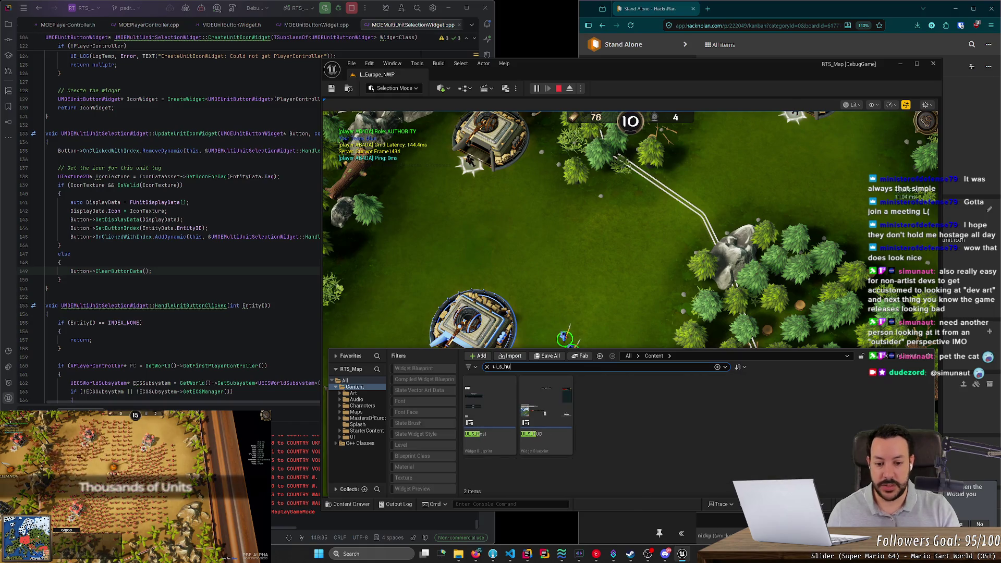
left_click(508, 406)
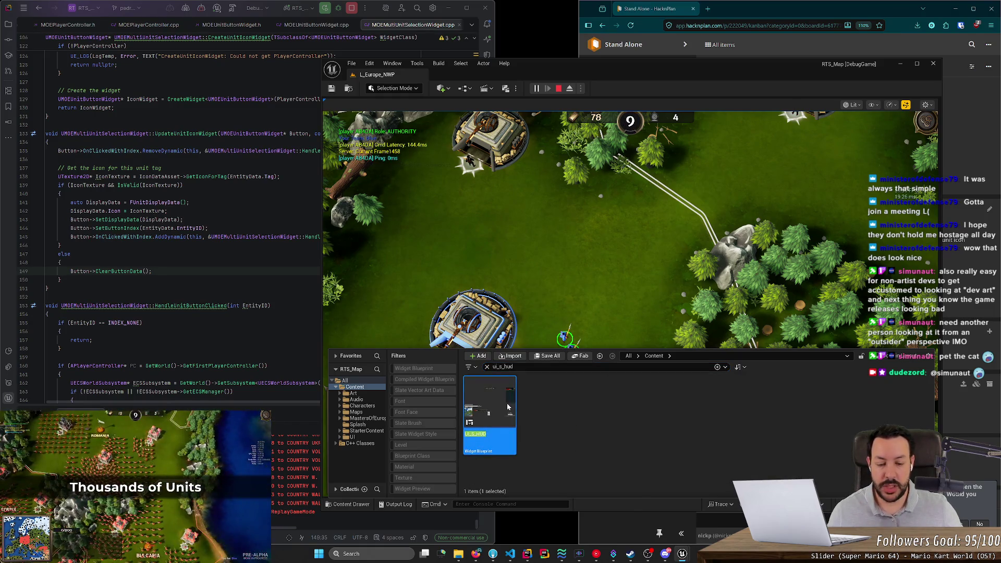
double_click(507, 406)
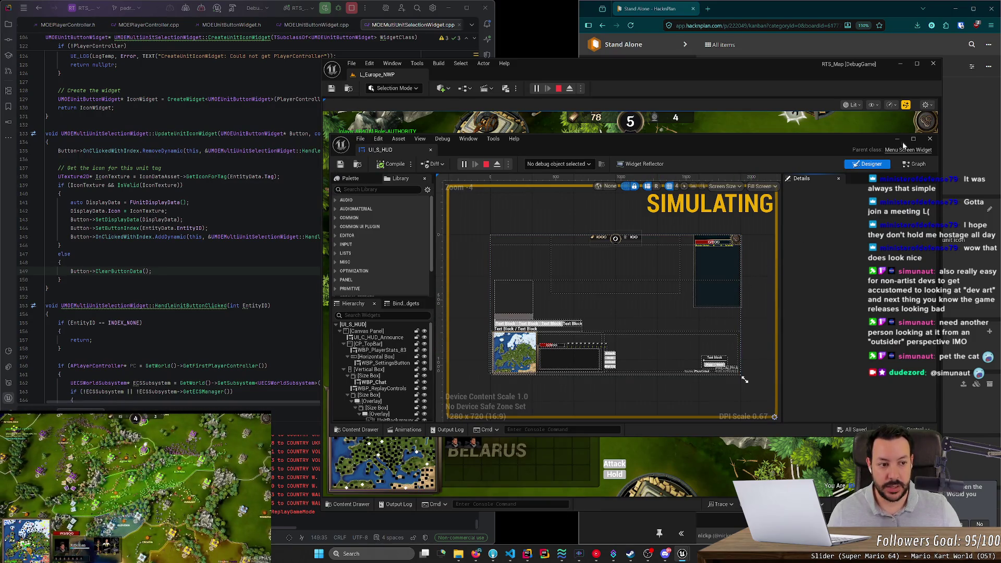
Open the fortress details widget from the HUD's FortressSelection element
left_click(552, 359)
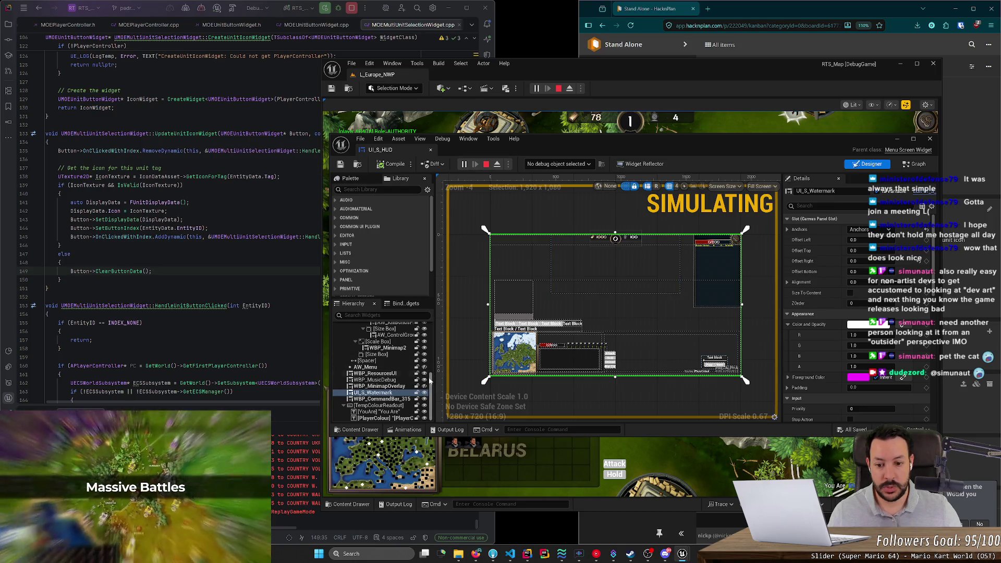
scroll(433, 375, "up", 1)
scroll(433, 375, "up", 3)
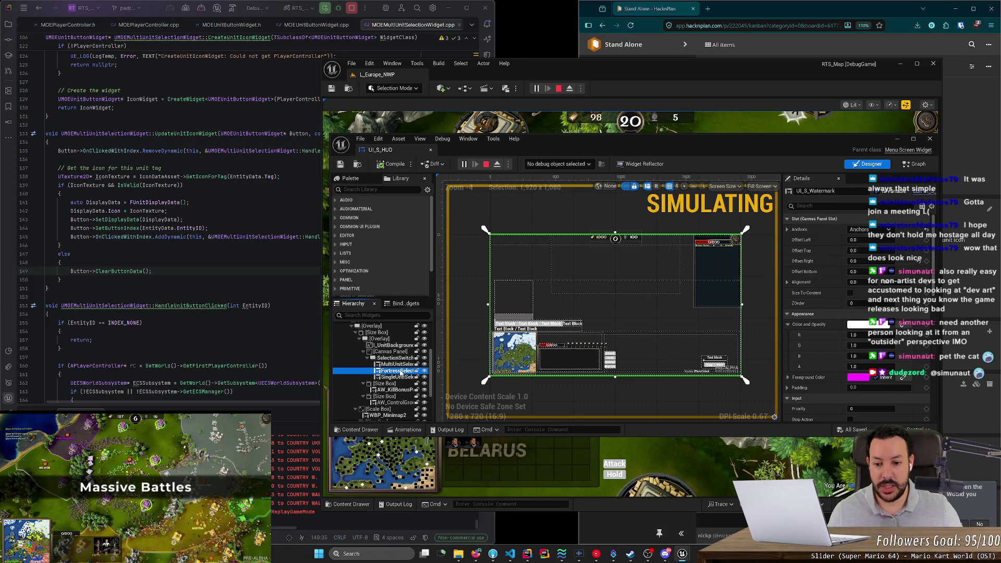
left_click(401, 370)
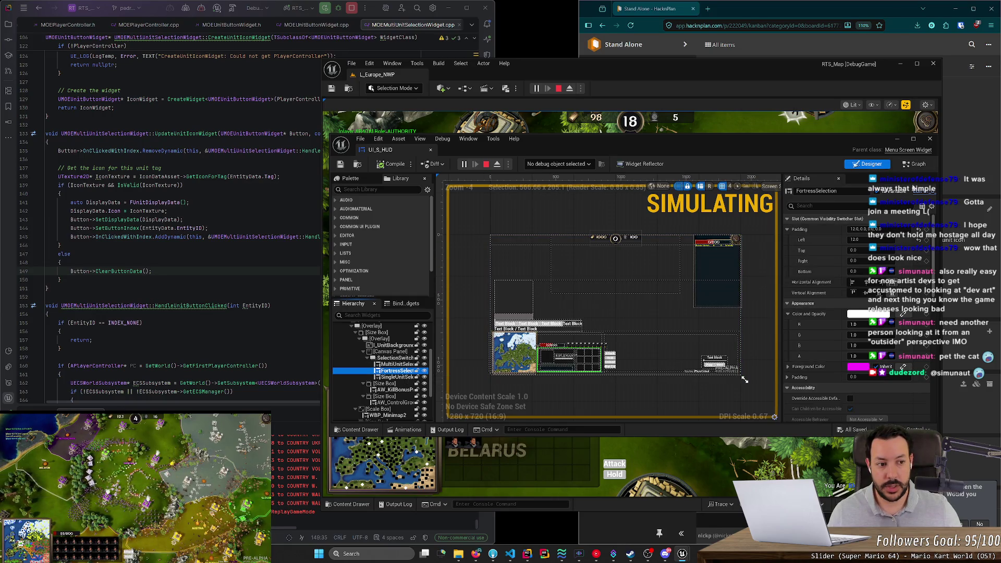
double_click(694, 264)
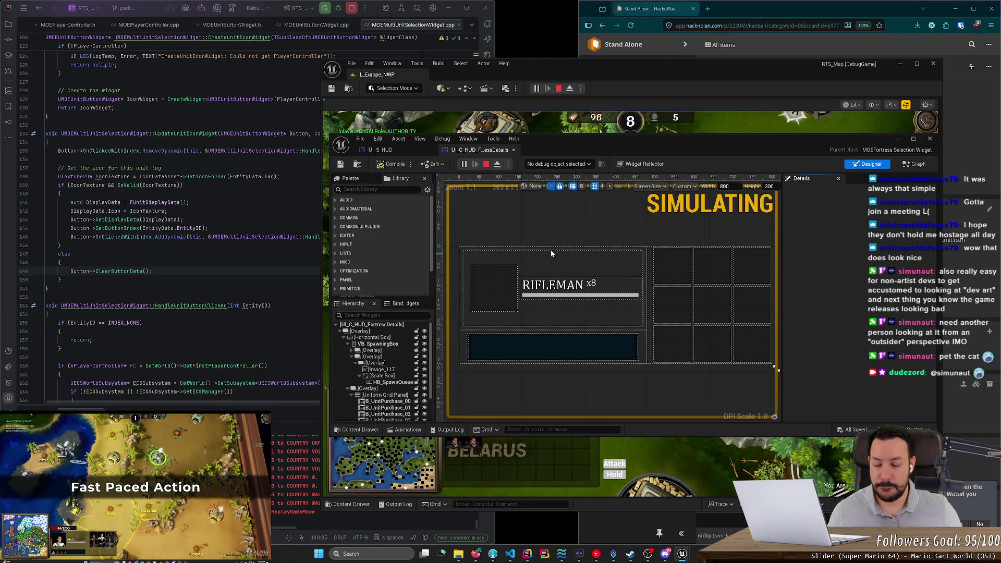
Open UI_C_HUD_GroupDetails from the MultiUnitSelection element of UI_S_HUD
left_click(390, 152)
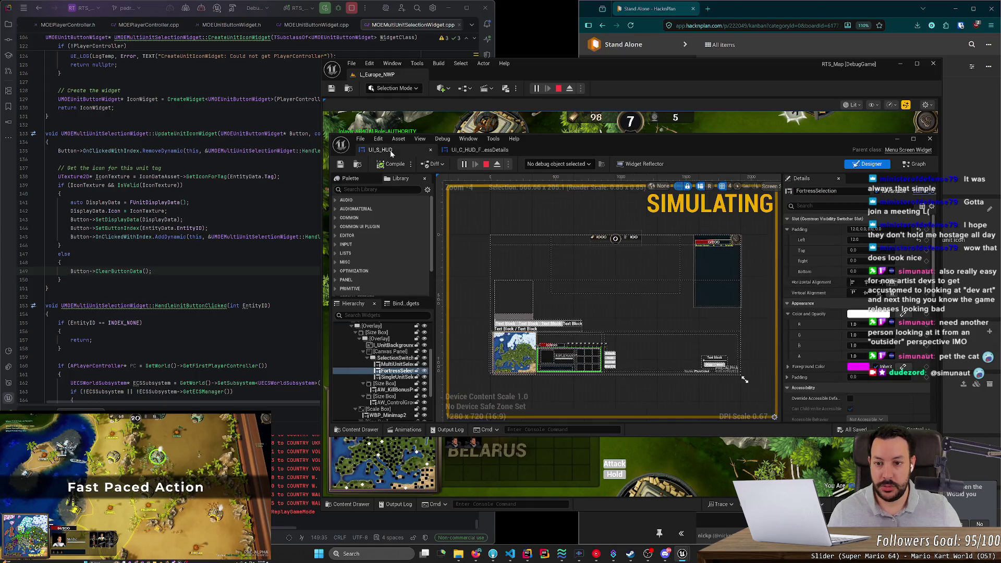
left_click(386, 364)
double_click(386, 364)
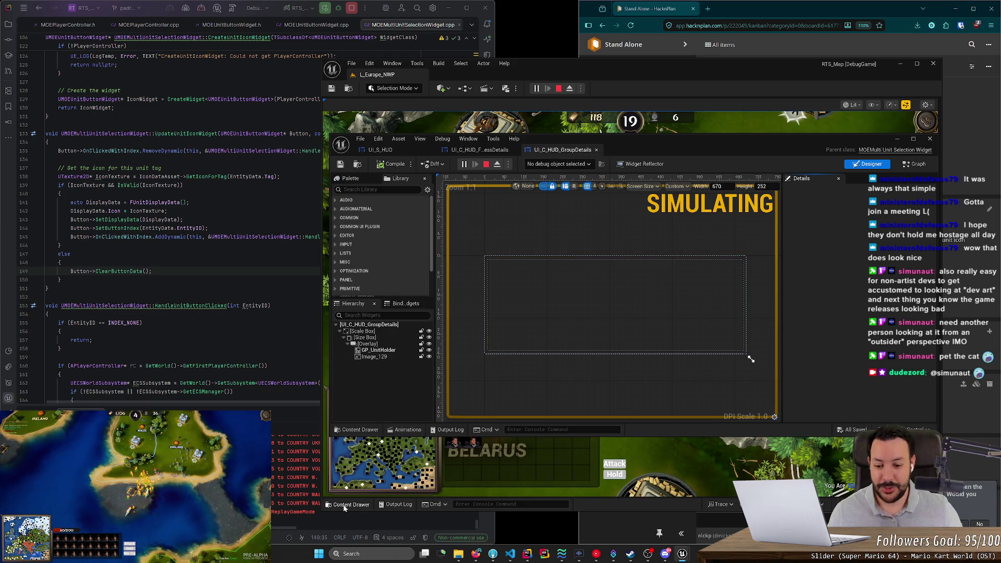
Minimize the widget editor and show the main editor's content assets with the search field
key("ctrl+space")
left_click(897, 139)
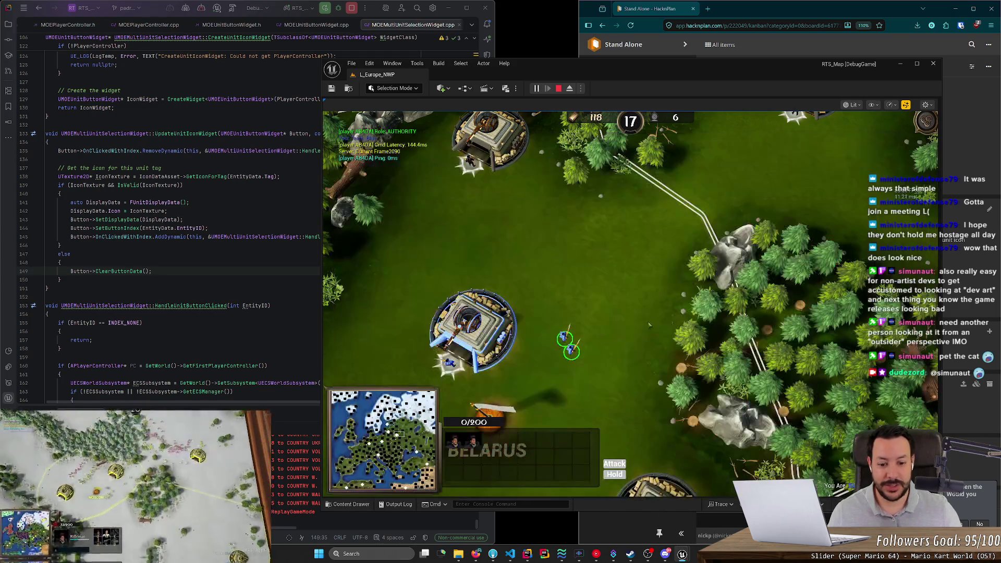
left_click(348, 504)
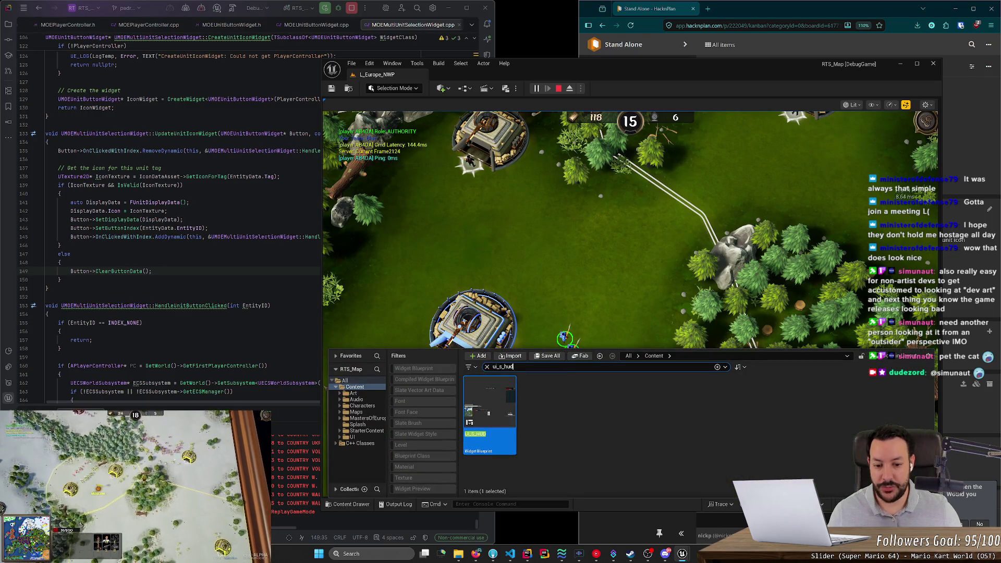
left_click(503, 367)
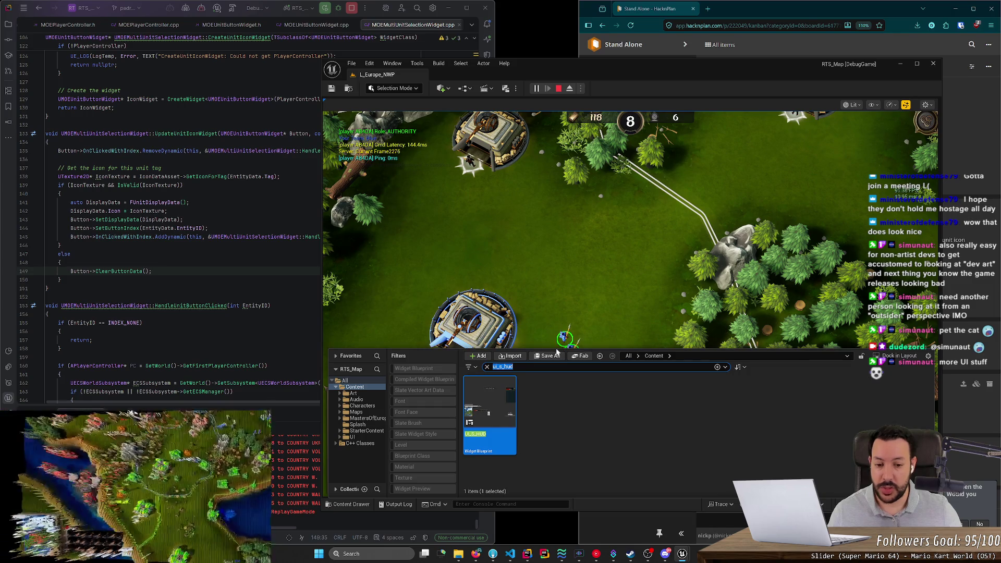
Resize the asset browser to enlarge the game view, then switch to Discord
left_click_drag(557, 347, 559, 268)
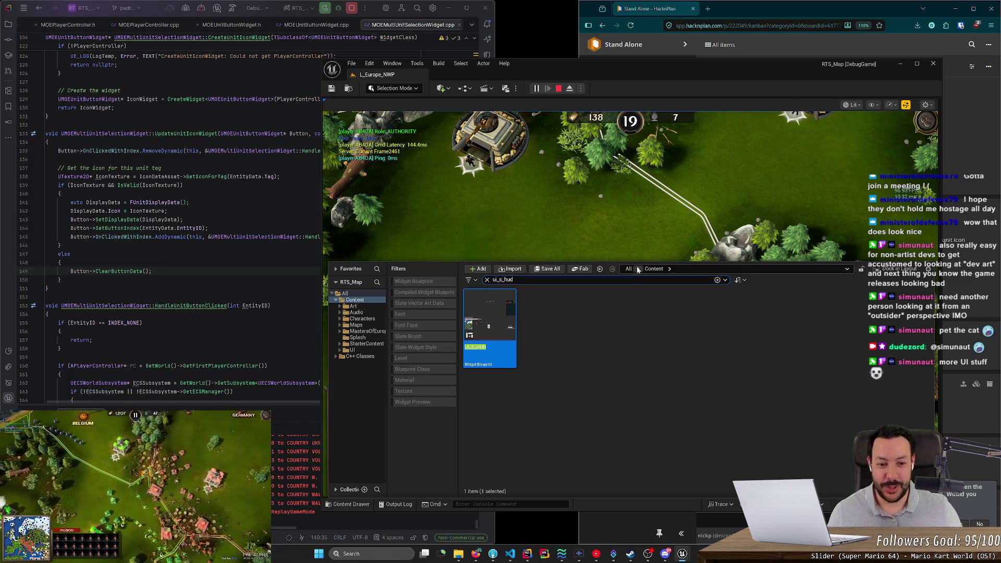
left_click_drag(640, 261, 638, 330)
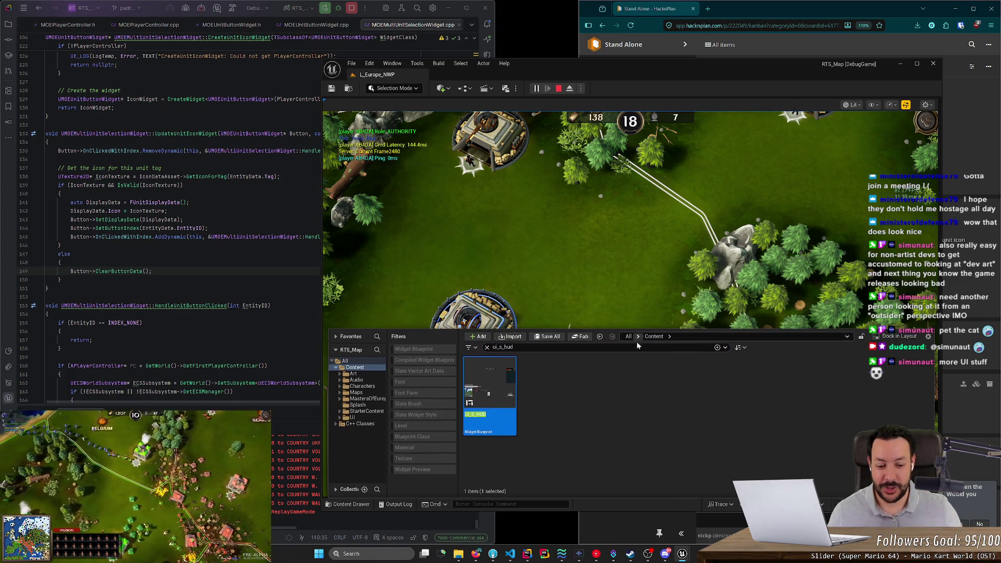
left_click(665, 553)
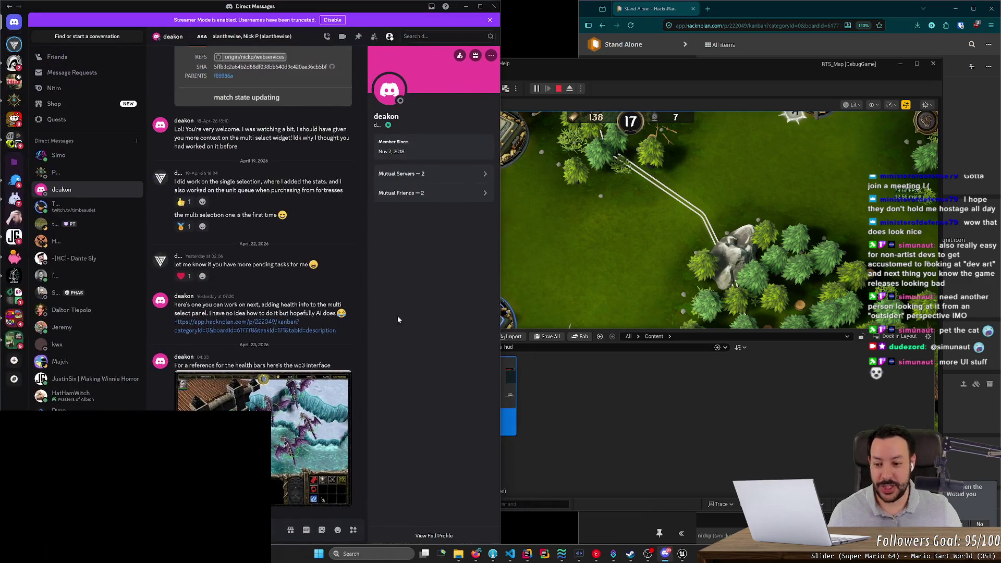
Read the server's #announcements, highlighting the UI-changes line, then minimize Discord
left_click(14, 45)
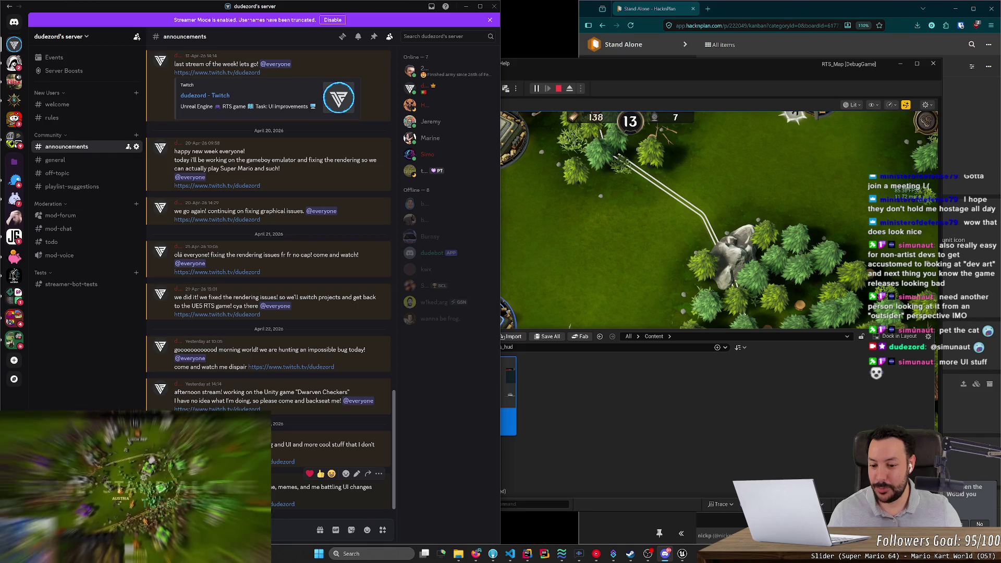
left_click_drag(321, 487, 374, 487)
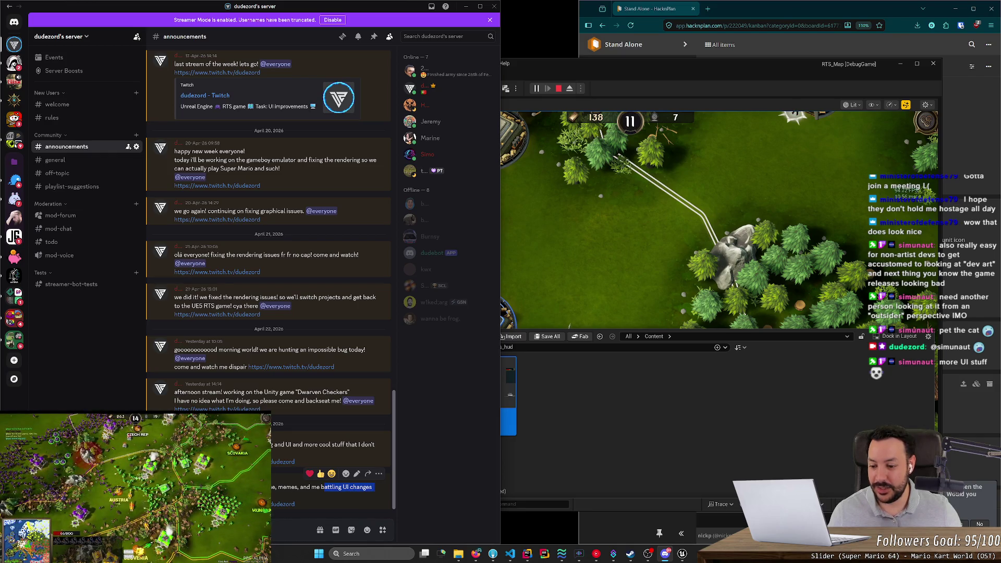
left_click(466, 6)
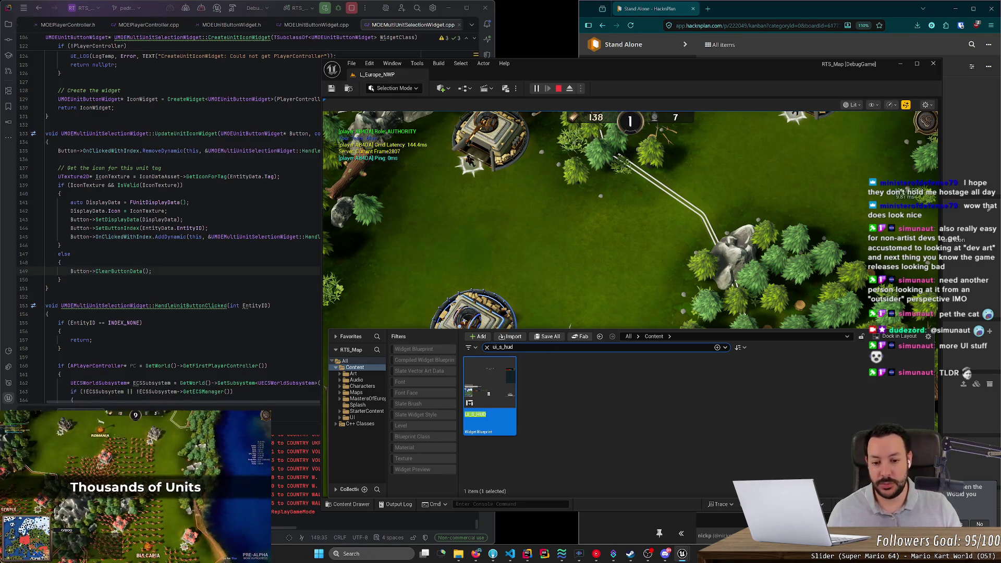
Search 'unit butt' in the Content Browser and open WBP_UnitButton
key("ctrl+a")
type("uni")
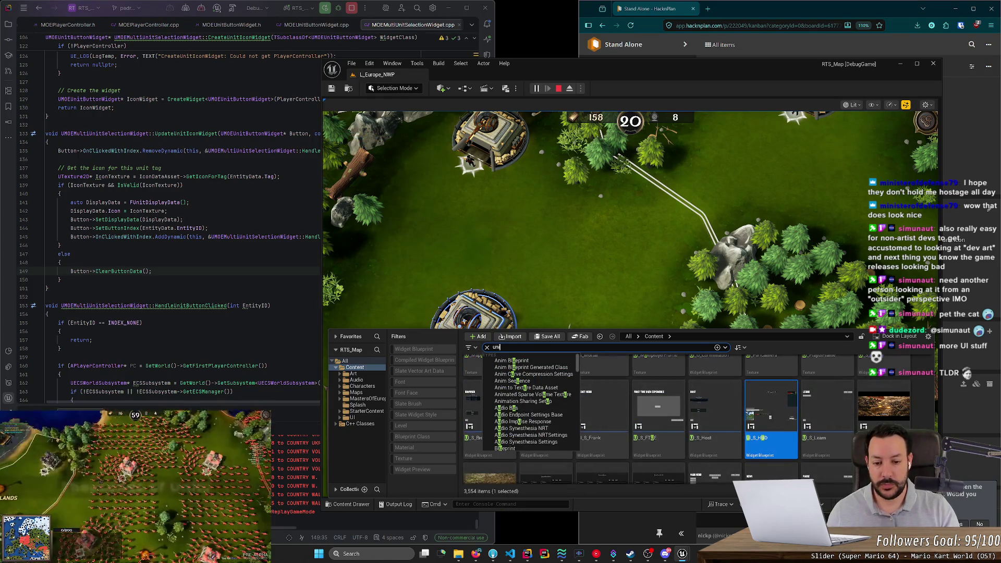
type("tico")
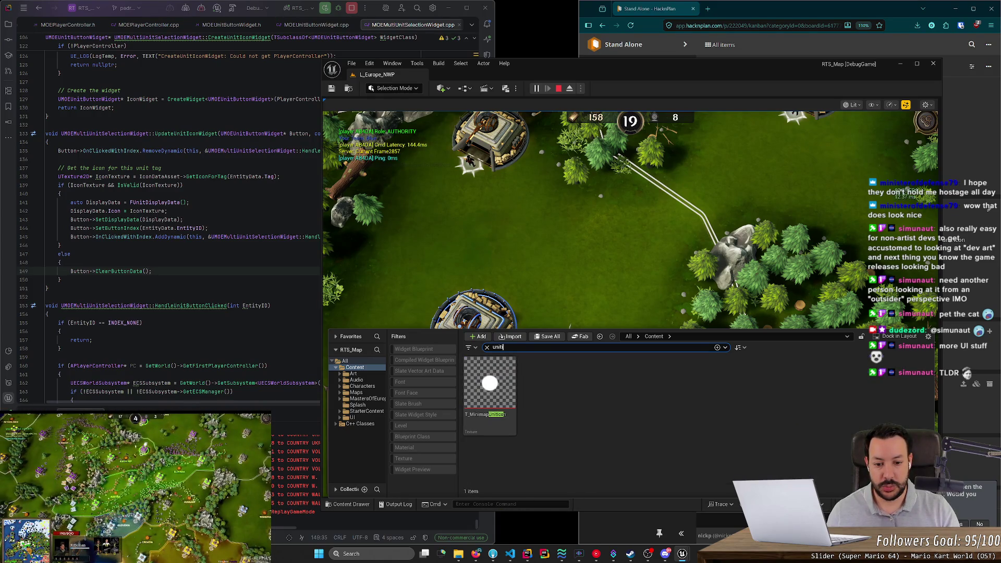
key("BackSpace")
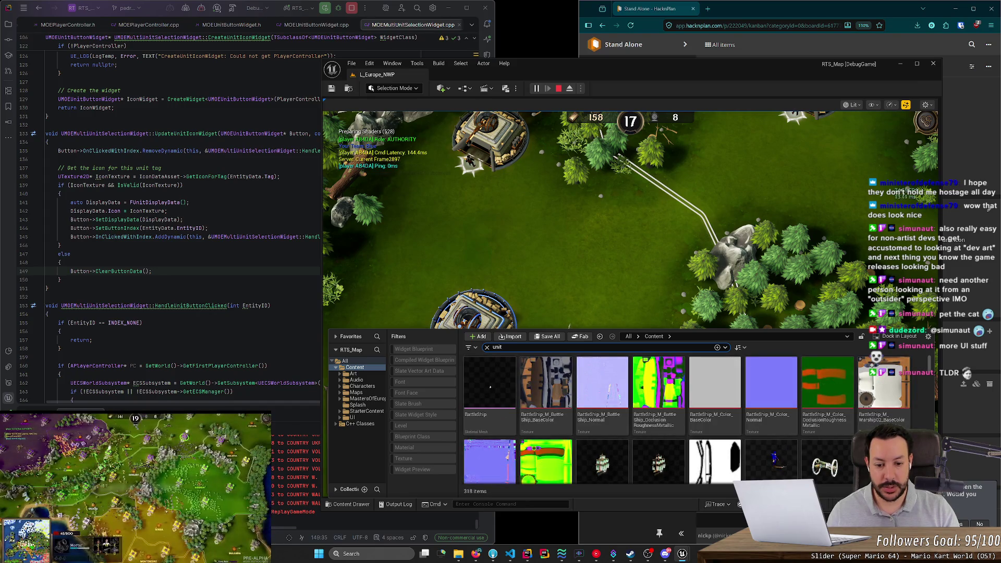
type(" butt")
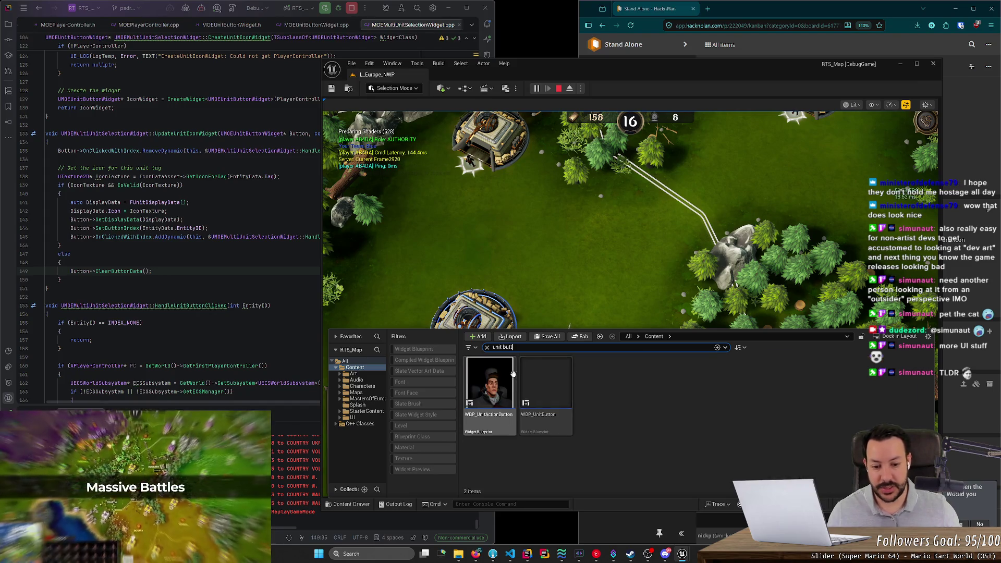
double_click(542, 380)
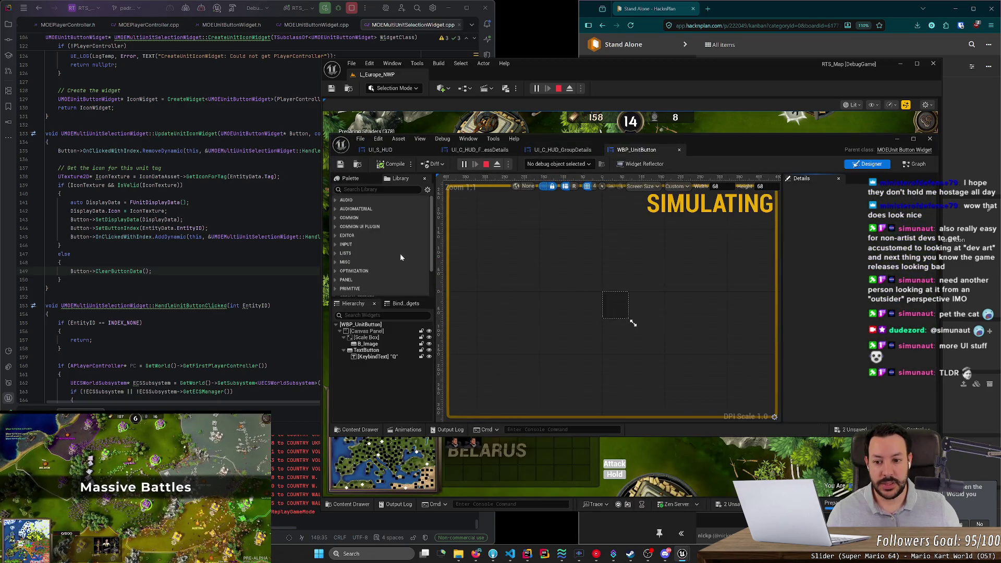
Select KeybindText in the hierarchy and set its Text to Q
scroll(672, 344, "up", 5)
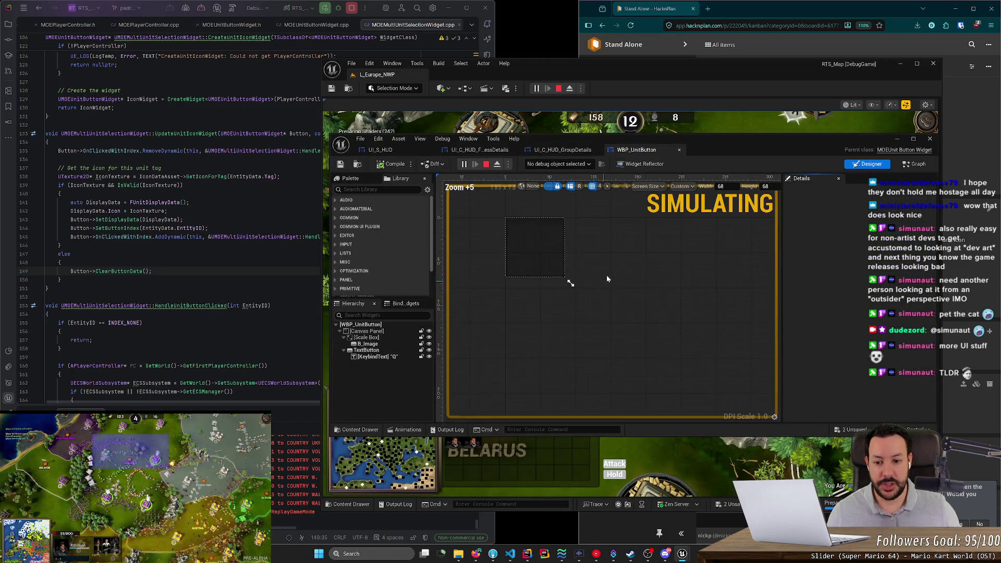
left_click_drag(606, 279, 683, 349)
left_click(383, 345)
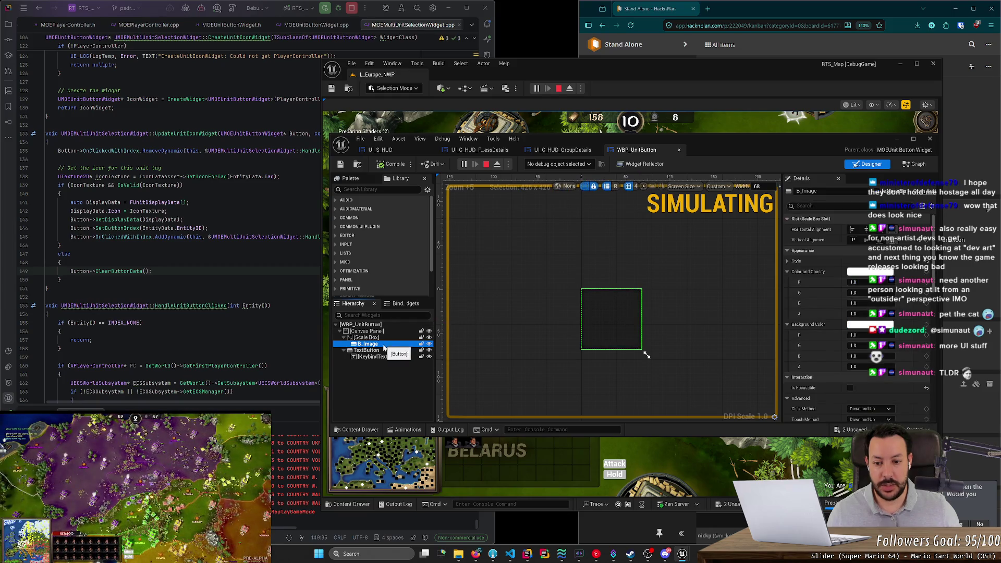
left_click(376, 356)
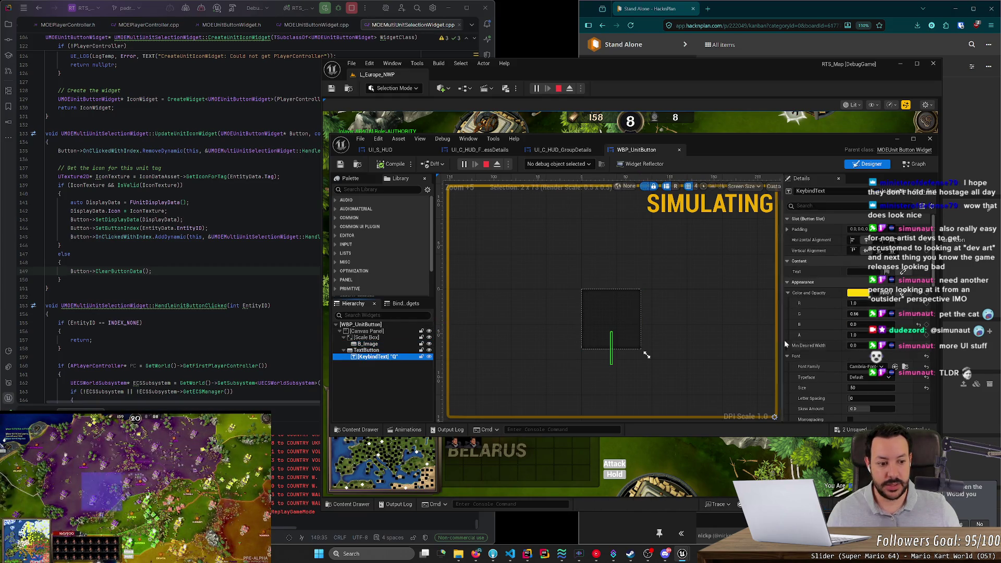
left_click(866, 271)
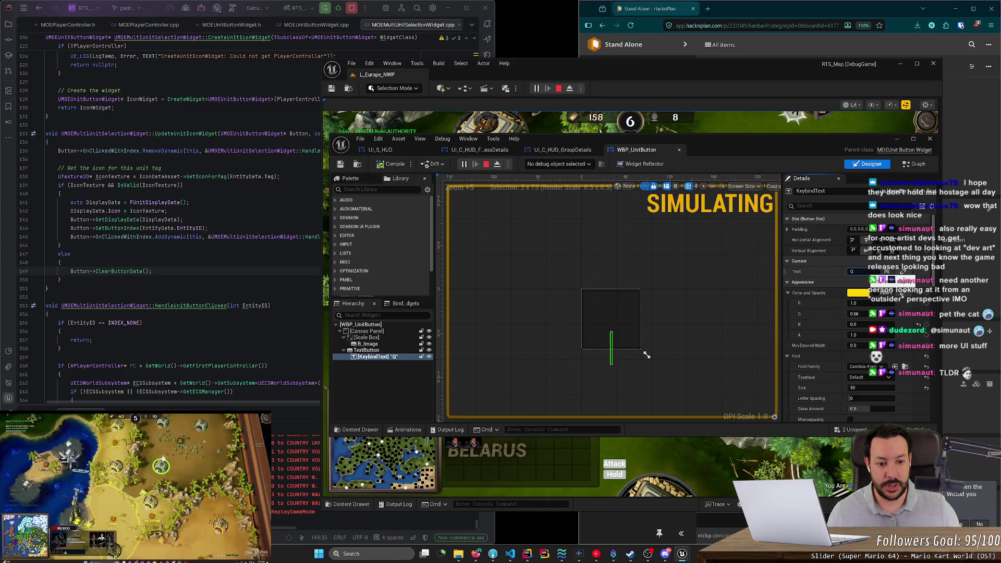
left_click(598, 381)
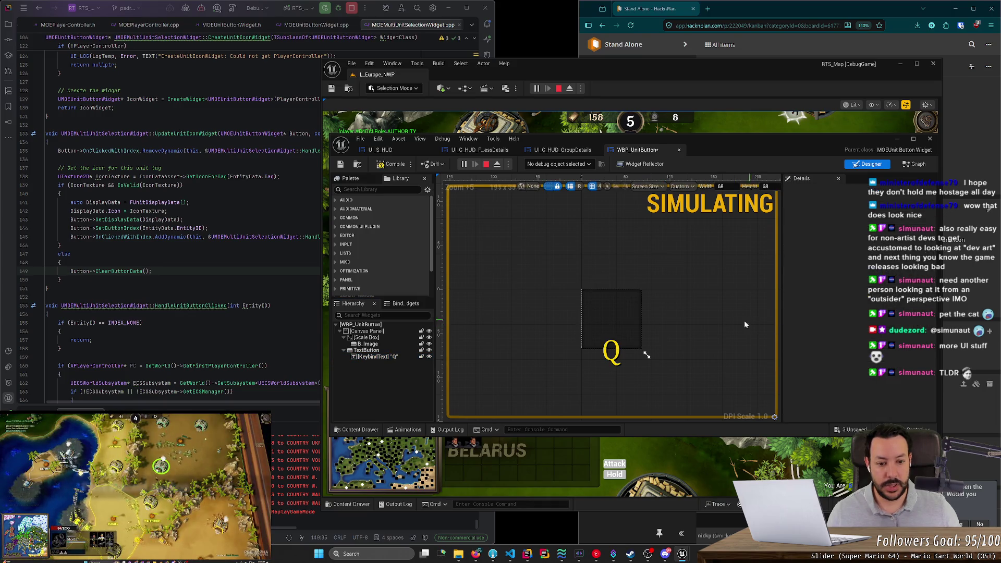
left_click(608, 352)
left_click(865, 271)
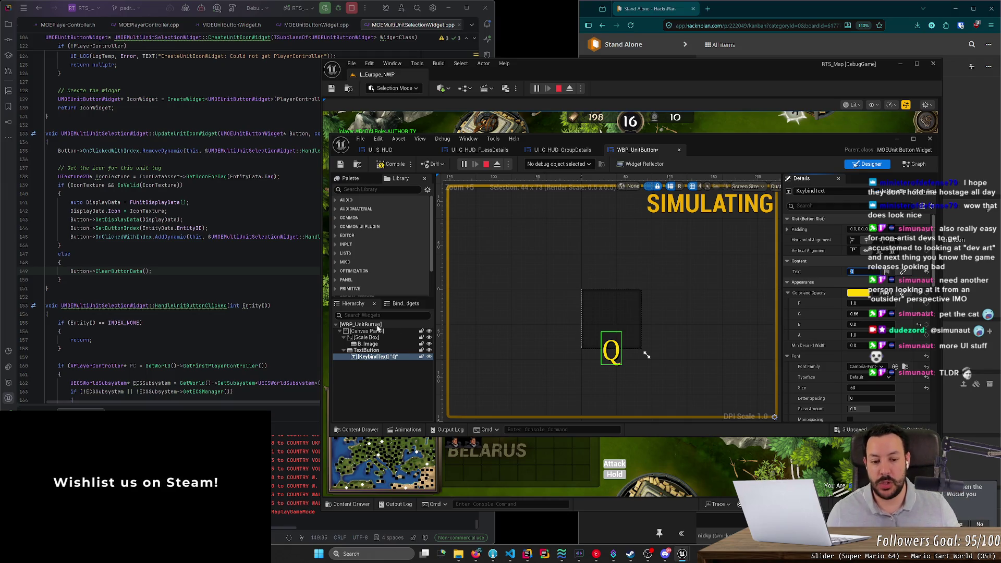
Delete the placeholder Q from KeybindText's Text and commit it empty, then bring up YouTube Music
left_click(615, 357)
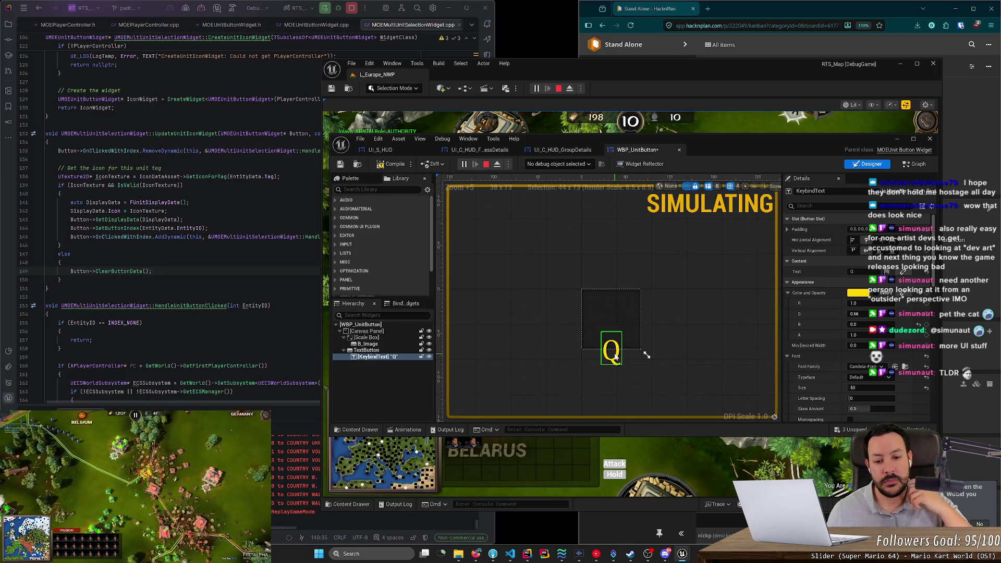
left_click(860, 272)
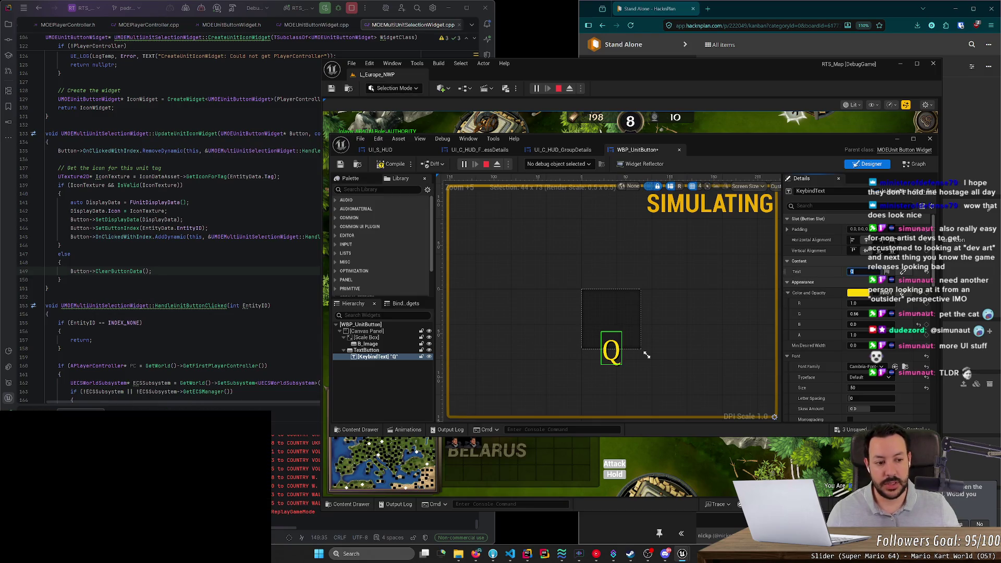
key("BackSpace")
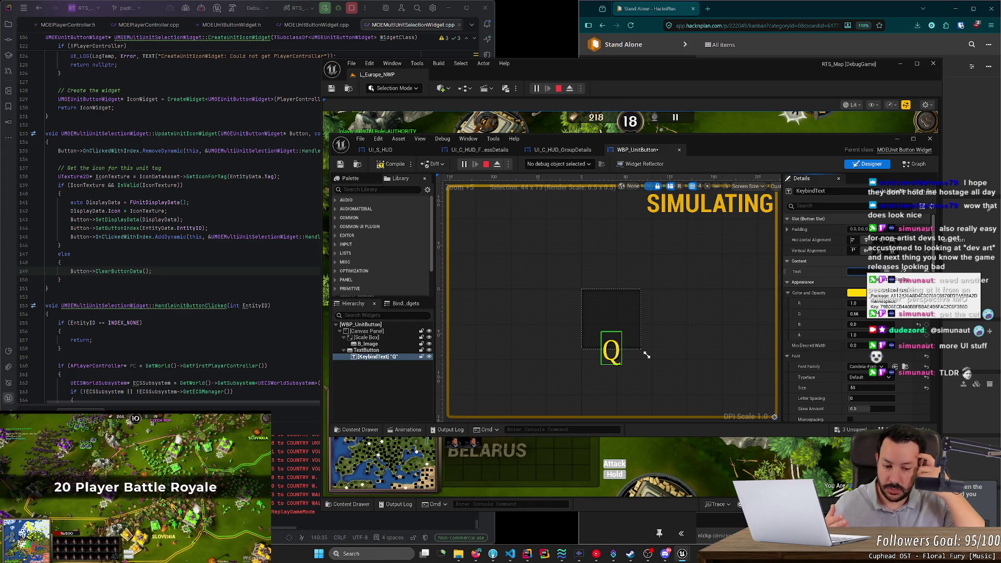
key("Return")
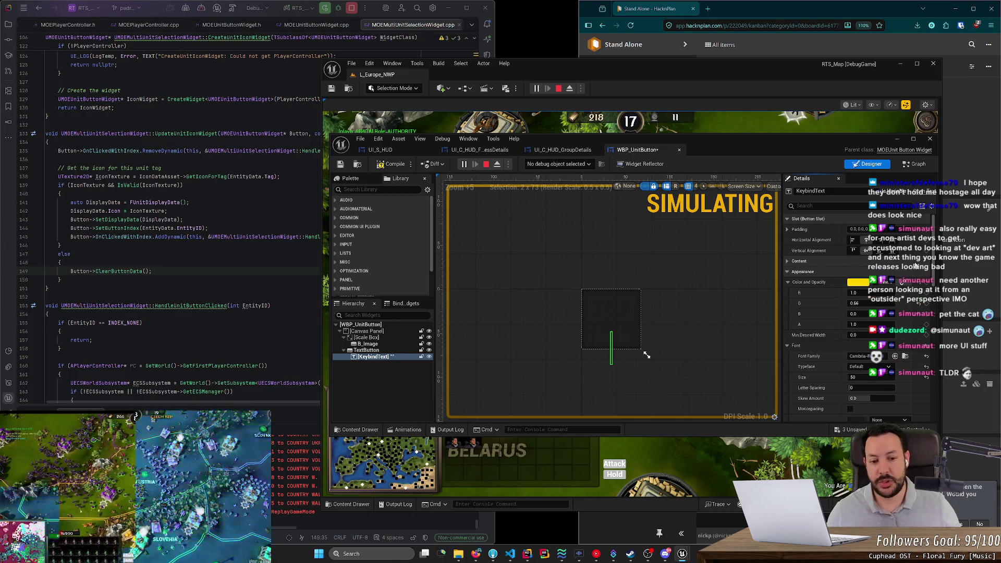
scroll(684, 347, "up", 6)
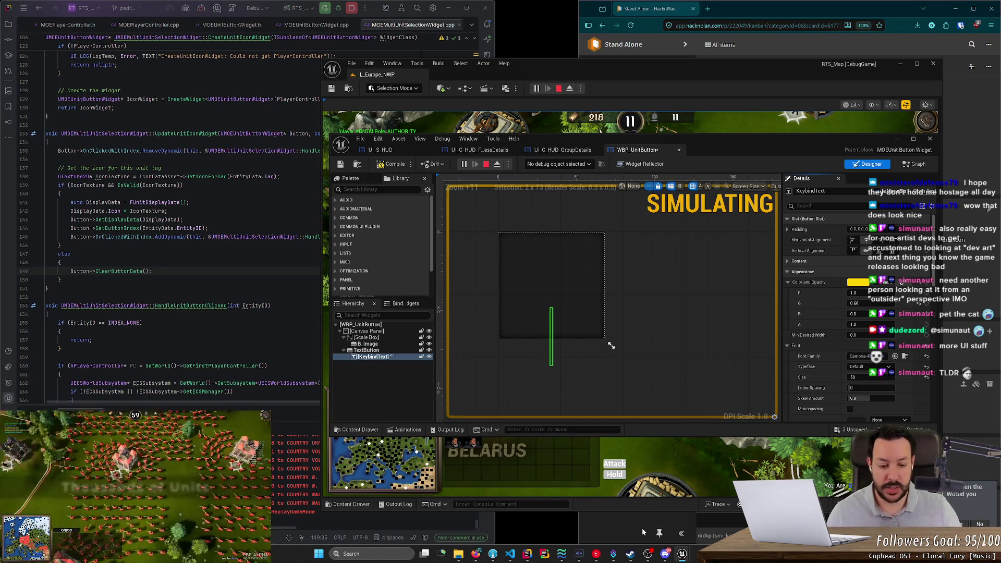
left_click(596, 554)
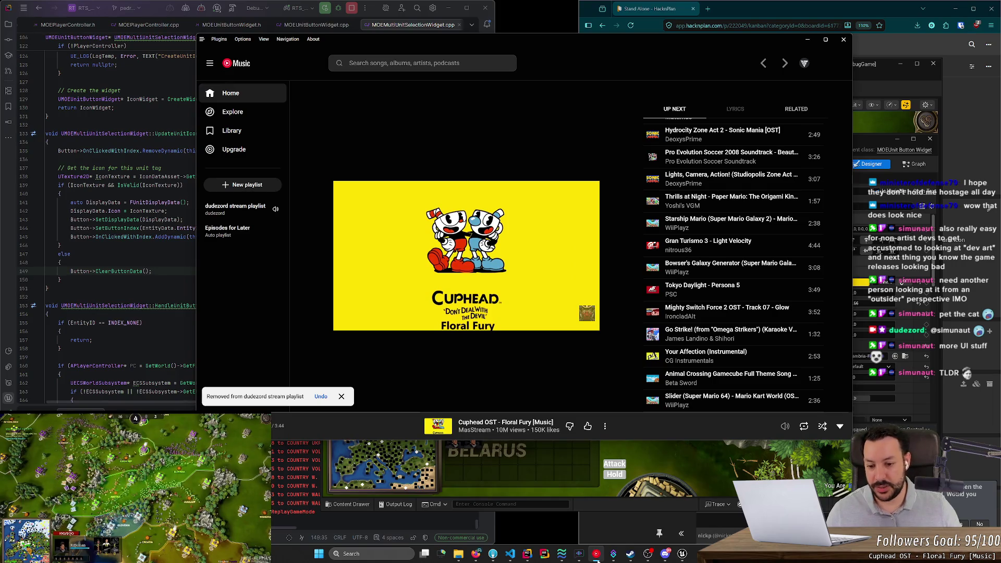
Minimize YouTube Music, lower system volume to 60, and deselect the widget in the designer
left_click(597, 556)
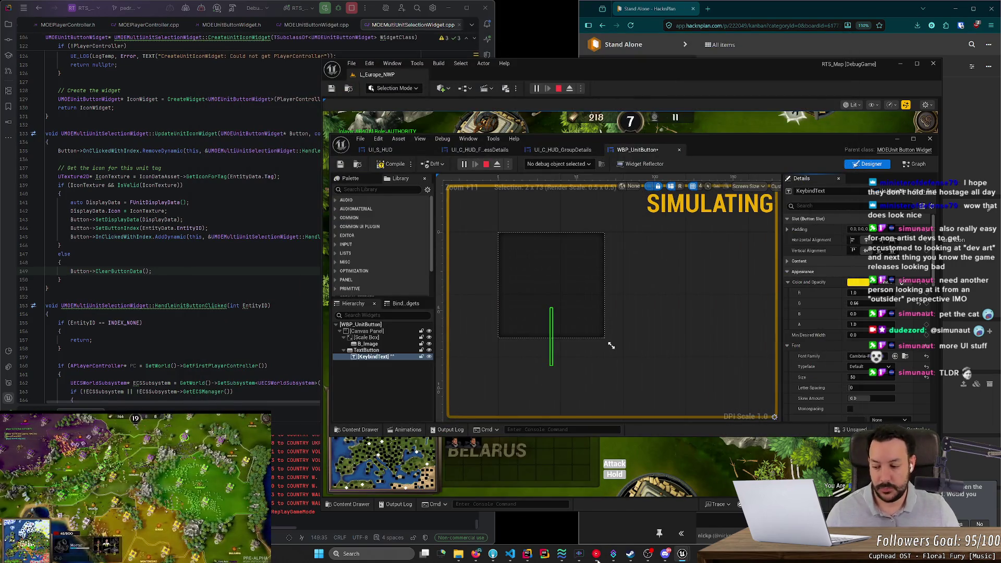
key("XF86AudioLowerVolume")
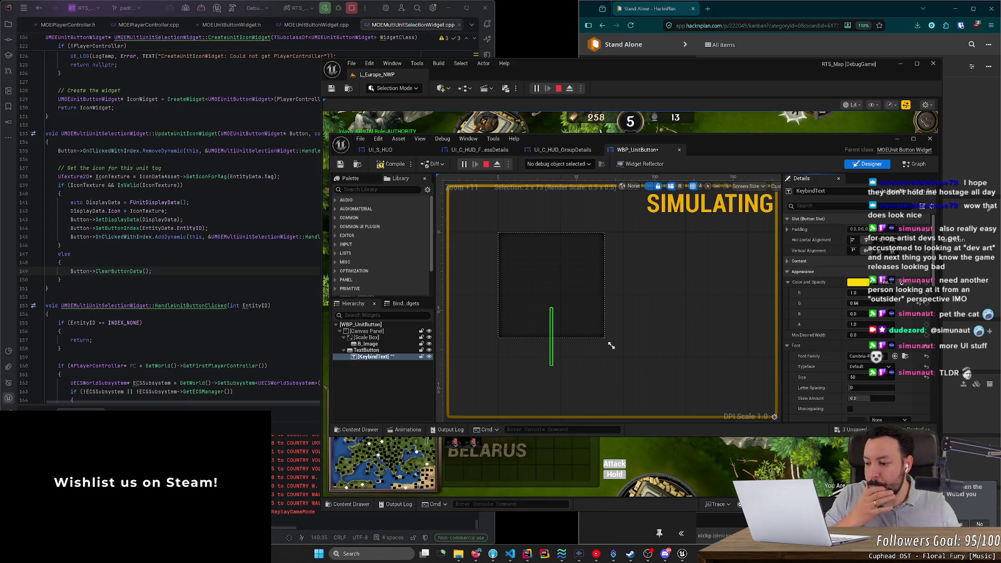
left_click(691, 364)
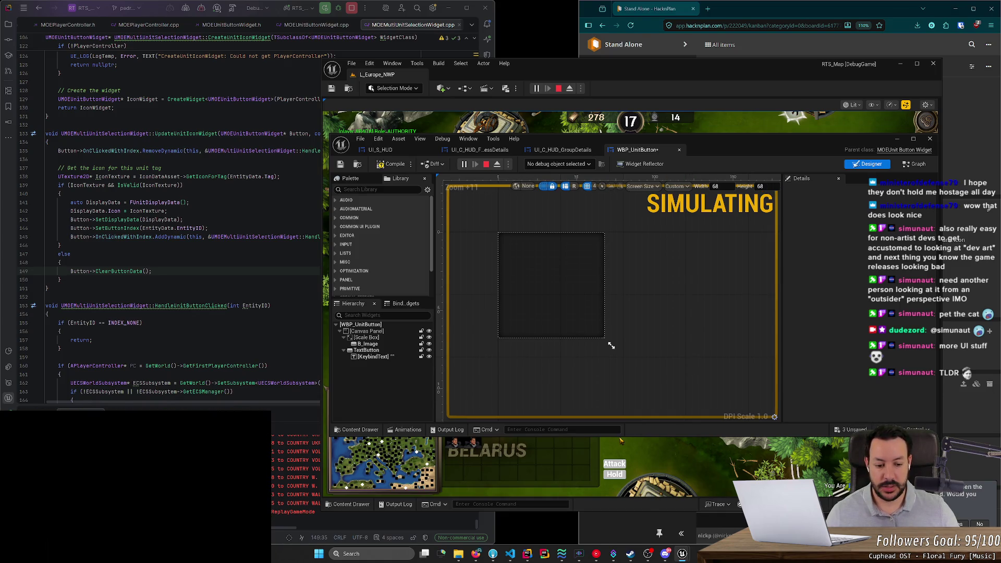
Open the Warcraft 3 reference screenshot from the Discord DM via Open Media Link in Firefox
left_click(665, 554)
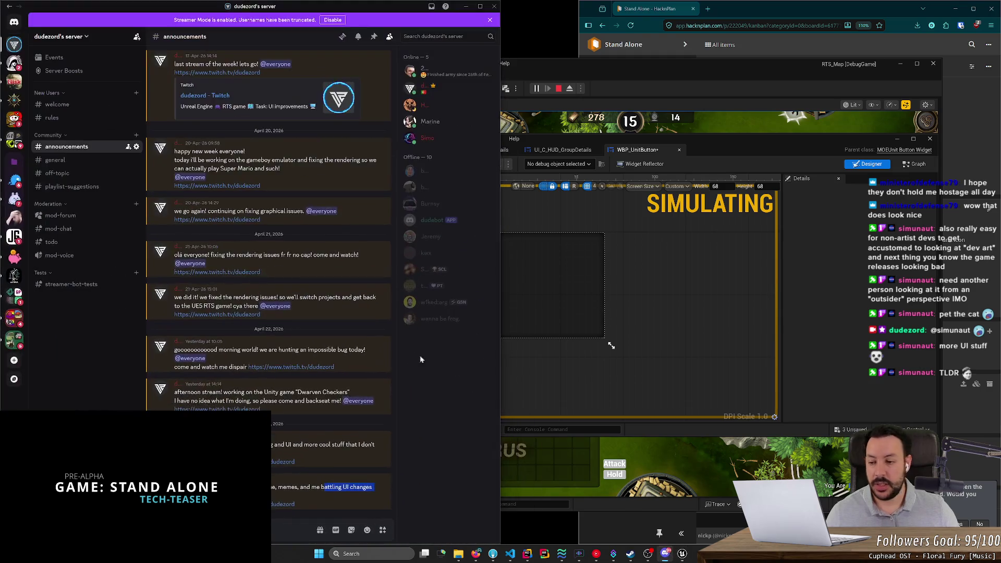
left_click(260, 417)
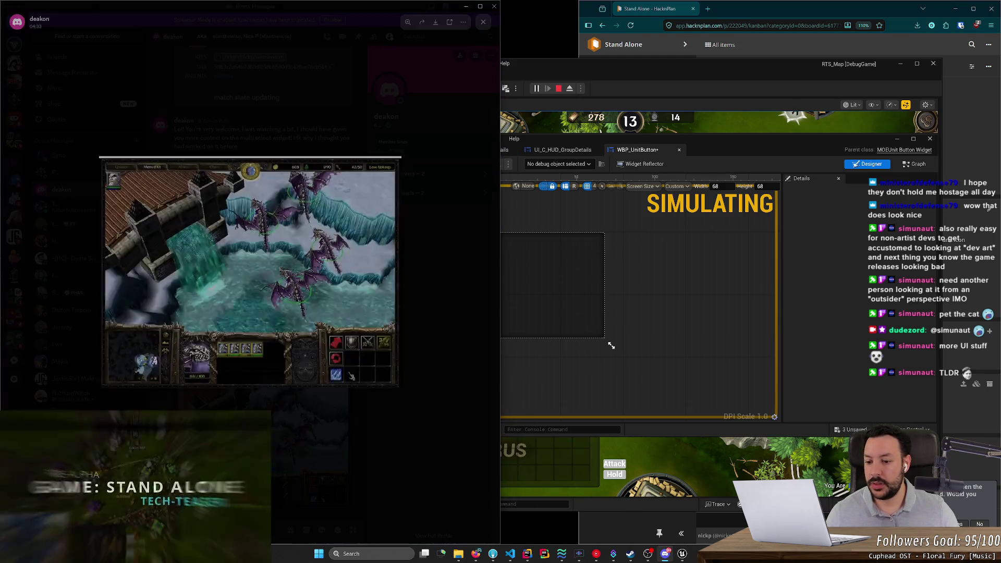
right_click(258, 313)
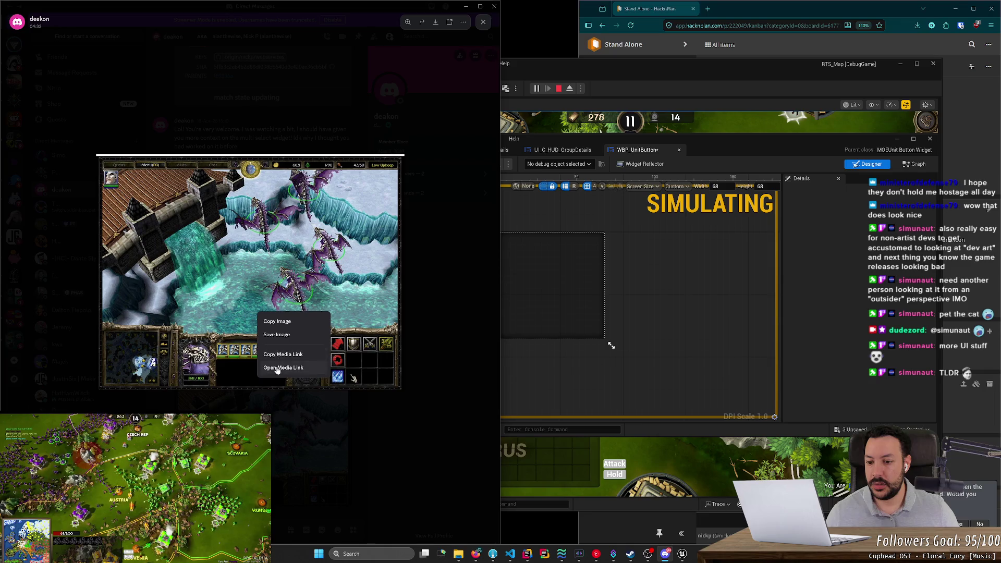
left_click(277, 369)
left_click(145, 124)
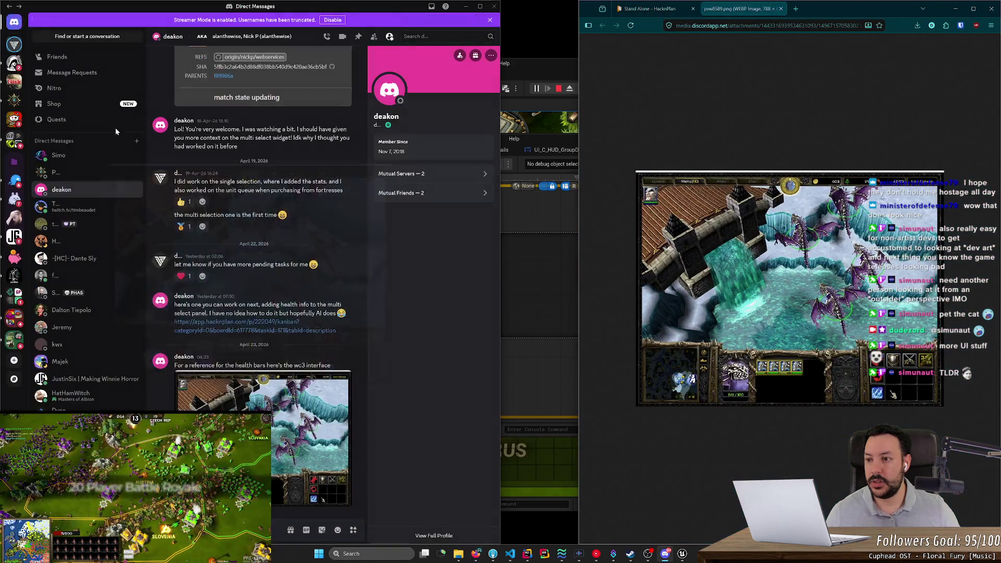
Zoom and scroll the screenshot in Firefox to study its health bars, then return to Unreal
left_click(14, 45)
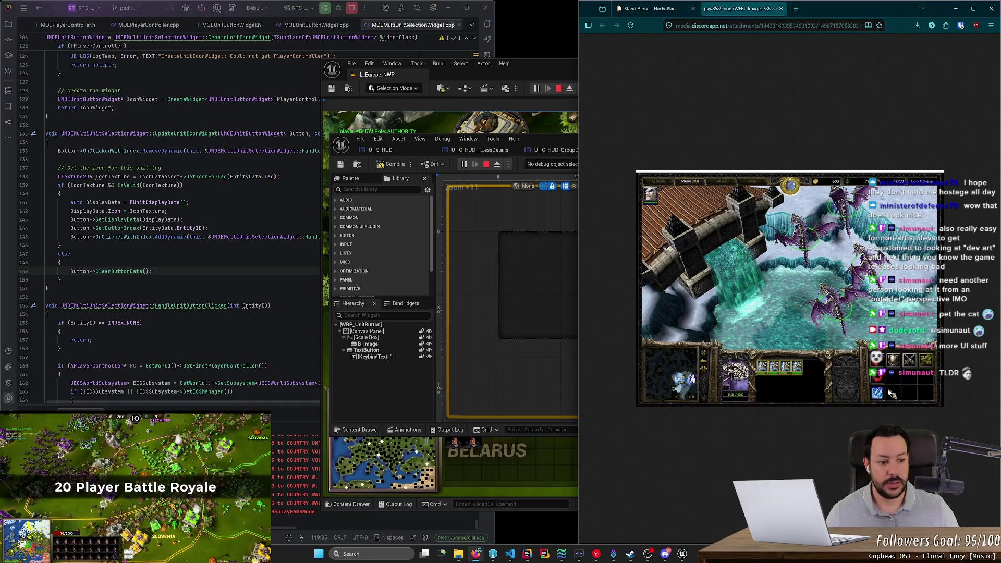
scroll(778, 408, "up", 5)
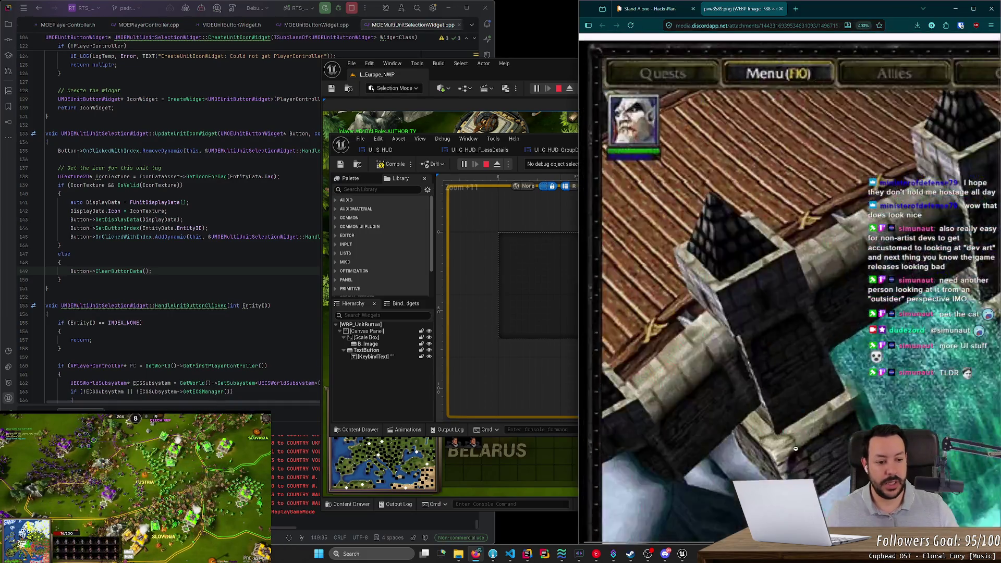
scroll(832, 462, "up", 1)
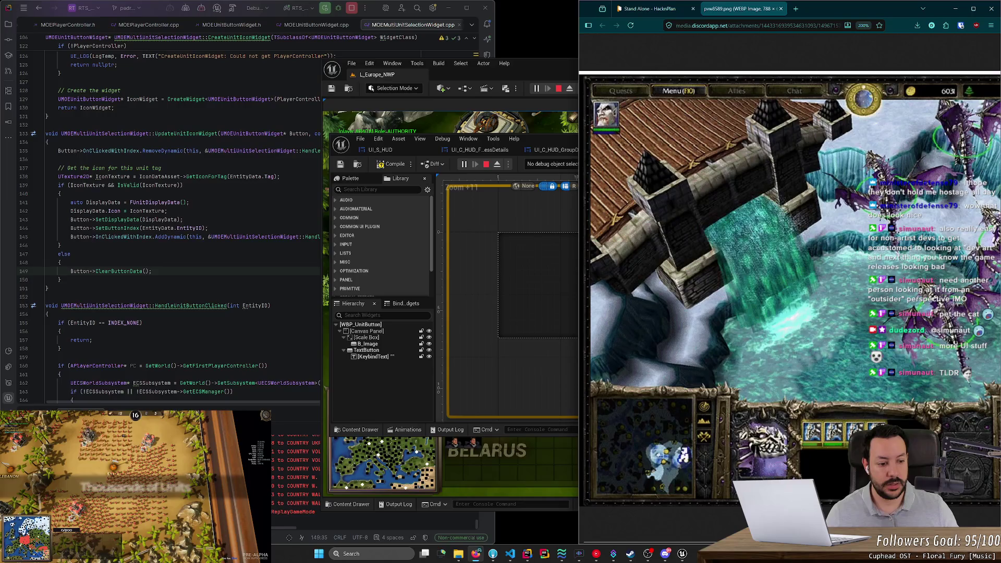
key("ctrl+0")
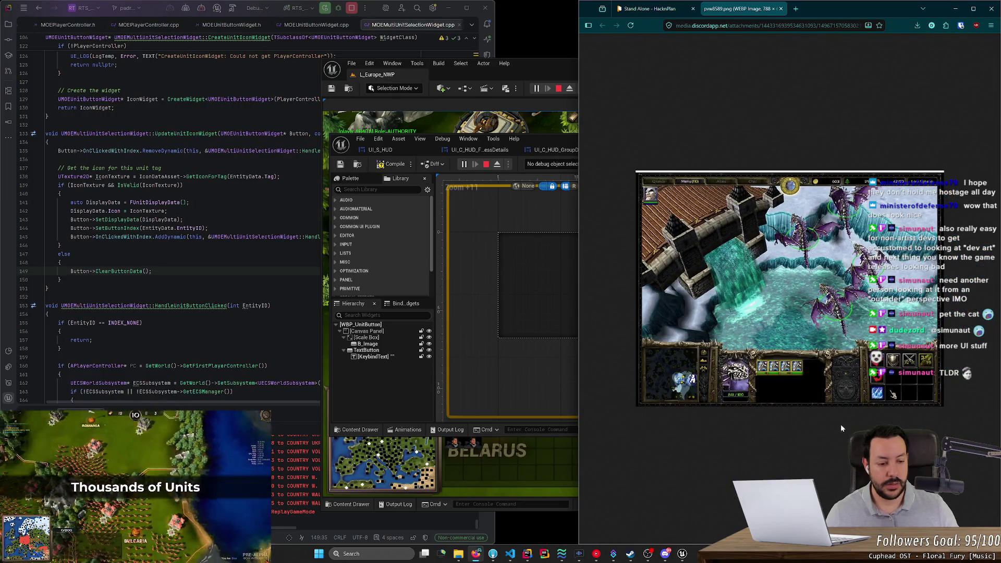
scroll(841, 428, "up", 8)
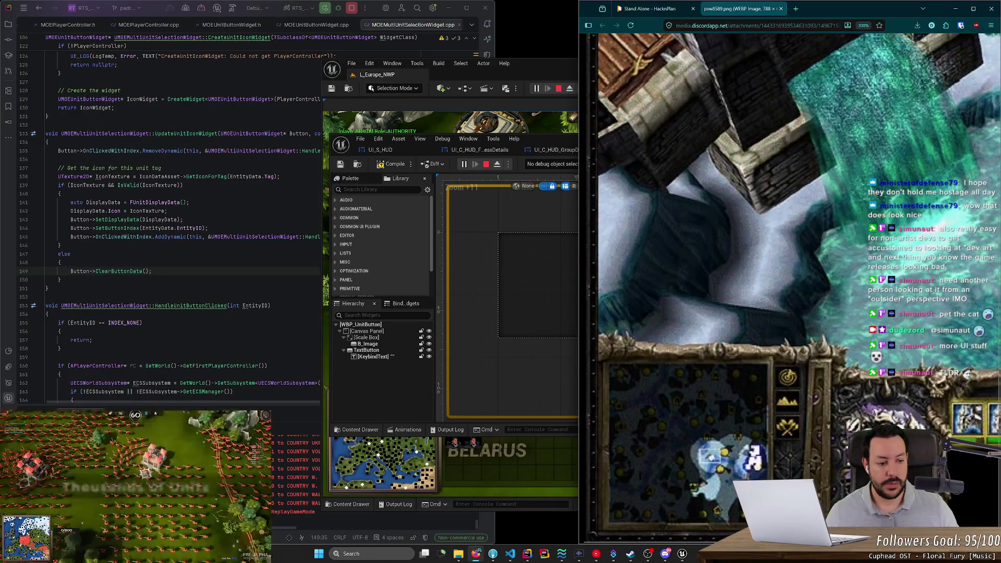
scroll(789, 286, "right", 5)
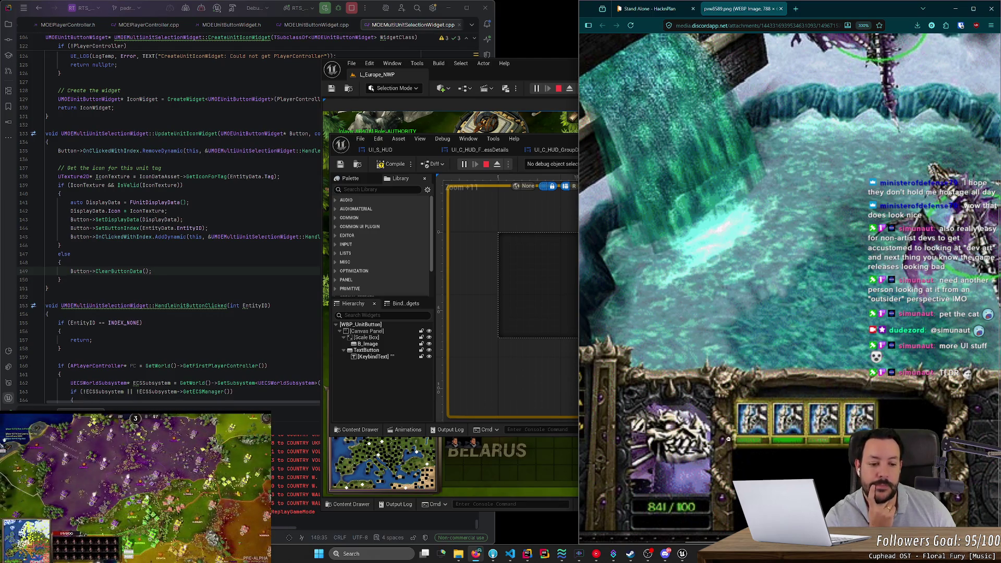
left_click(541, 388)
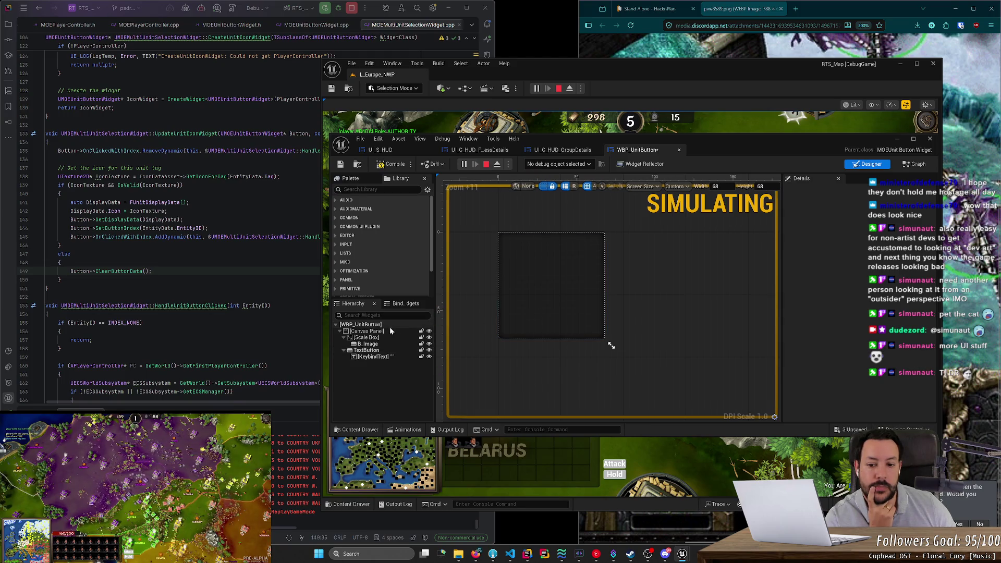
Inspect the Canvas Panel, Scale Box and B_Image properties in the WBP_UnitButton hierarchy
left_click(366, 331)
left_click(377, 337)
left_click(368, 344)
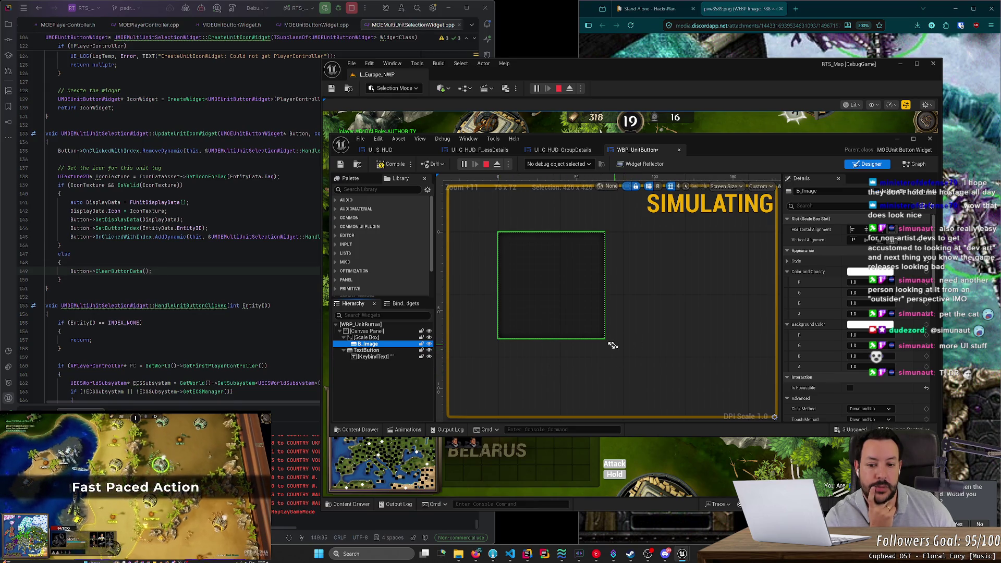
left_click(366, 331)
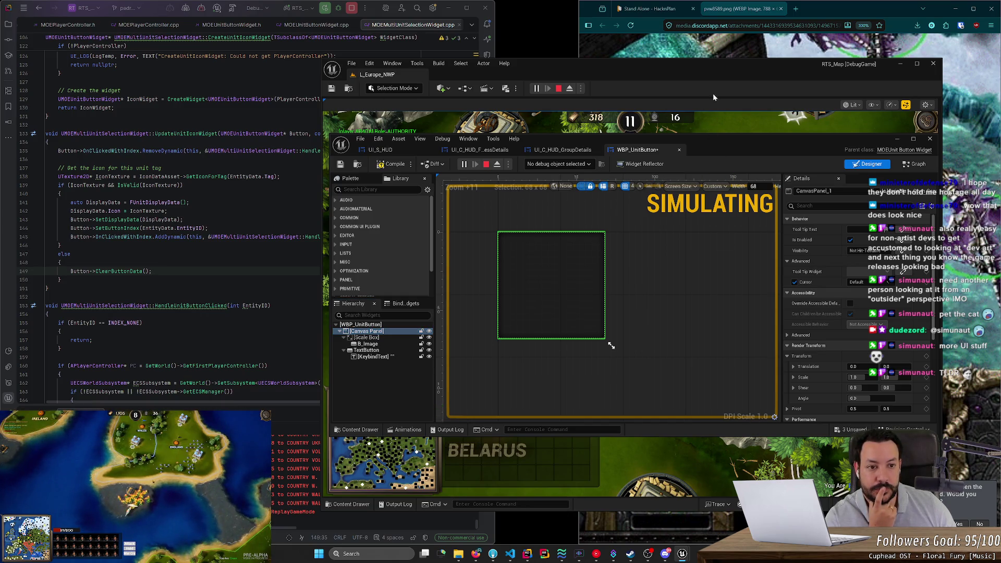
Move the RTS_Map and WBP_UnitButton windows left and fit the reference screenshot in Firefox
left_click_drag(716, 74, 433, 54)
mouse_move(862, 142)
left_mouse_down()
mouse_move(574, 75)
mouse_move(613, 63)
left_mouse_up()
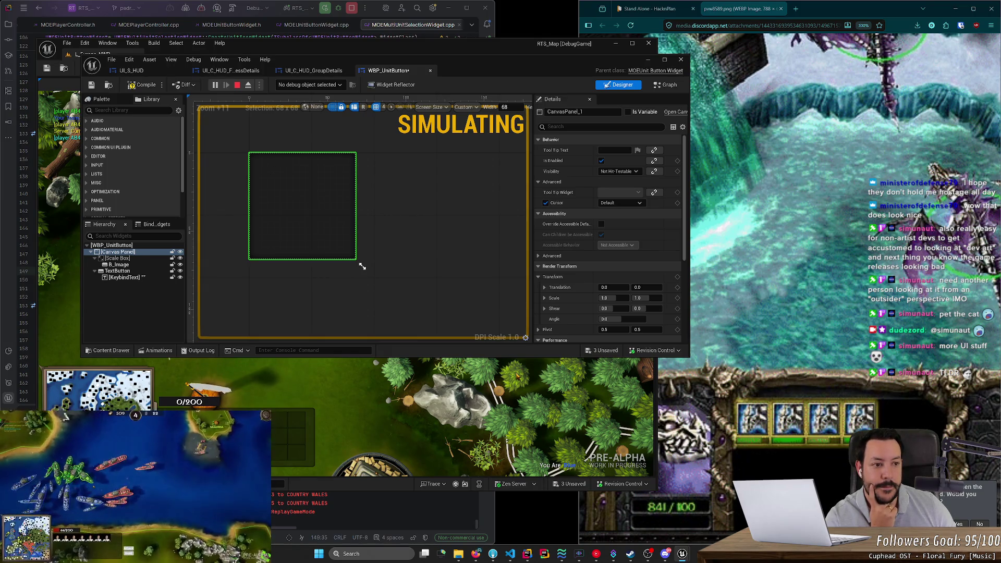
left_click(936, 346)
key("ctrl+0")
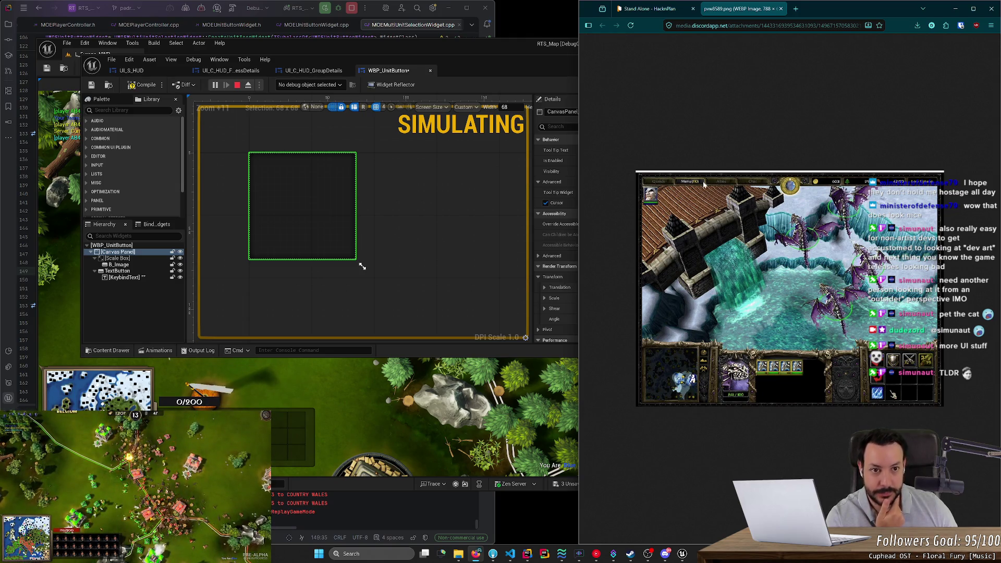
Search the web for 'risk reforged' and open the Risk Reforged YouTube channel
left_click(756, 26)
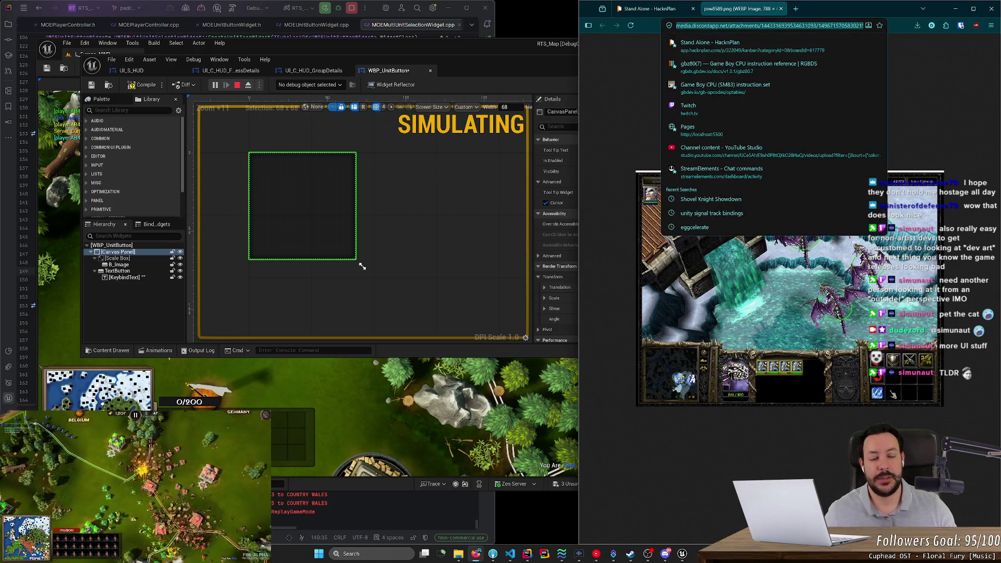
type("youtube.com/")
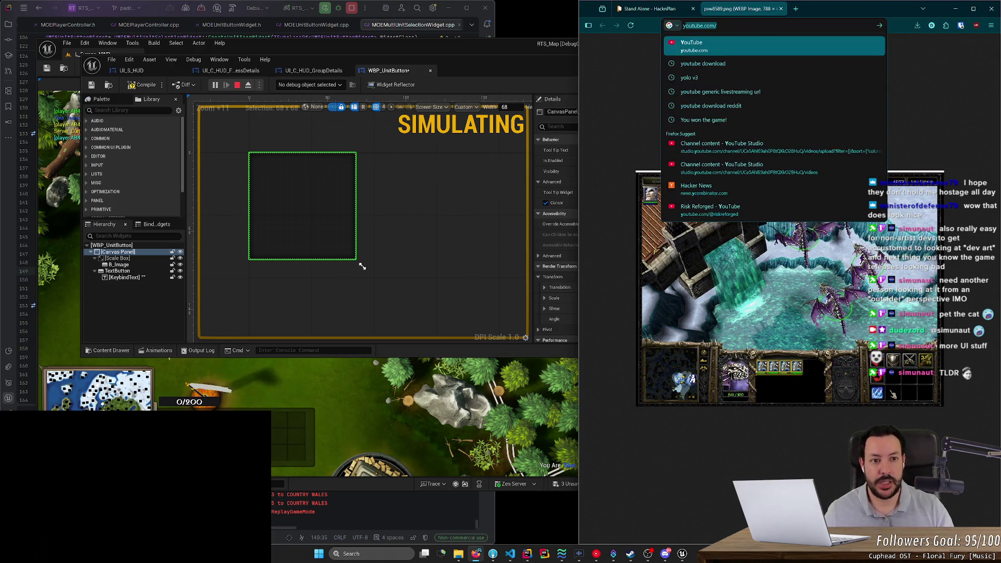
type("risk ref")
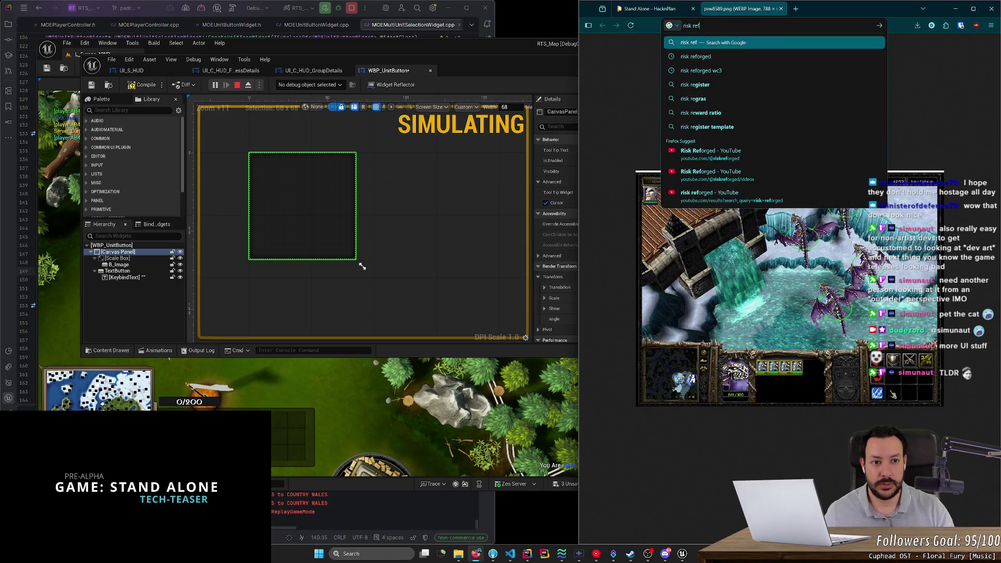
type("orged")
key("Return")
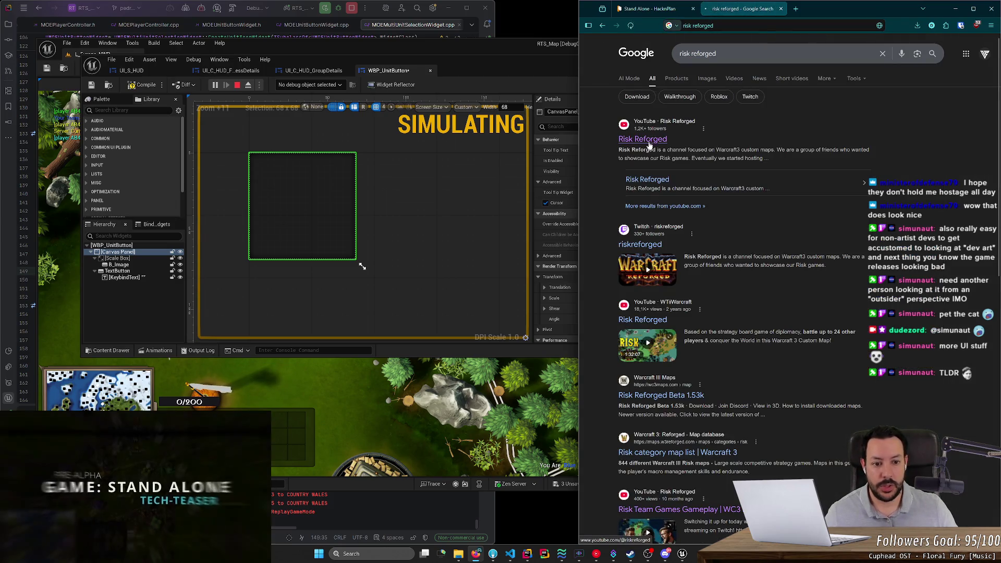
left_click(649, 145)
Maximize Firefox and start the channel's newest video, 'Surviving a 1v3 with ZERO Gold'
double_click(825, 10)
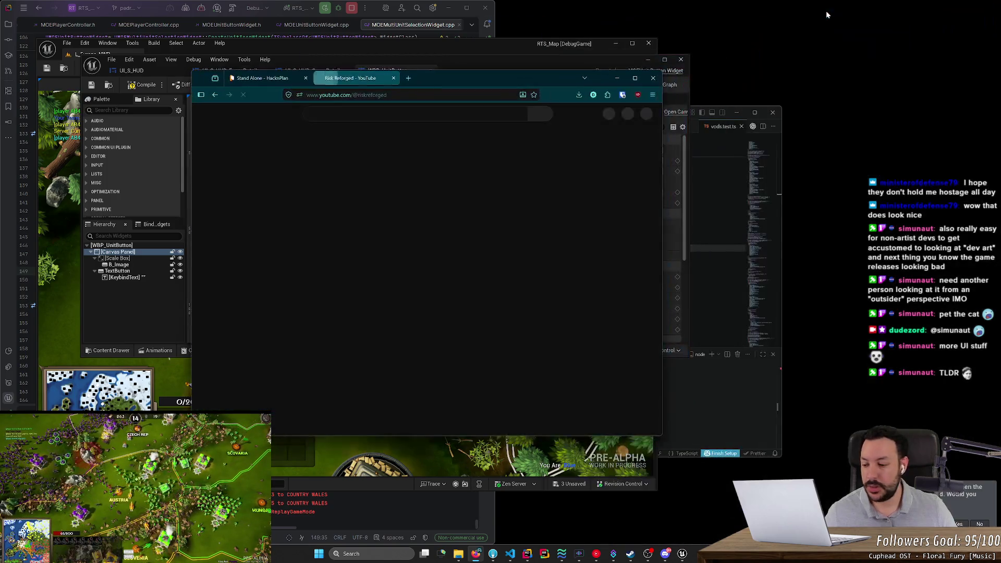
double_click(480, 79)
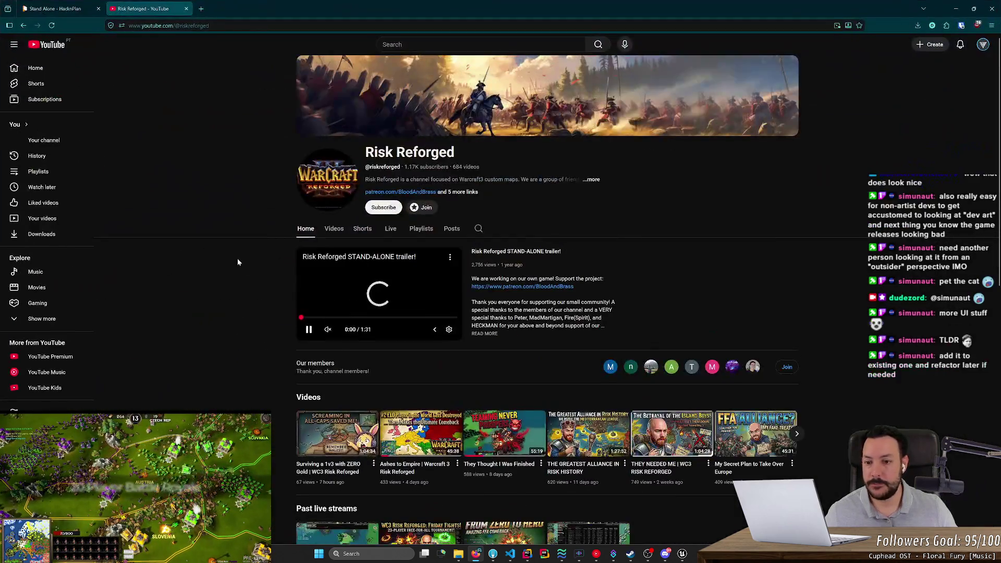
left_click(334, 229)
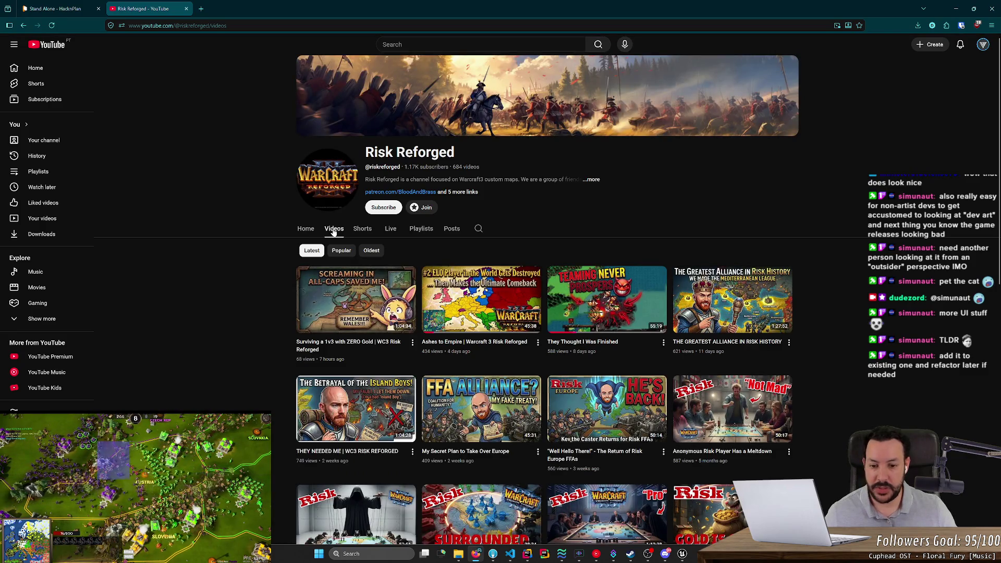
left_click(375, 297)
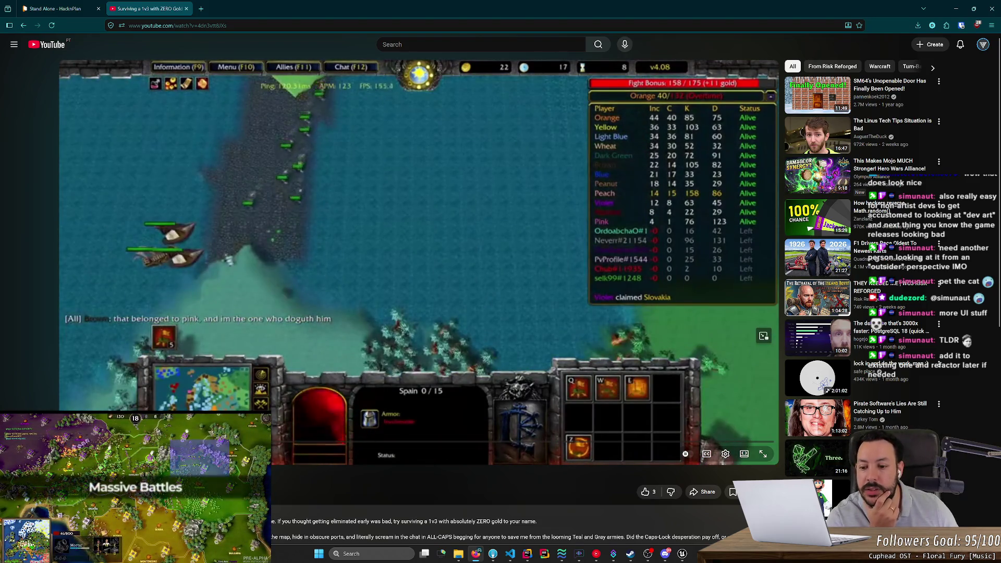
Skip ahead through the video with the seek bar and arrow keys, then resume playback
left_click_drag(198, 444, 356, 421)
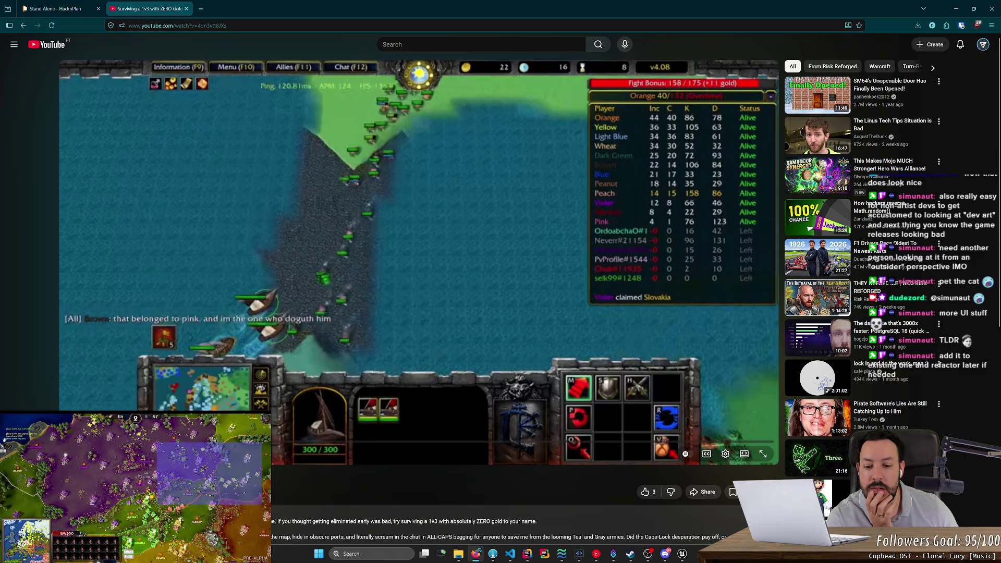
key("Right")
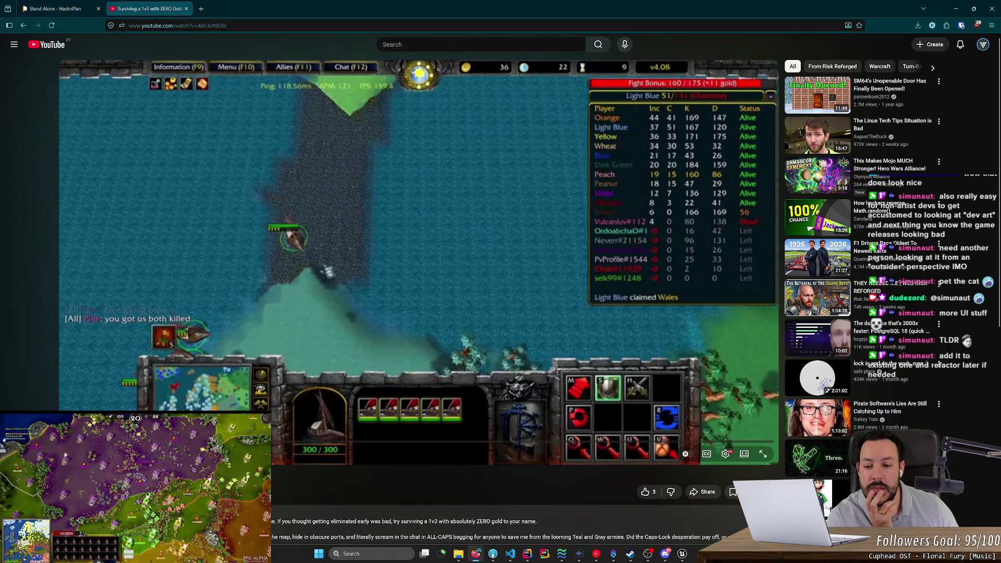
key("Right")
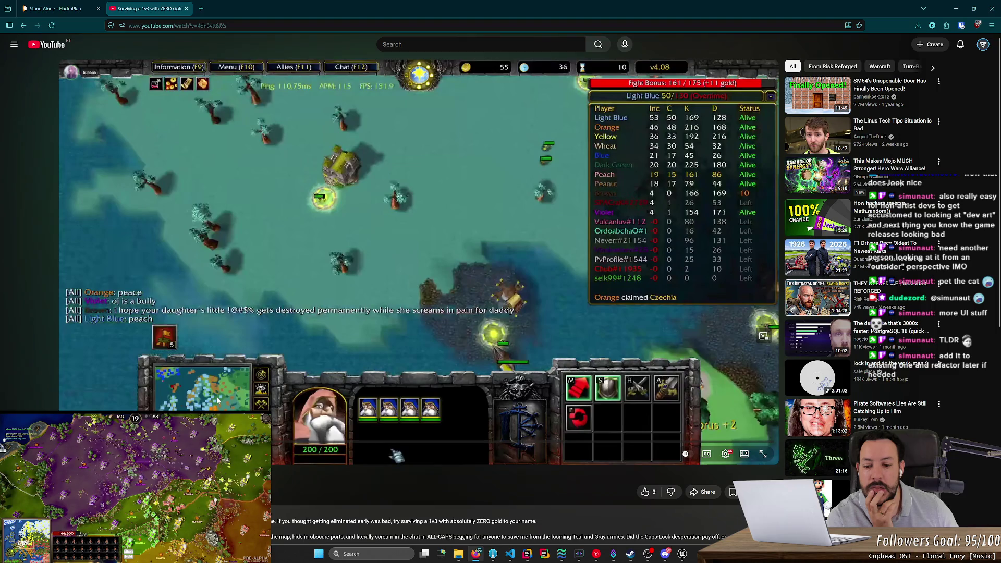
key("space")
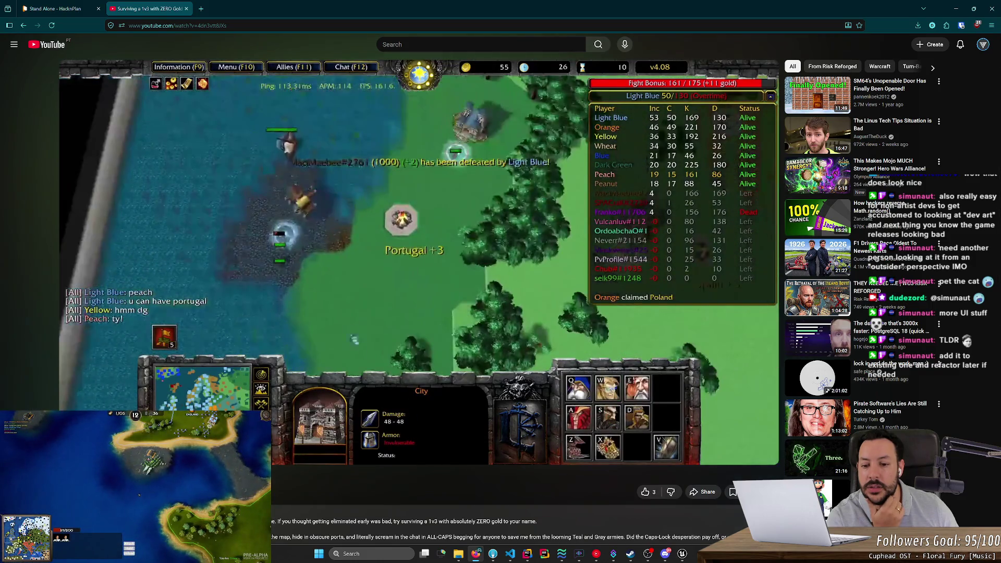
Pause the video on the Portugal scene, then return to the Unreal widget designer with nothing selected
left_click(316, 324)
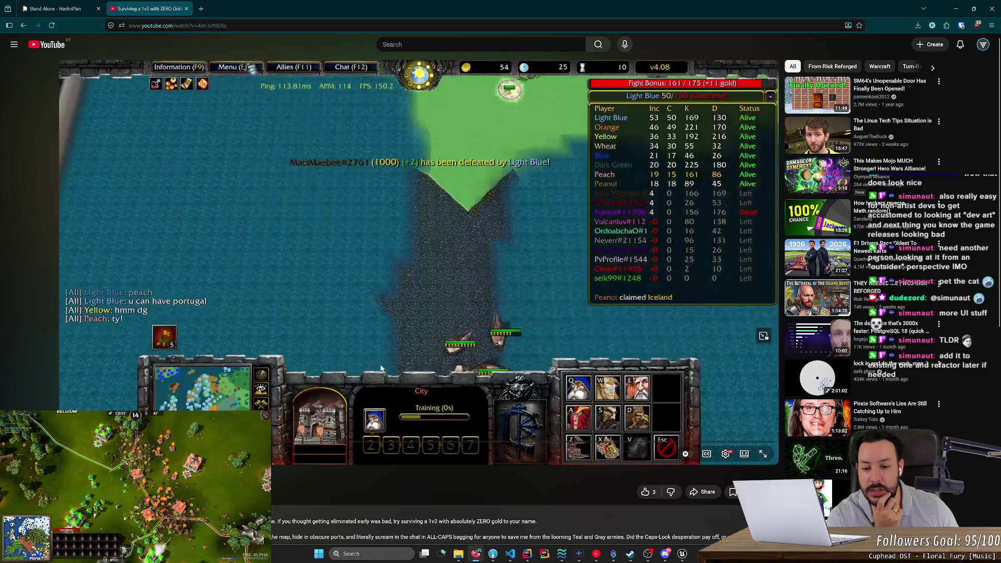
left_click(381, 368)
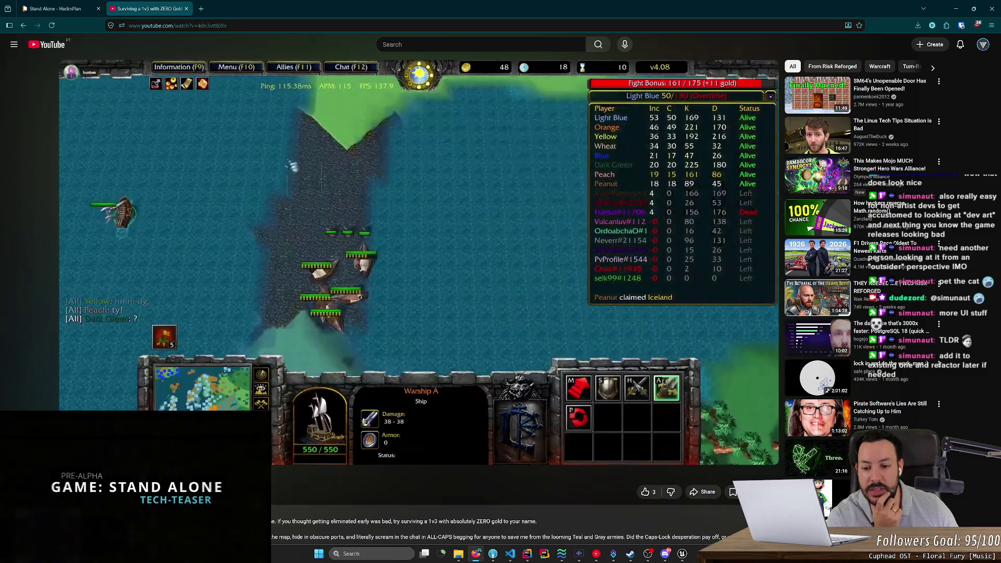
left_click(402, 408)
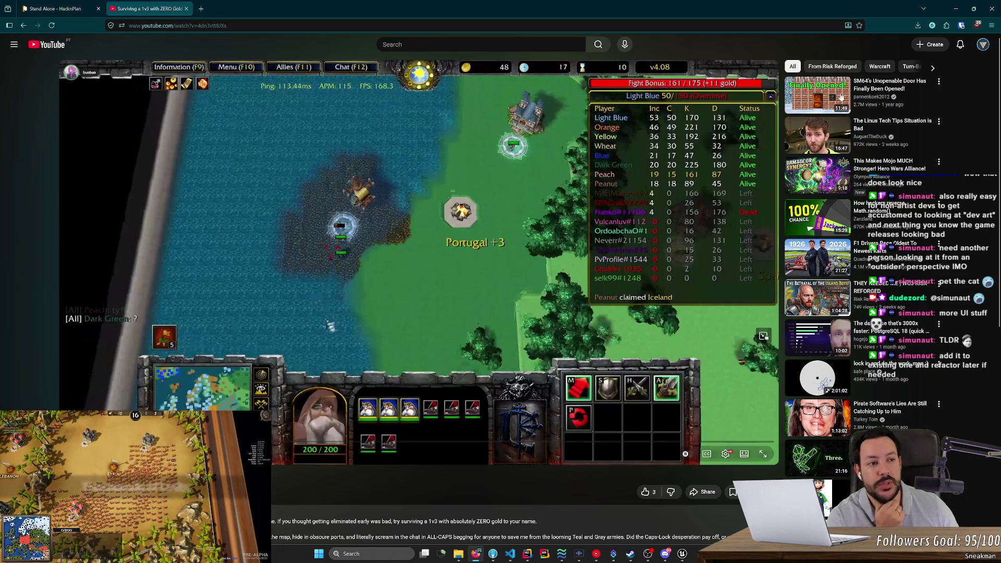
key("alt+Tab")
left_click(258, 273)
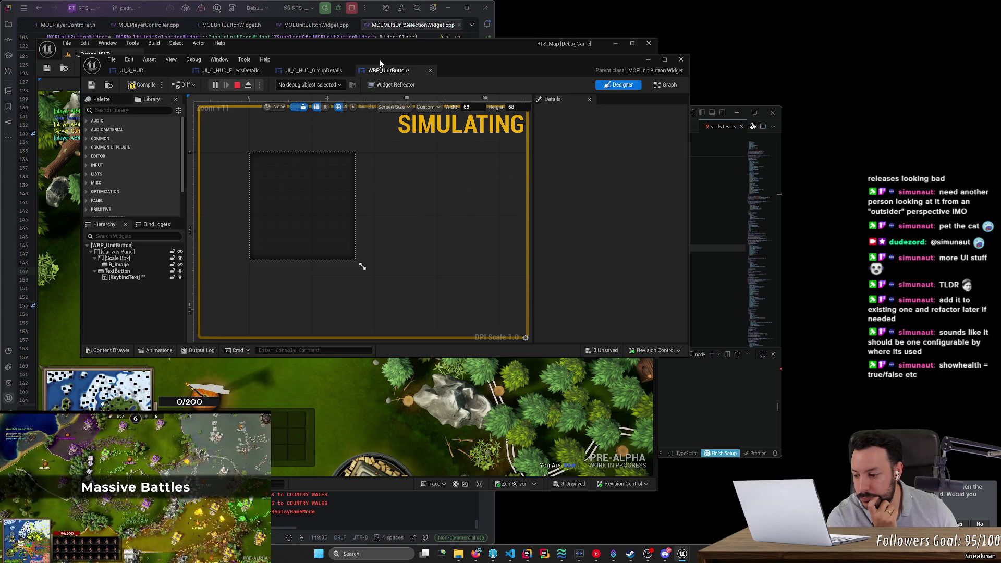
Start a new untitled file in Visual Studio Code
left_click_drag(461, 68, 666, 106)
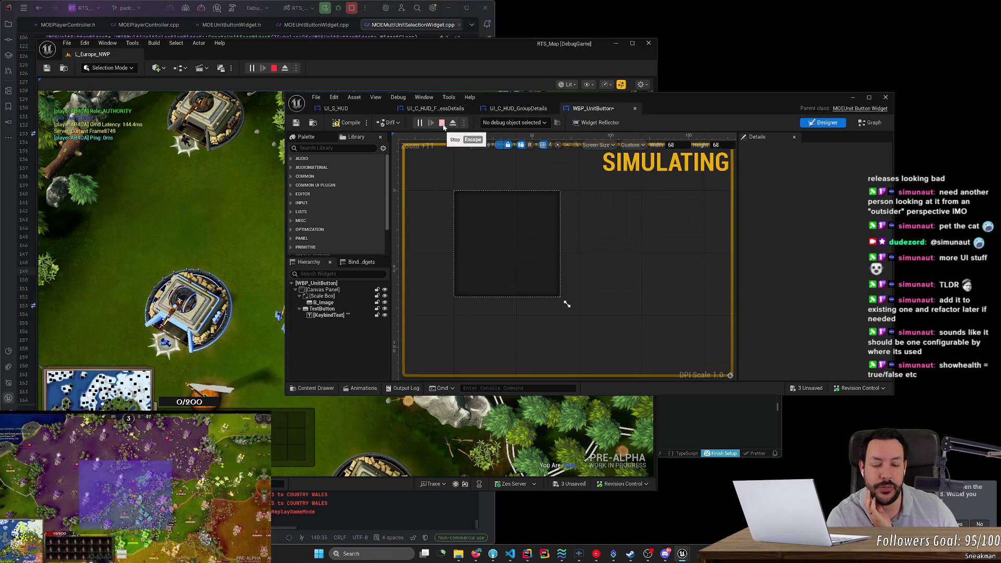
left_click(510, 554)
left_click(509, 271)
key("ctrl+n")
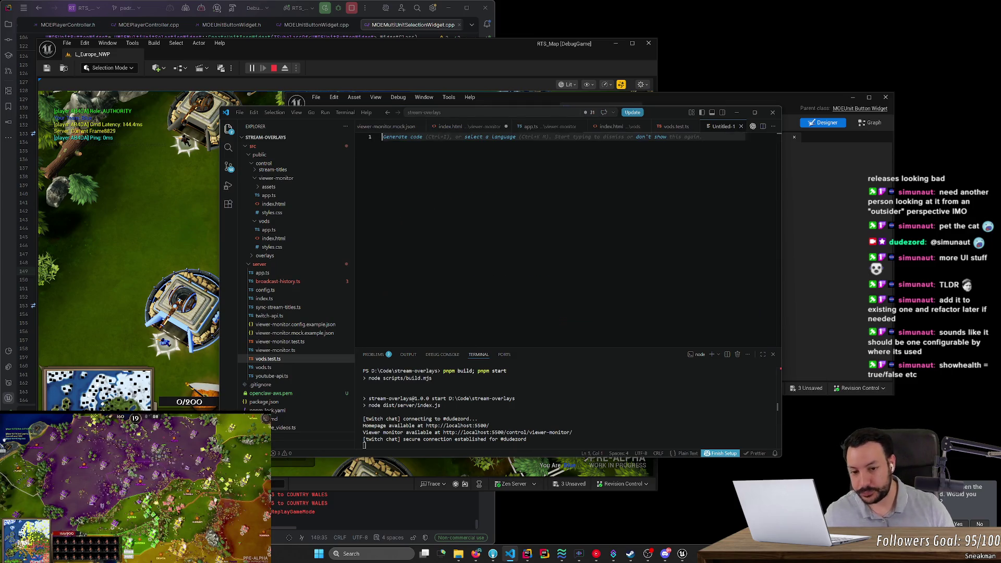
left_click(596, 553)
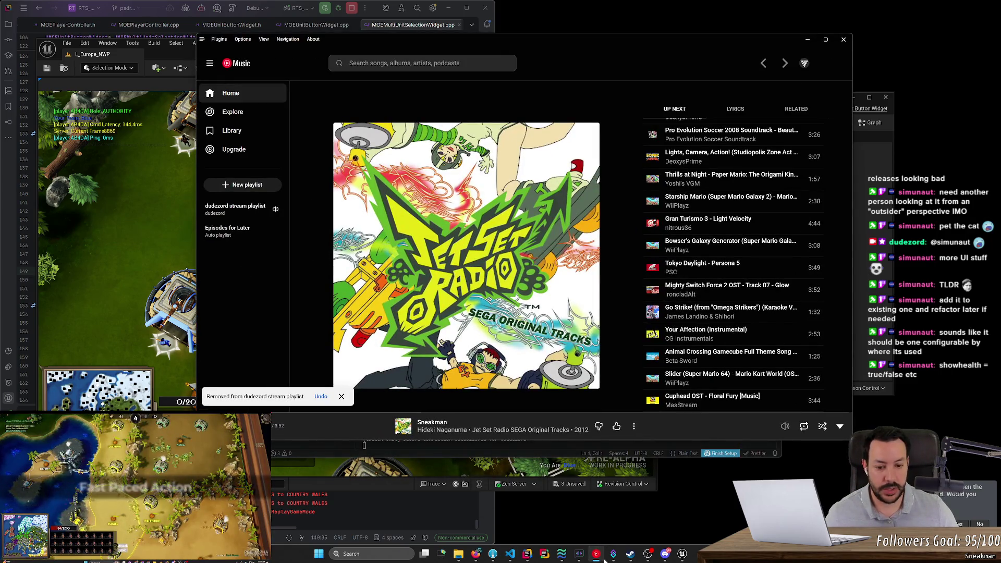
left_click(597, 554)
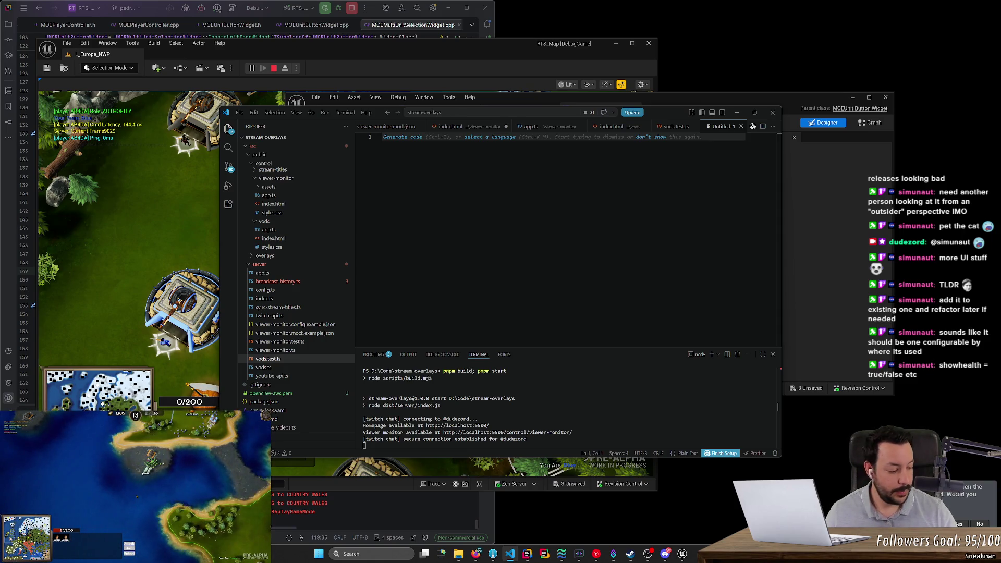
Type the UnitButton outline with Icon, Tooltip and Shortcut Key sub-items
key("Return")
key("Return")
type("UnitButt")
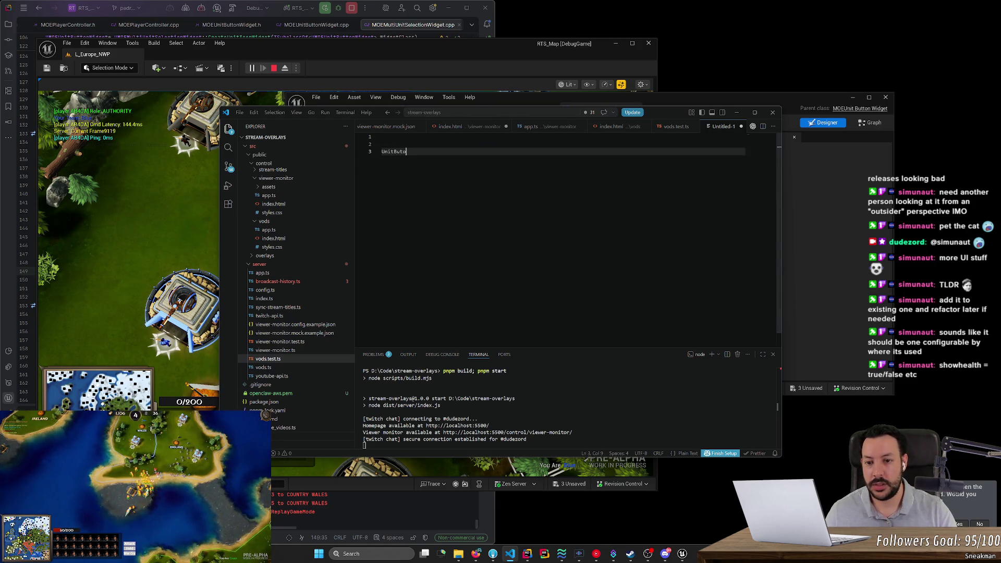
type("n ---> Icon")
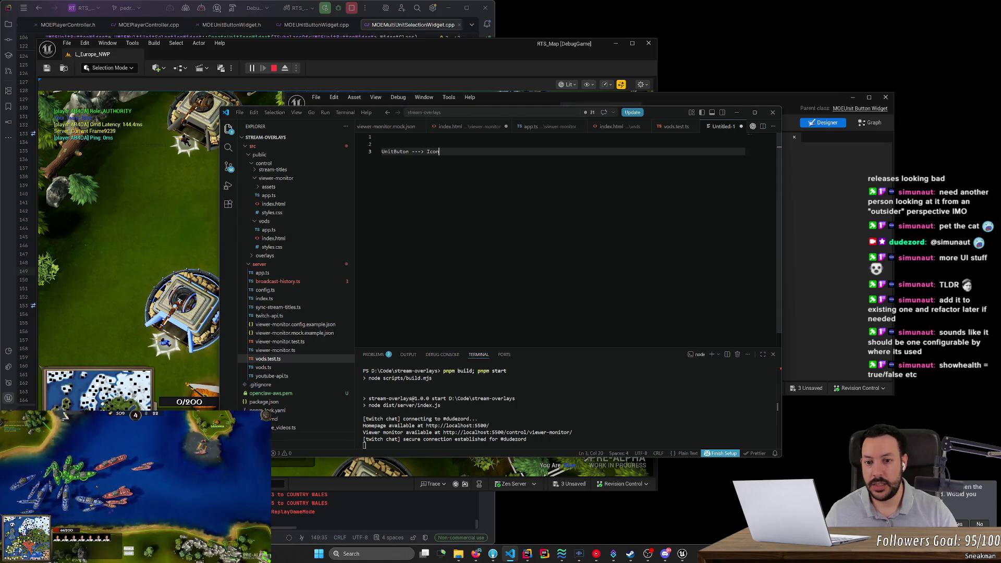
key("Return")
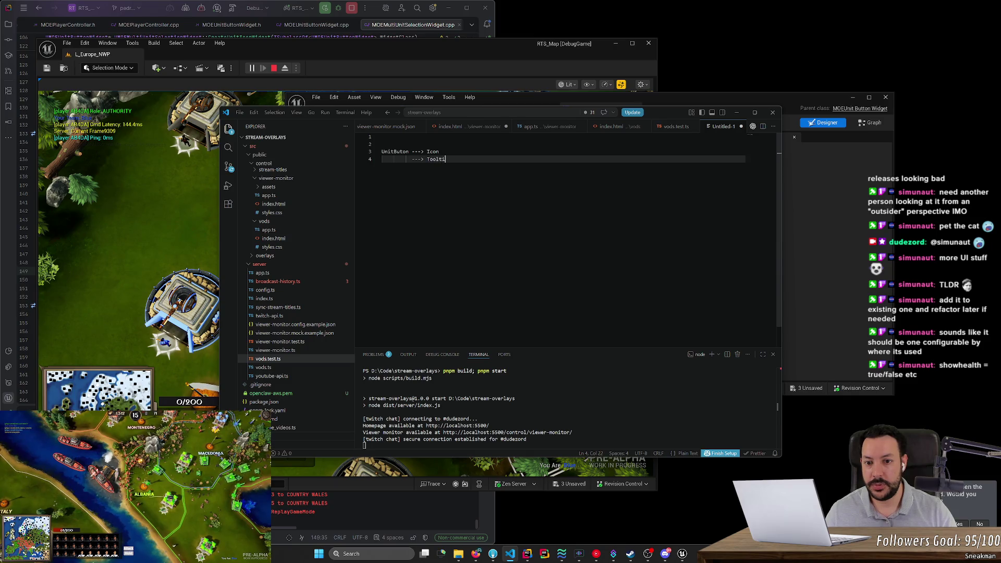
type("p")
key("Return")
type("---> Shortcut (")
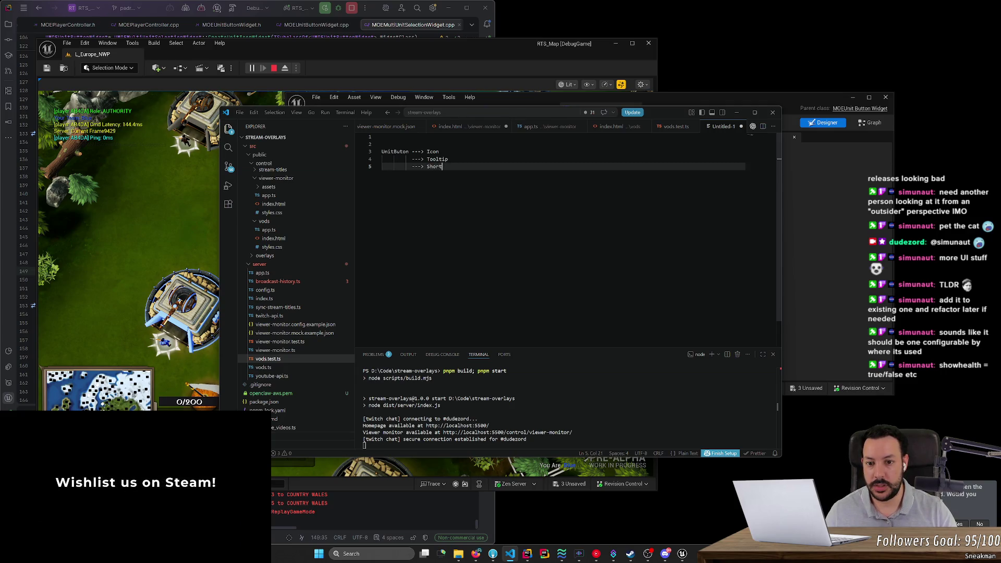
type("ey")
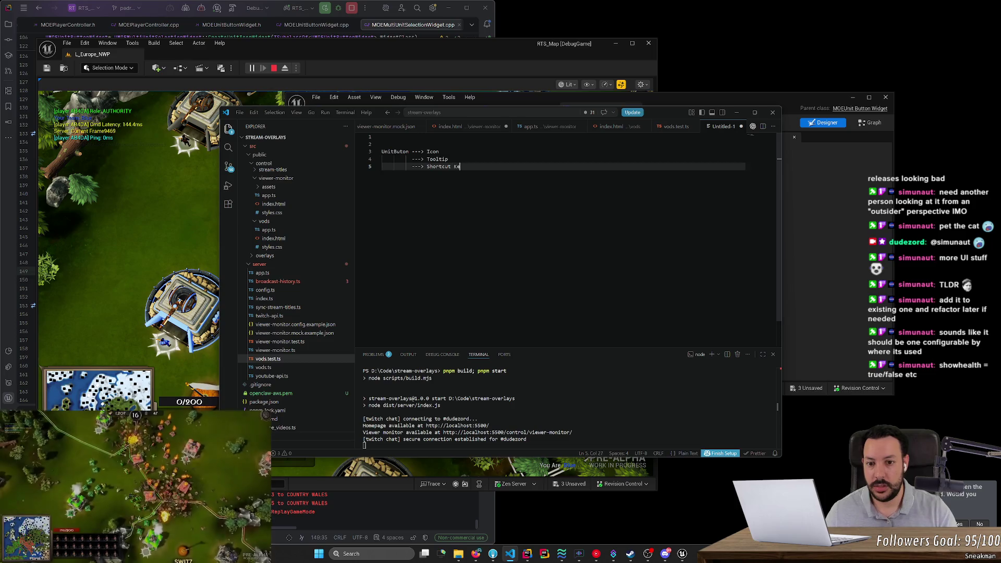
key("Return")
key("Return")
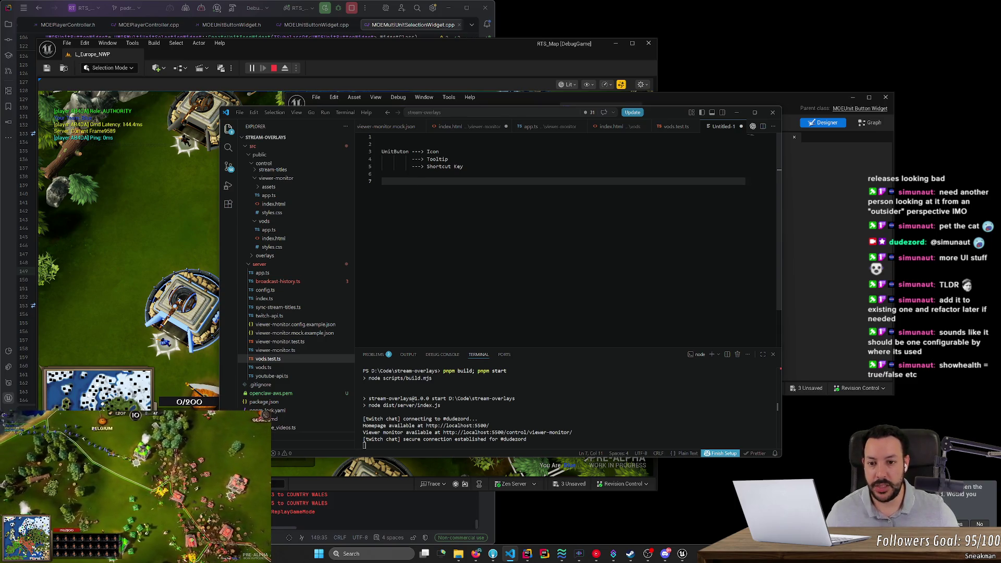
Add a top-level UnitButtonWithHealth entry with a '--> UnitButton' sub-item
key("BackSpace")
key("BackSpace")
key("BackSpace")
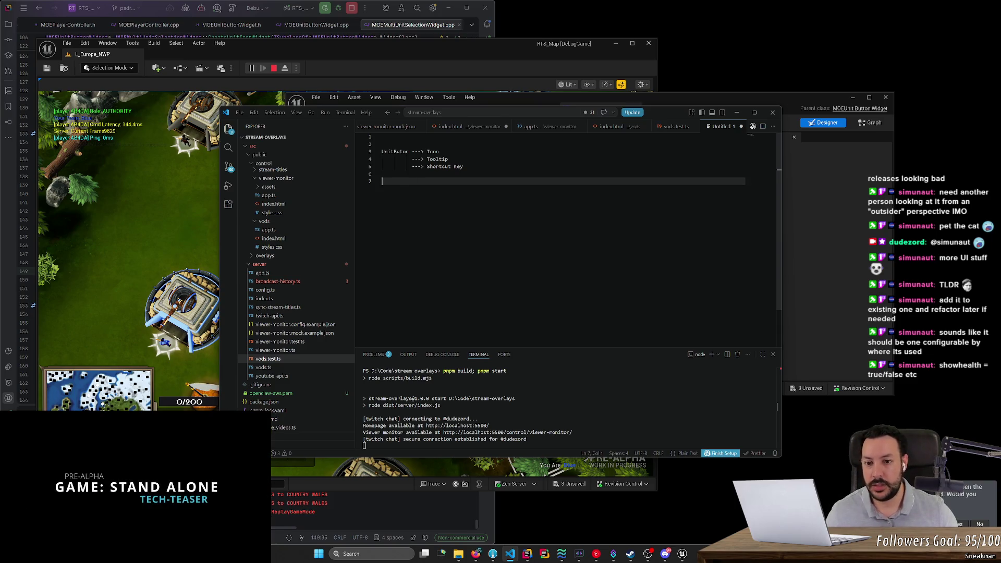
type("Halth")
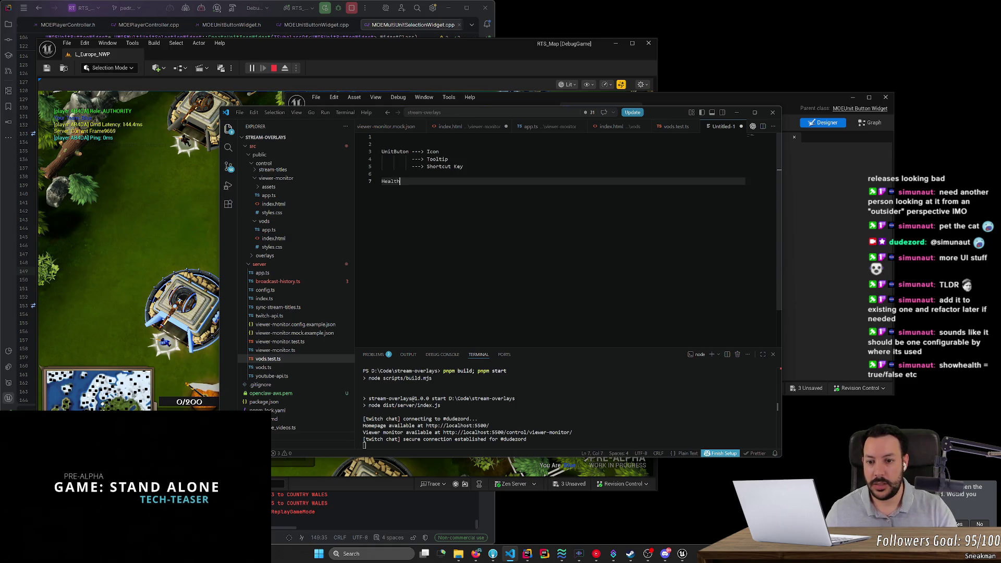
type("U")
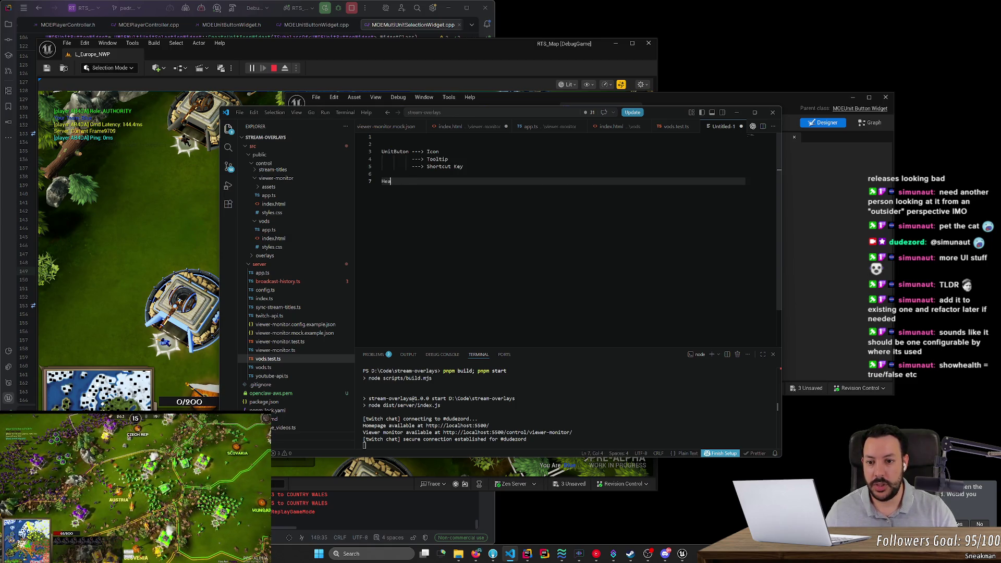
key("BackSpace")
key("BackSpace")
key("BackSpace")
type("UnitButto")
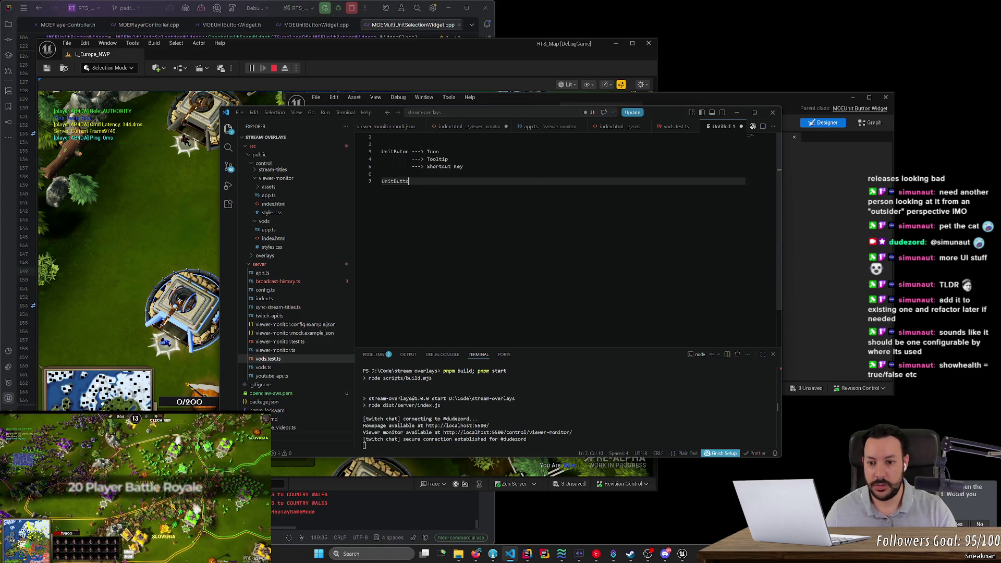
type("nWithH")
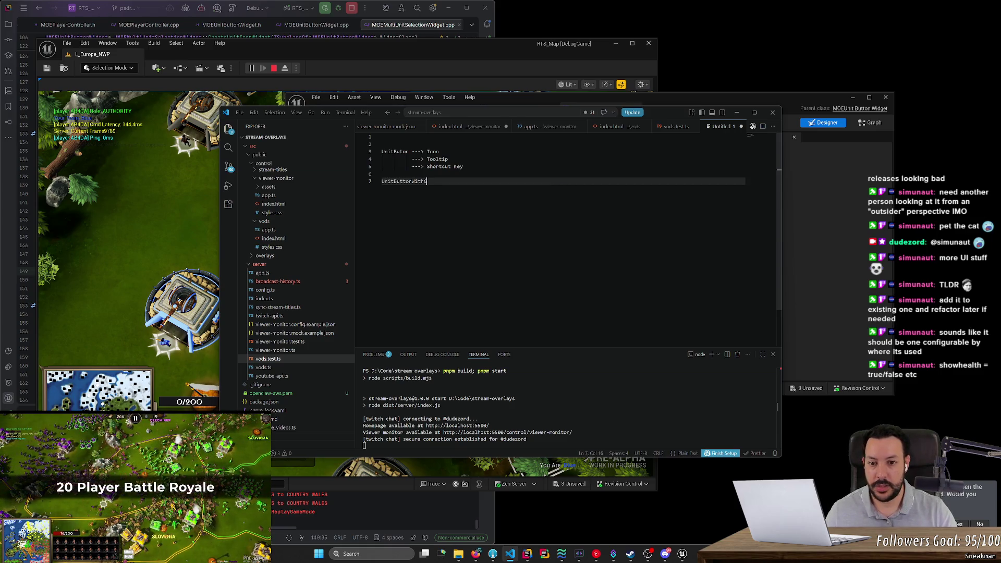
type("ealt")
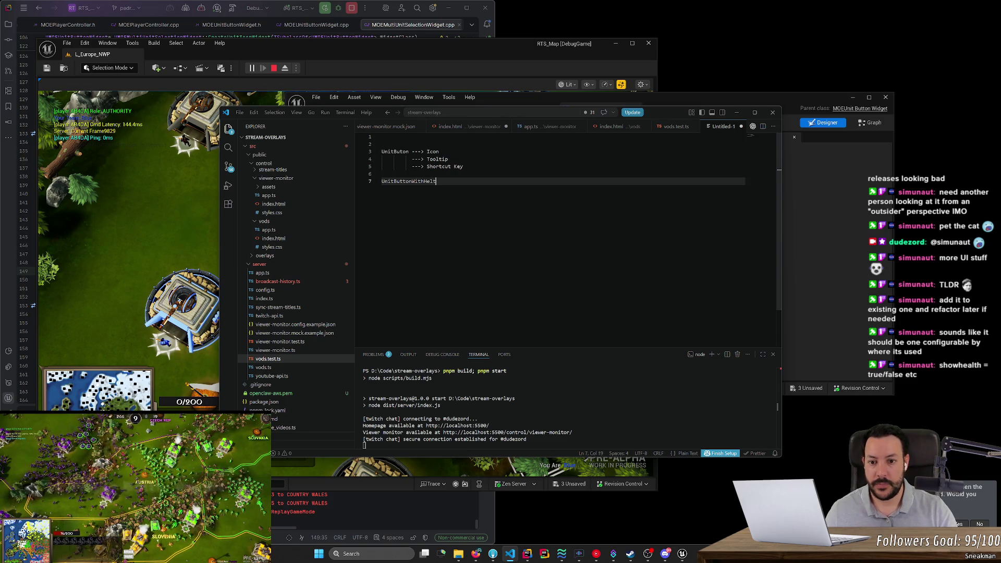
key("BackSpace")
key("BackSpace")
type("a")
key("Return")
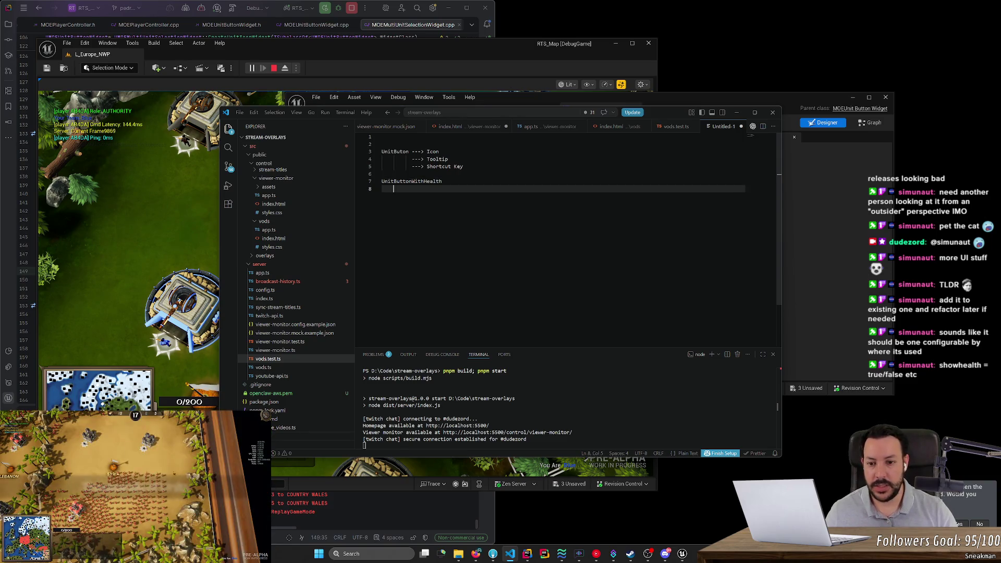
type("--> ")
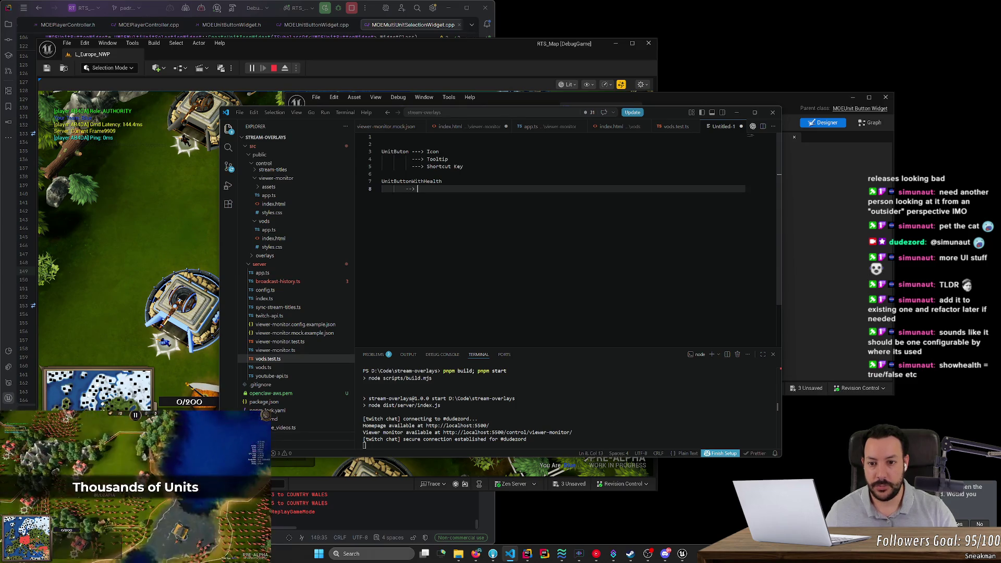
type("Unit Button")
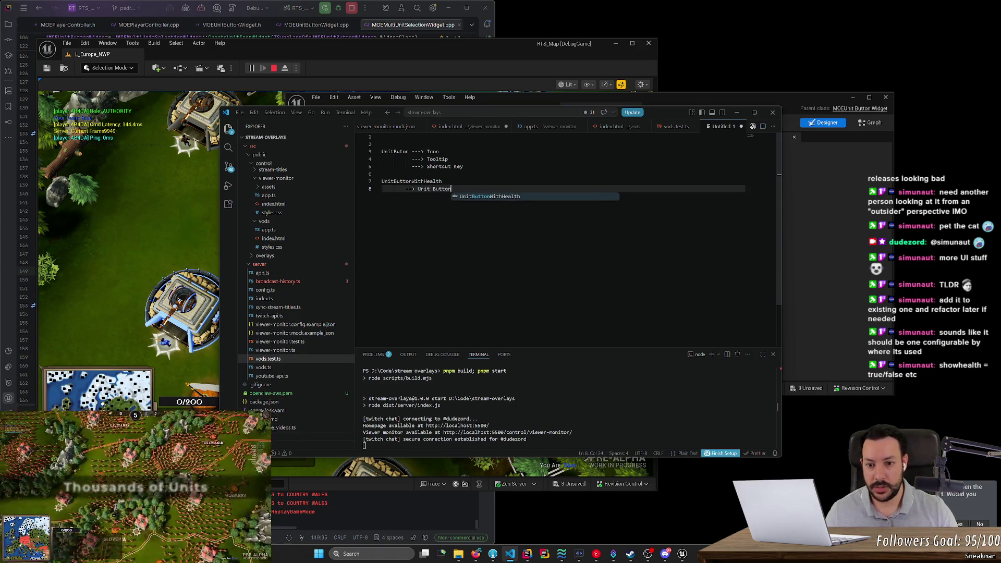
key("BackSpace")
key("BackSpace")
key("BackSpace")
type("Button")
Add a Health Bar sub-item and select the UnitButtonWithHealth block
key("Return")
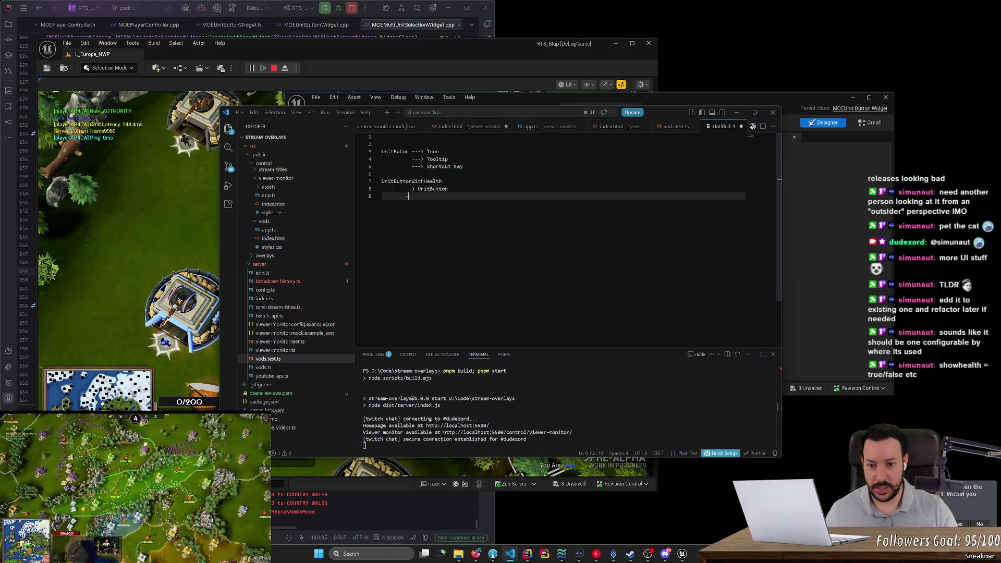
type("-->HealthBar")
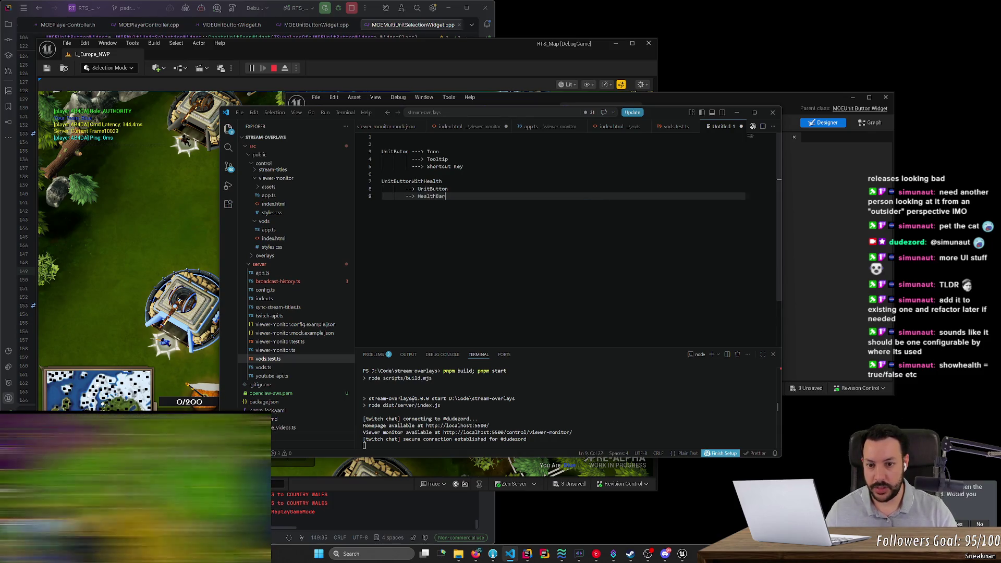
key("Left")
key("Left")
key("Left")
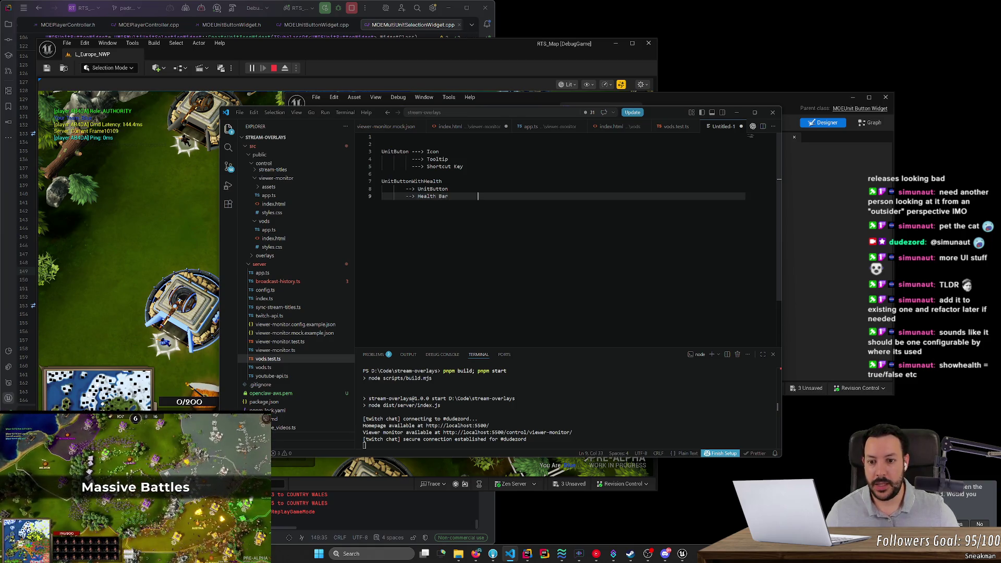
key("shift+Home")
key("shift+Home")
key("shift+Up")
key("shift+Up")
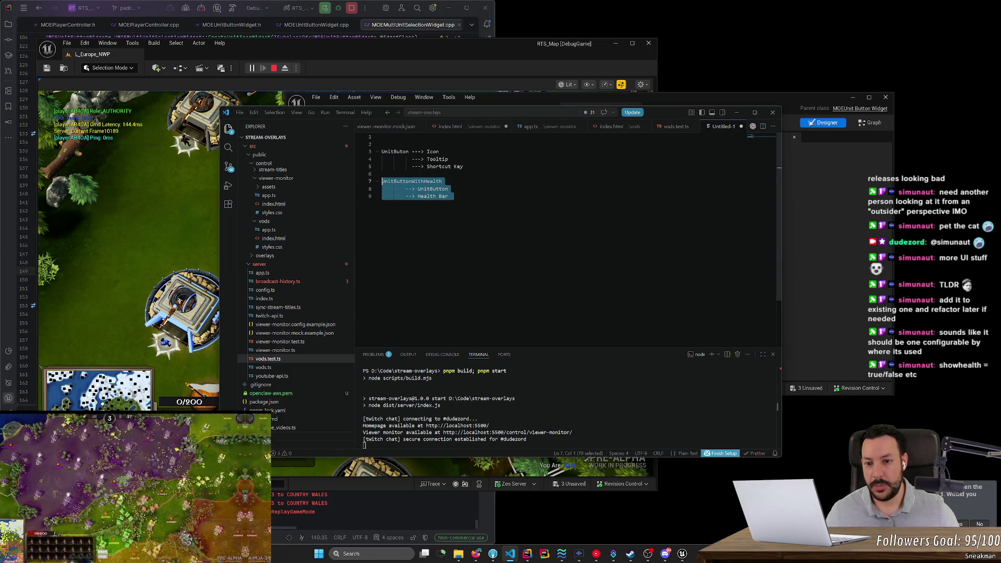
Select parts of the UnitButton and UnitButtonWithHealth outlines to review them
mouse_move(382, 151)
left_mouse_down()
mouse_move(429, 159)
mouse_move(393, 151)
mouse_move(409, 152)
left_mouse_up()
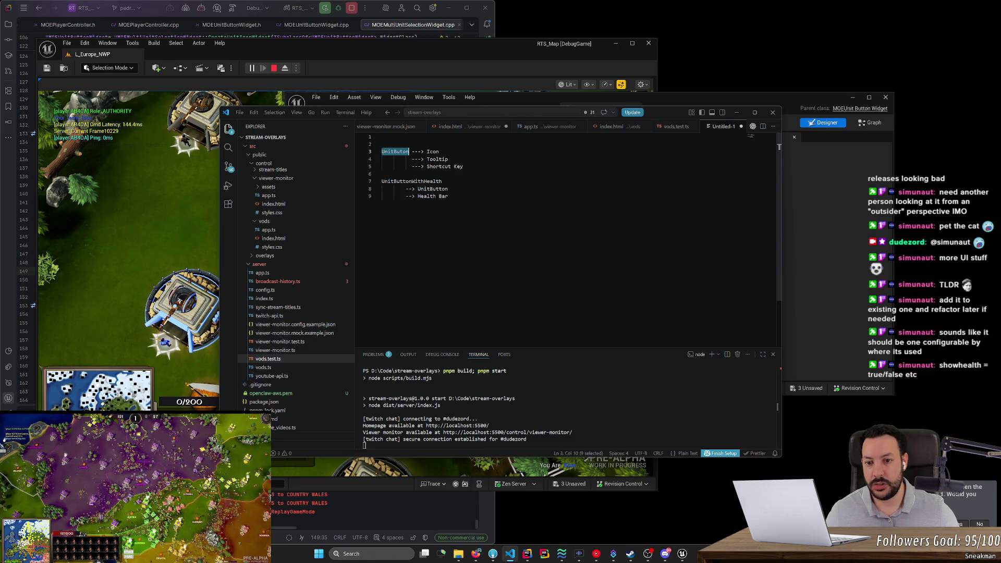
double_click(412, 181)
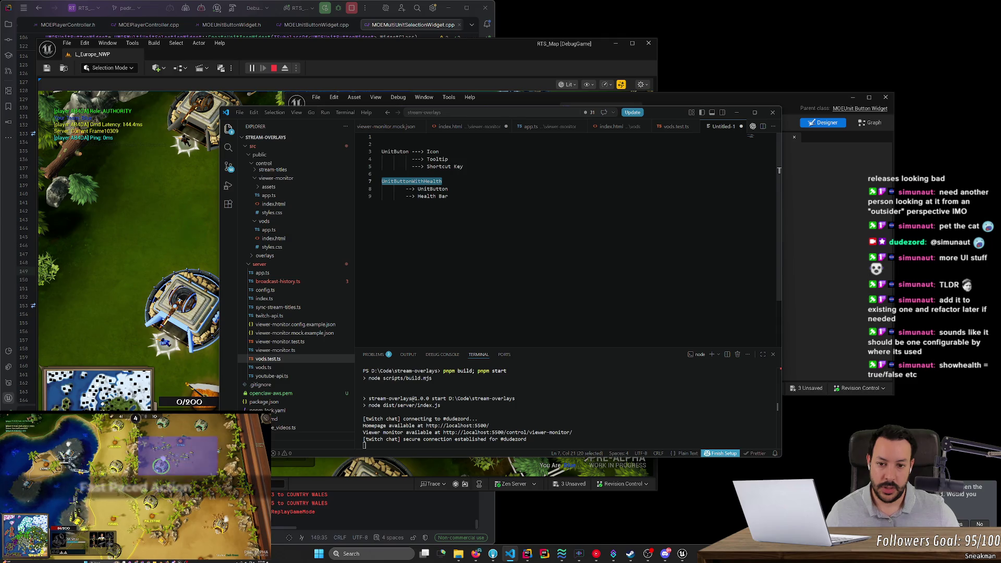
left_click_drag(478, 196, 382, 181)
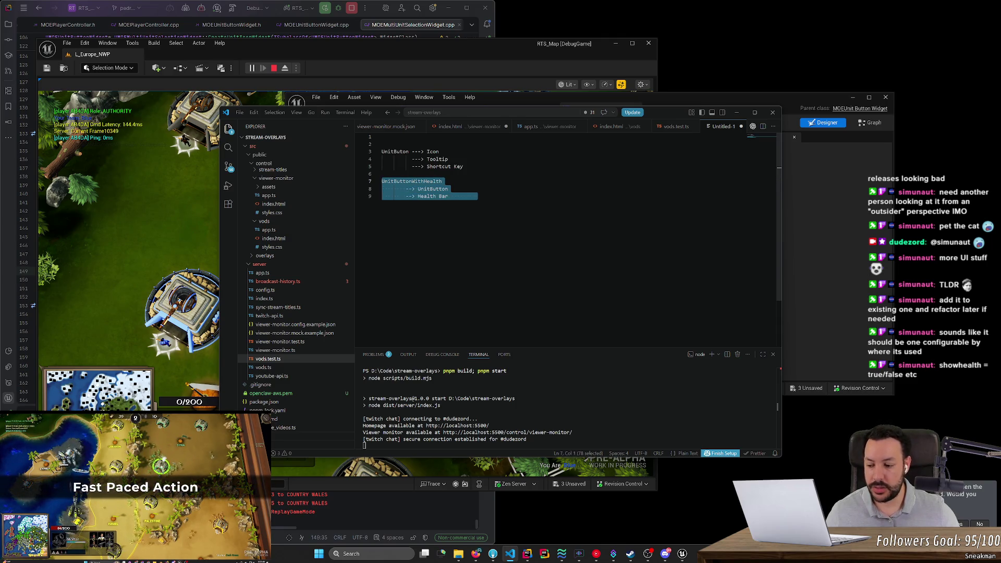
left_click_drag(463, 167, 382, 151)
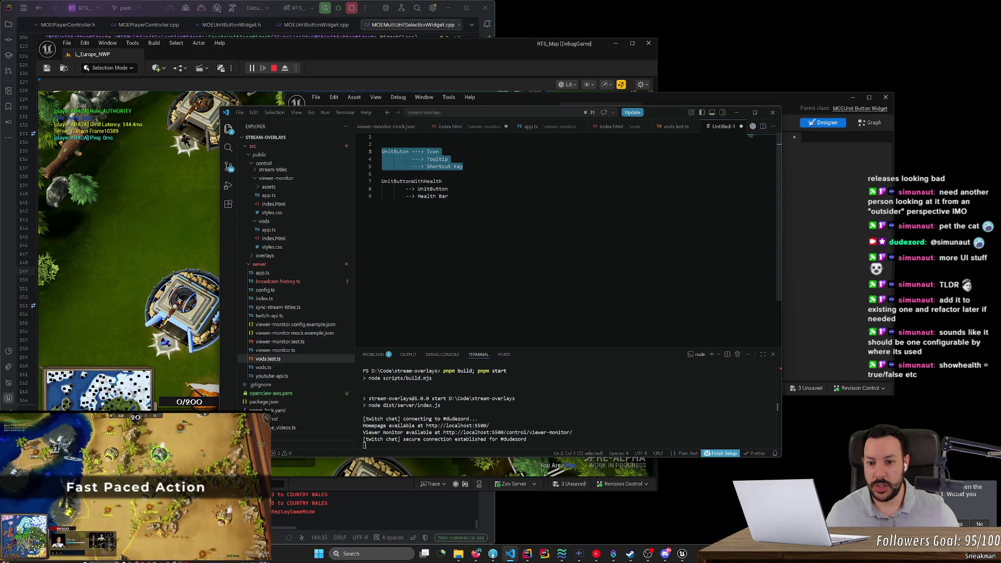
double_click(395, 151)
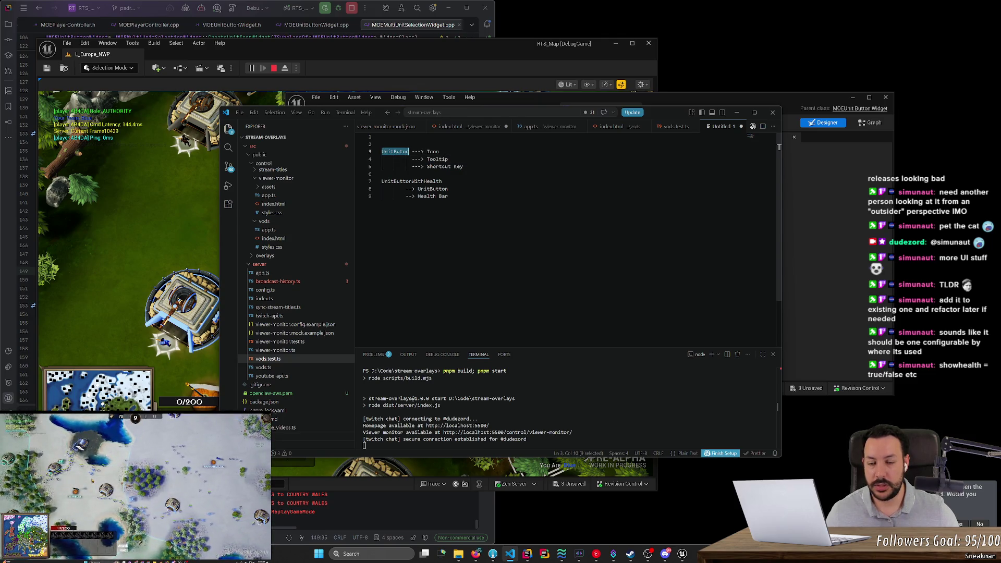
Try a UnitButtonWithShortcutKey entry above UnitButtonWithHealth, then undo it
left_click(478, 197)
key("Return")
key("Return")
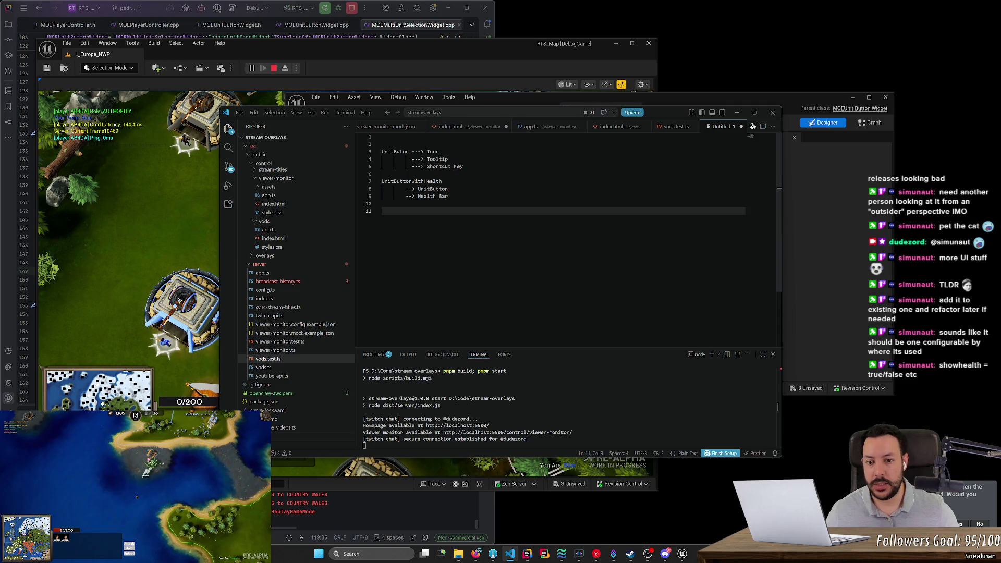
left_click(385, 174)
key("Return")
type("UnitButtonWi")
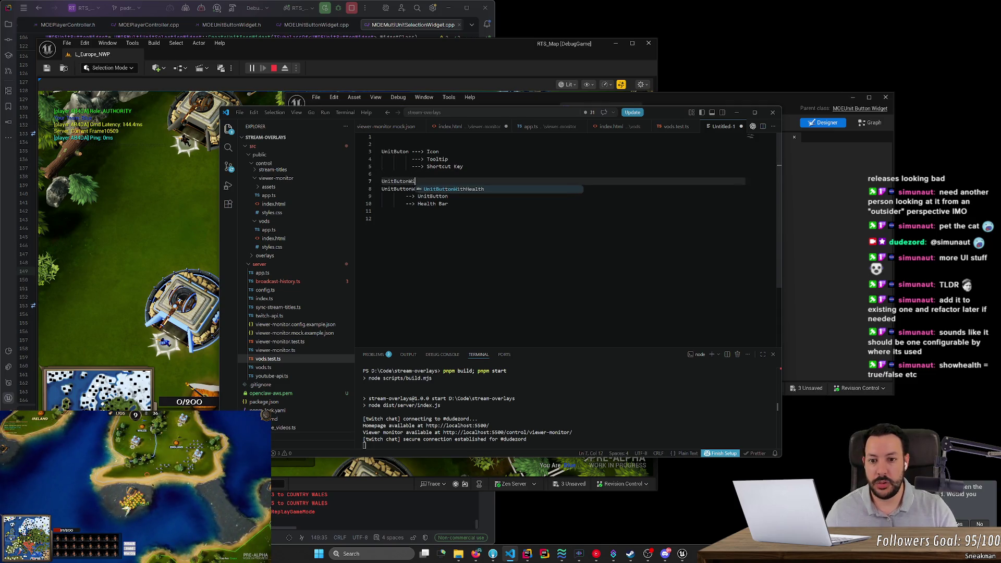
type("thS")
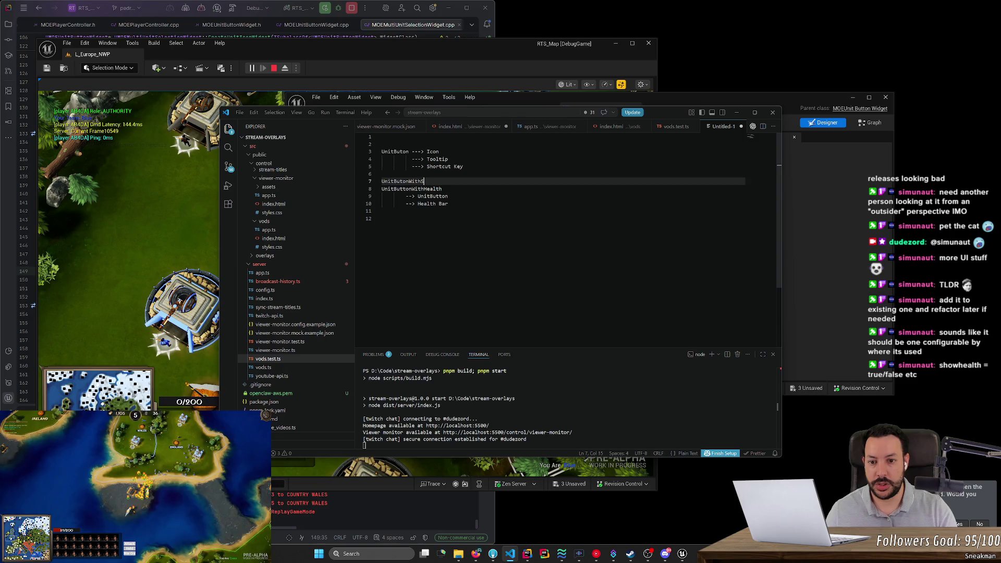
type("hortcutKey")
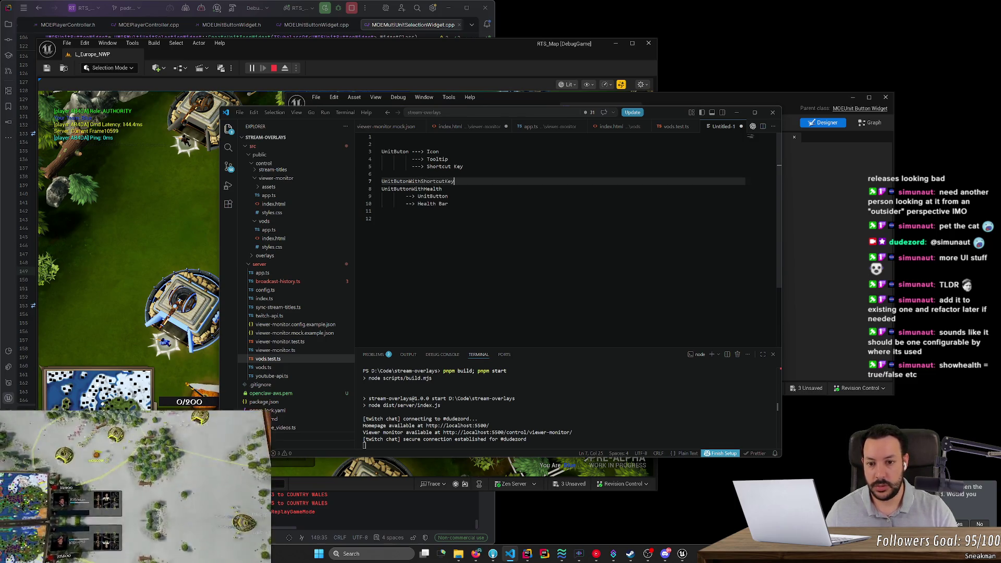
key("Return")
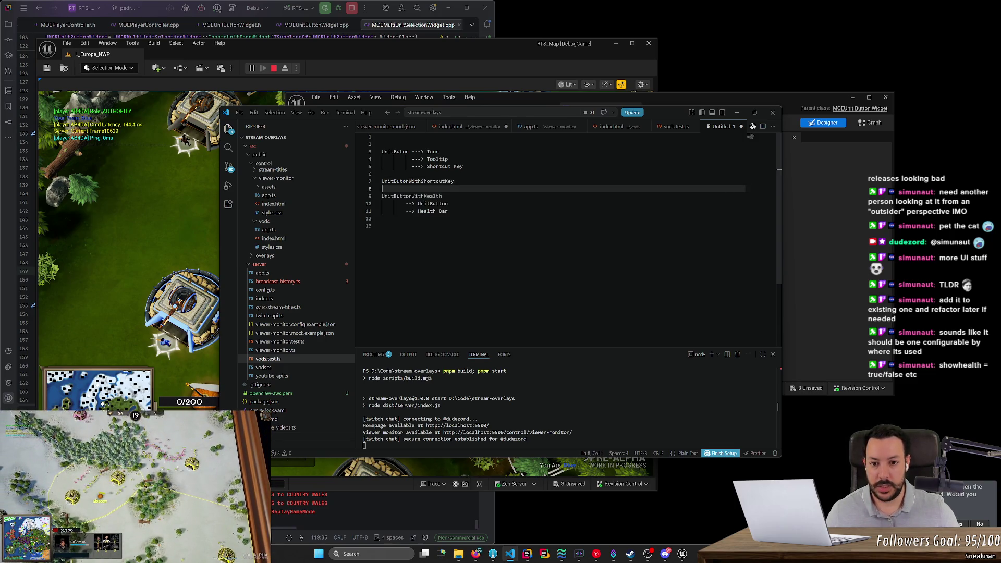
key("ctrl+z")
key("ctrl+z")
key("ctrl+z")
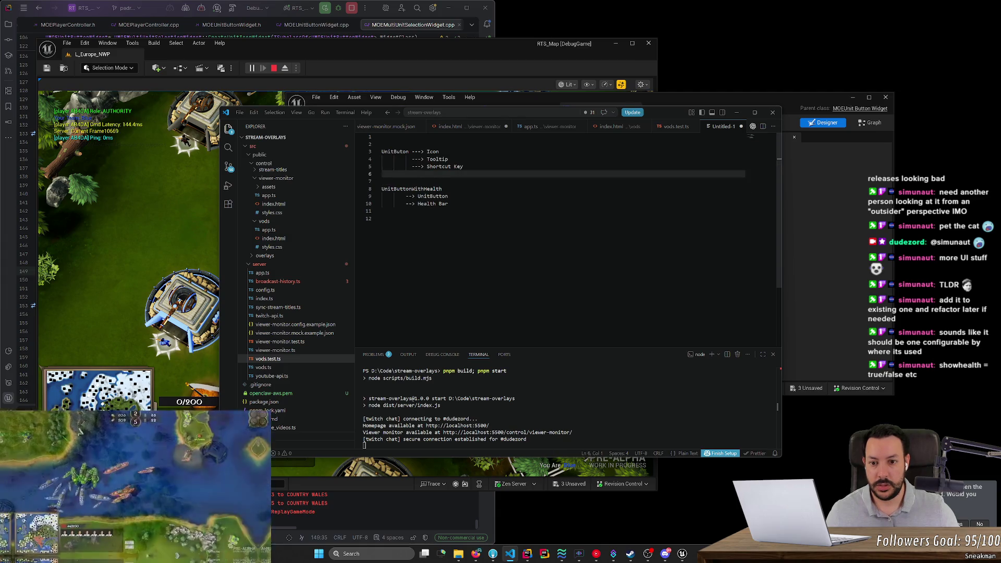
key("ctrl+z")
key("ctrl+z")
key("ctrl+z")
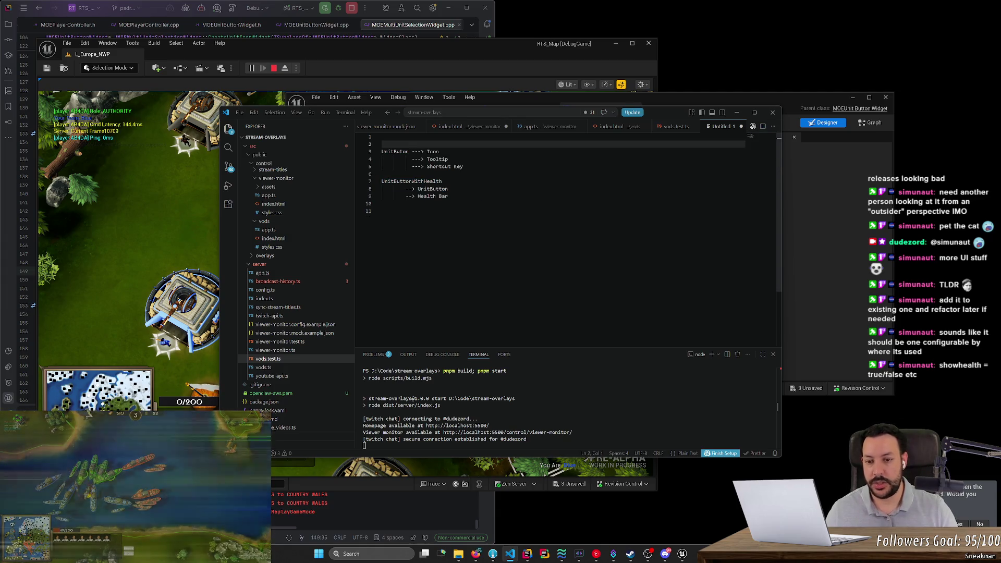
Finish the '## VERSION 1' heading and paste the outline under a new '## VERSION 2' heading
type("## VERSION ")
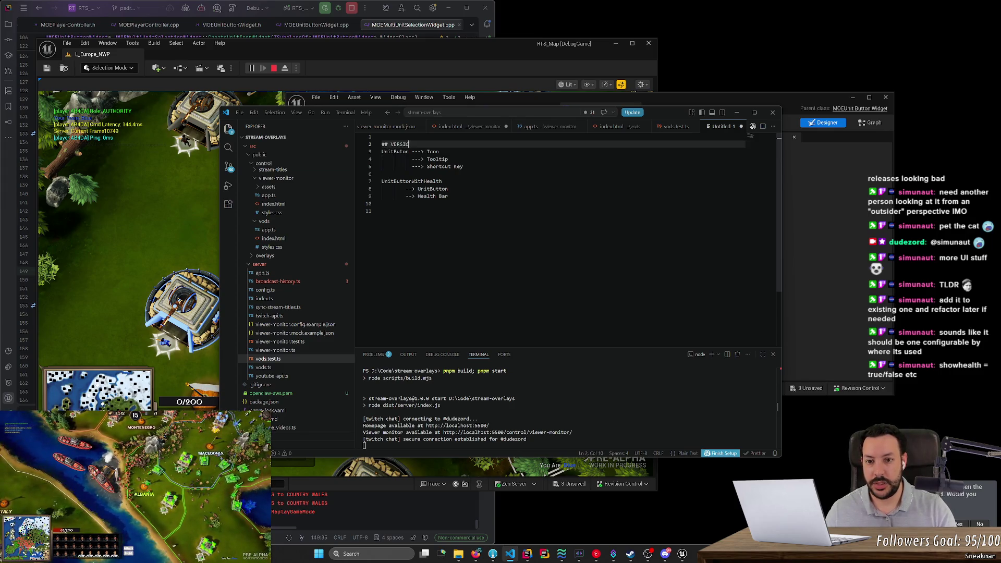
type("1")
key("Return")
left_click(382, 218)
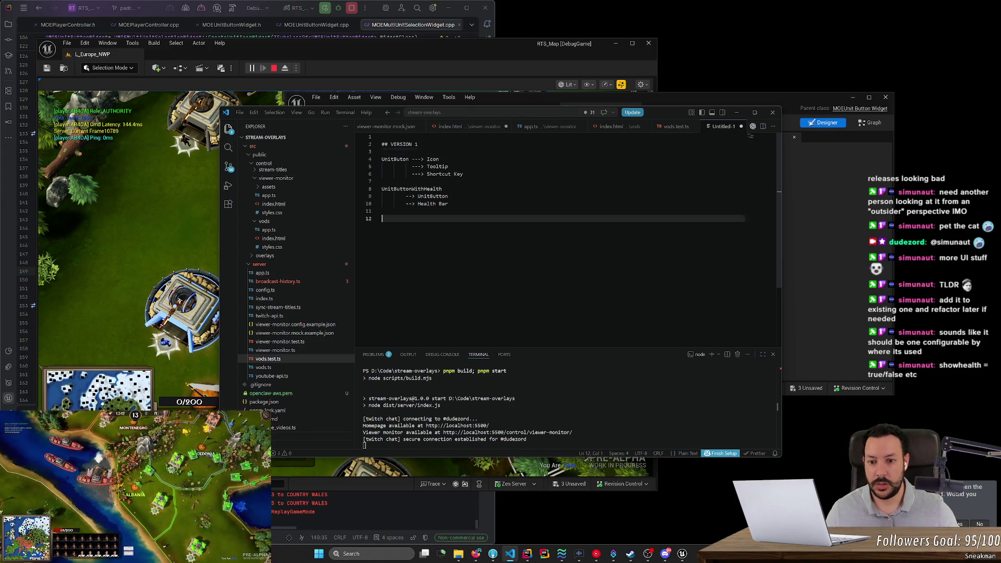
key("Return")
key("Return")
type("## VER")
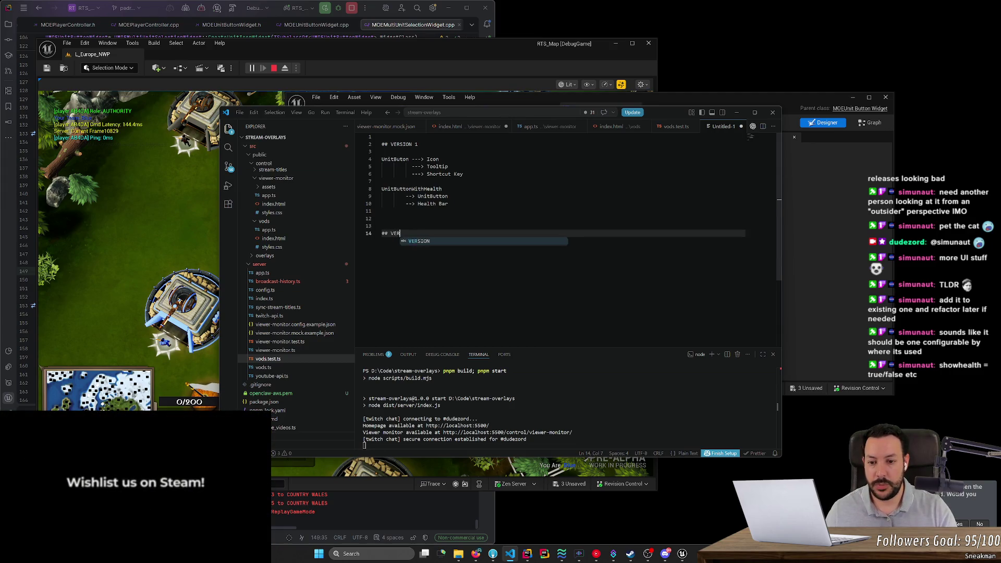
type("SION 2")
key("Return")
key("Return")
key("ctrl+v")
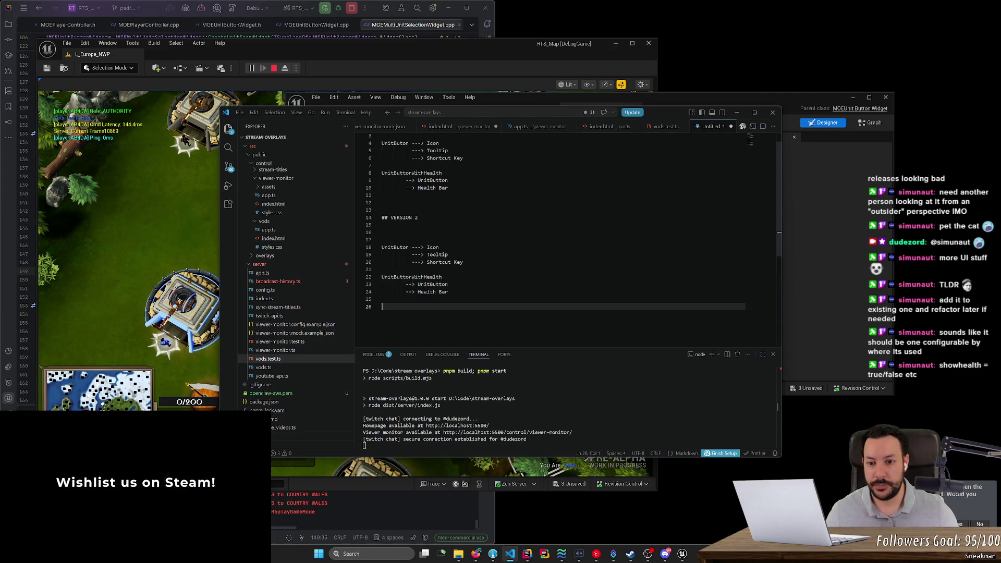
Insert a UnitButtonWithShortCut entry above the second UnitButtonWithHealth
left_click(382, 232)
scroll(573, 214, "up", 1)
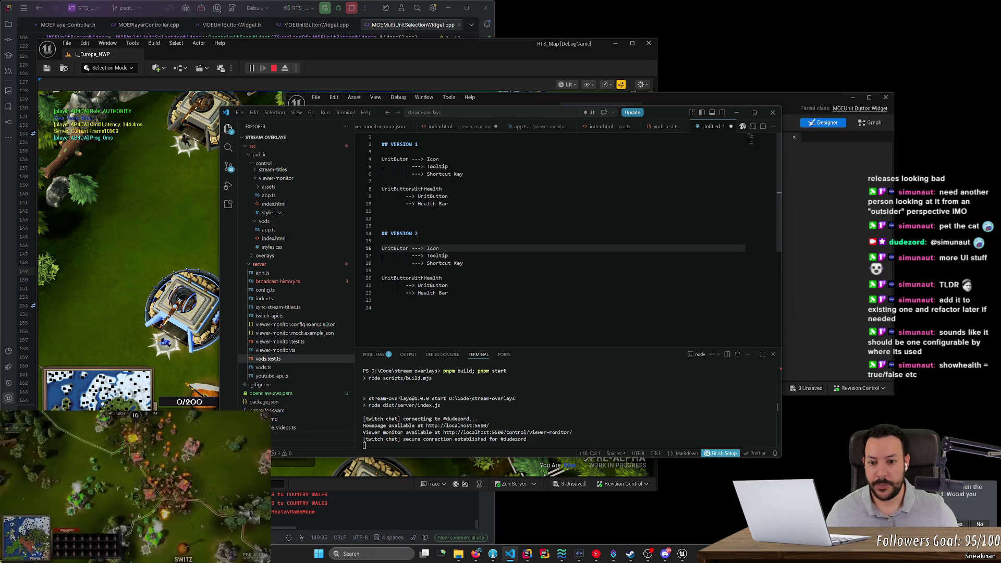
left_click(382, 270)
key("Return")
type("UnitButt")
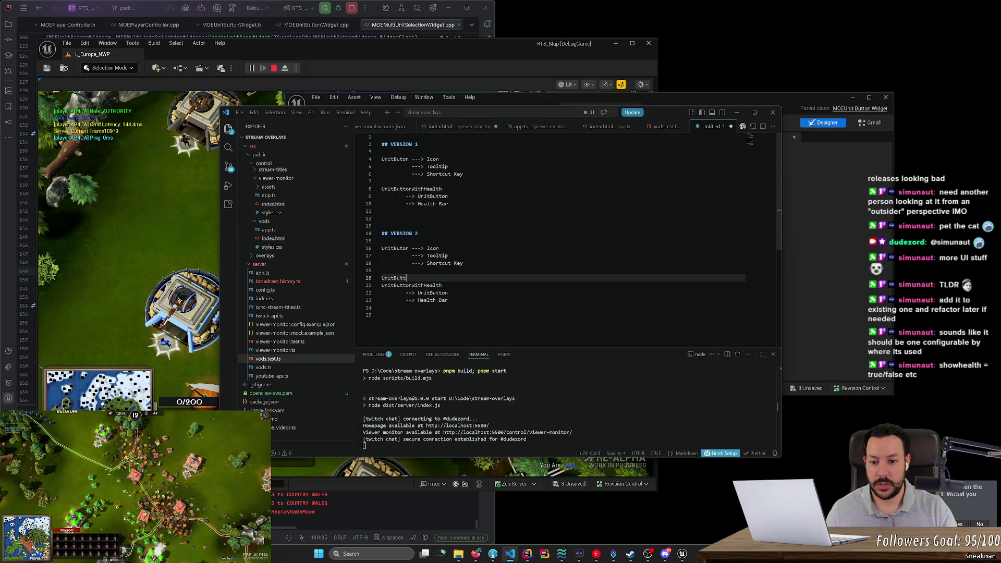
type("onWithShortC")
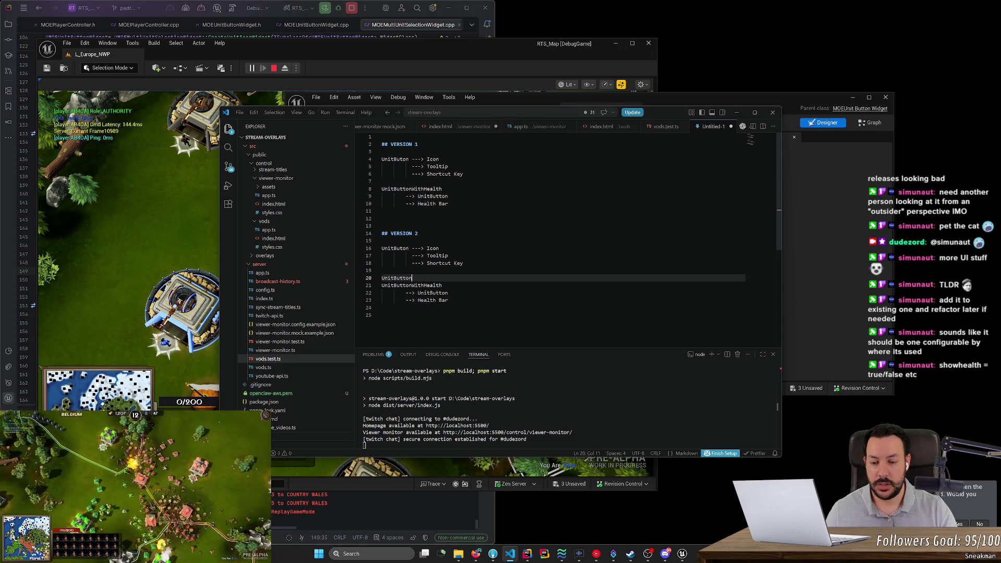
type("ut")
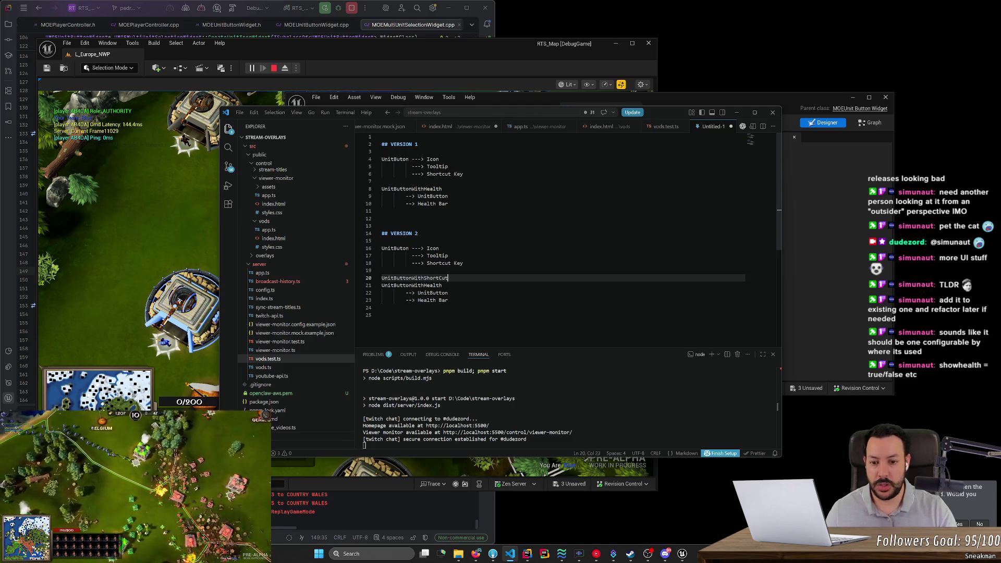
key("Return")
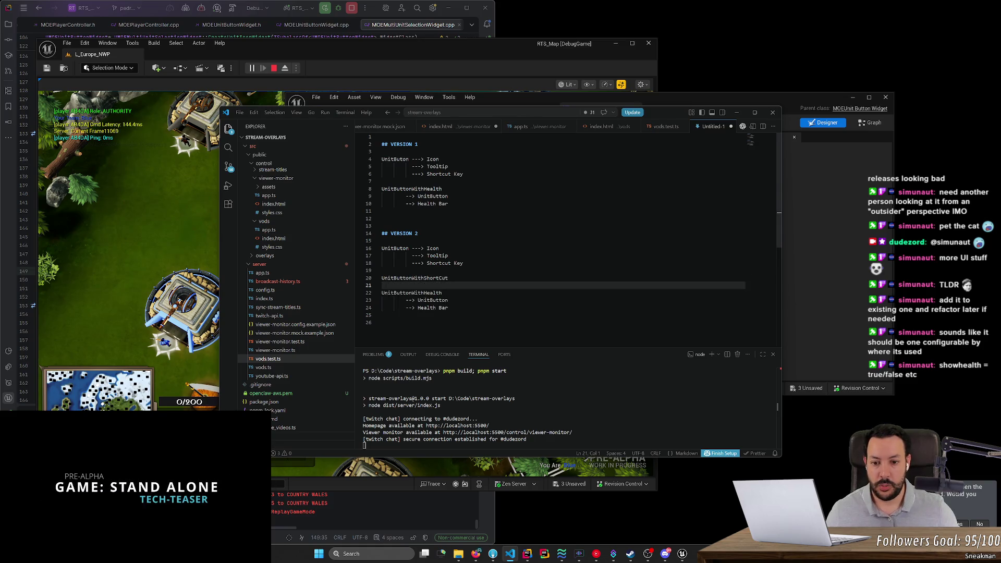
Move Shortcut Key under UnitButtonWithShortCut with a copied UnitButton child above it
left_click(463, 263)
key("alt+Down")
key("alt+Down")
key("alt+Down")
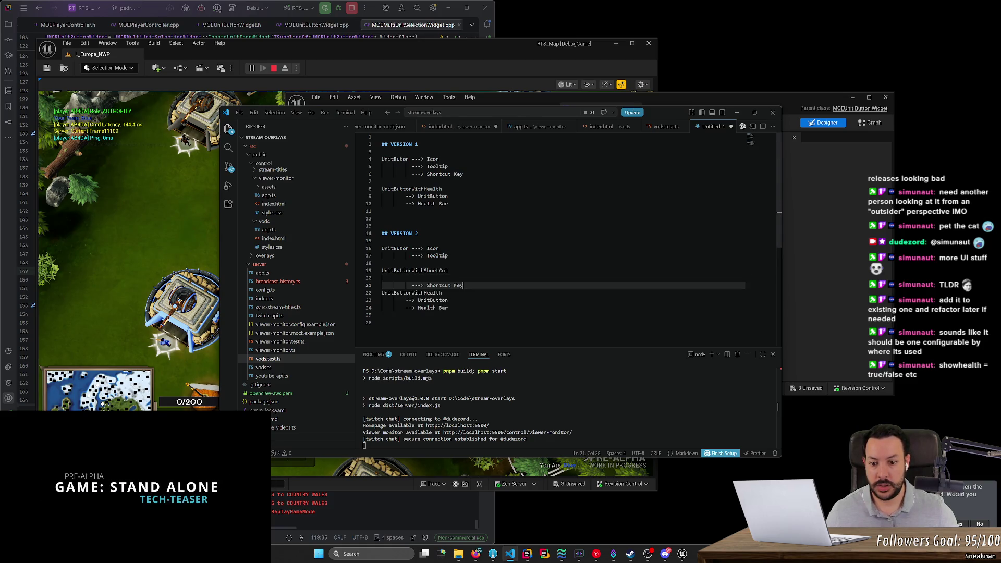
key("Down")
key("Down")
key("shift+alt+Up")
key("alt+Up")
key("alt+Up")
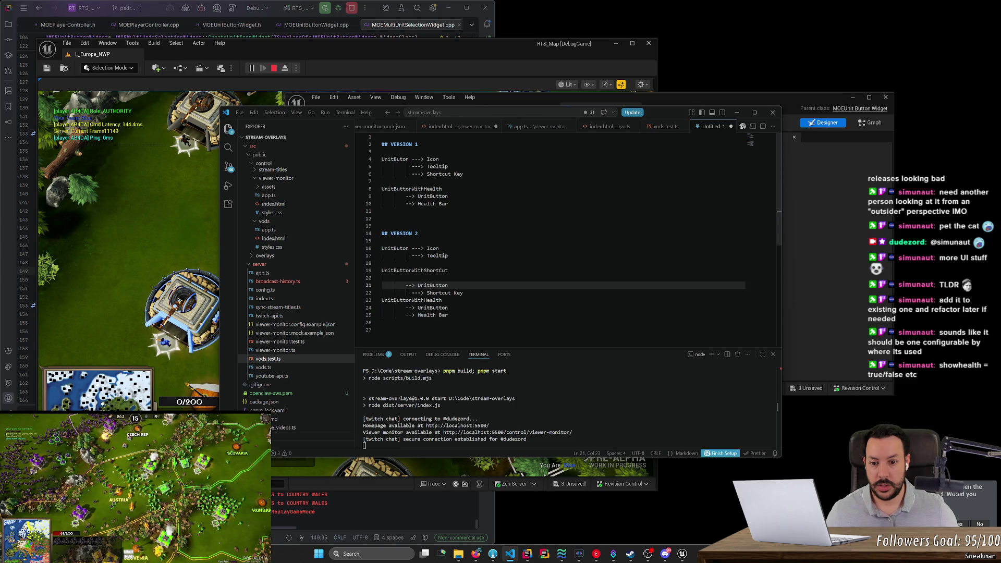
key("Down")
key("Home")
key("Delete")
key("BackSpace")
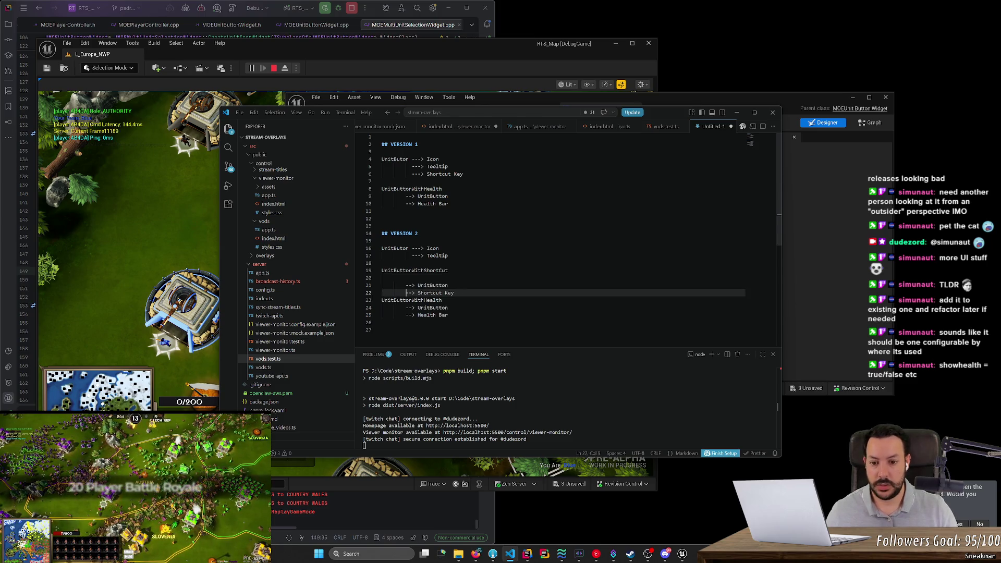
Move the blank line below the shortcut block and rename ShortCut to Shortcut
key("End")
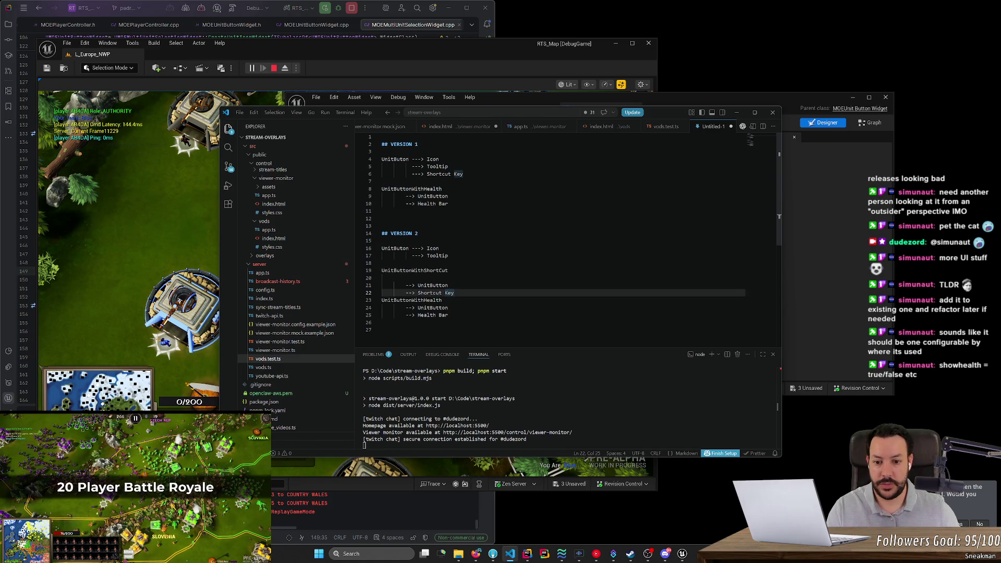
key("Up")
key("Up")
key("alt+Down")
key("alt+Down")
key("Up")
key("Up")
key("Up")
key("End")
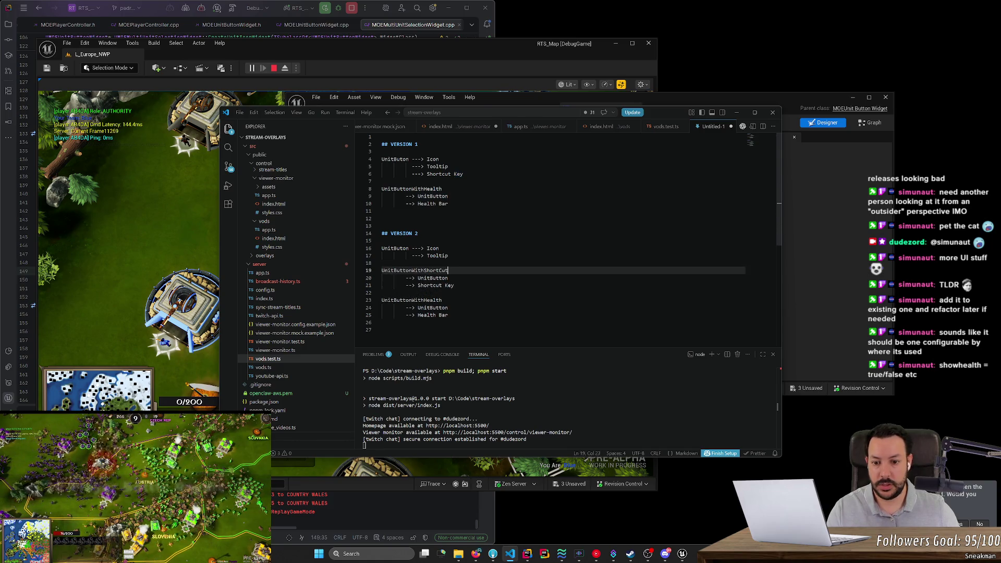
key("Left")
key("Left")
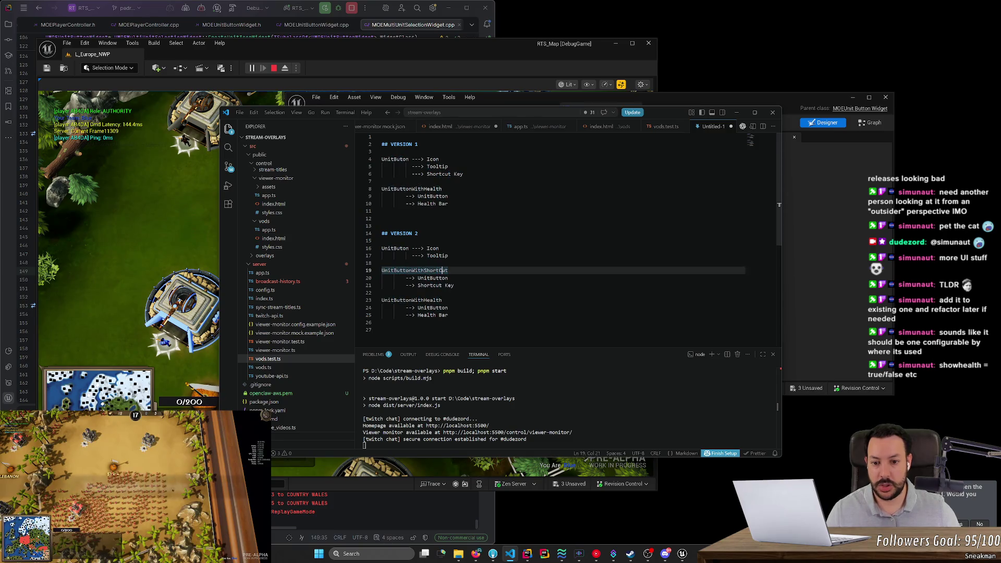
key("BackSpace")
type("c")
key("Down")
key("Down")
key("Down")
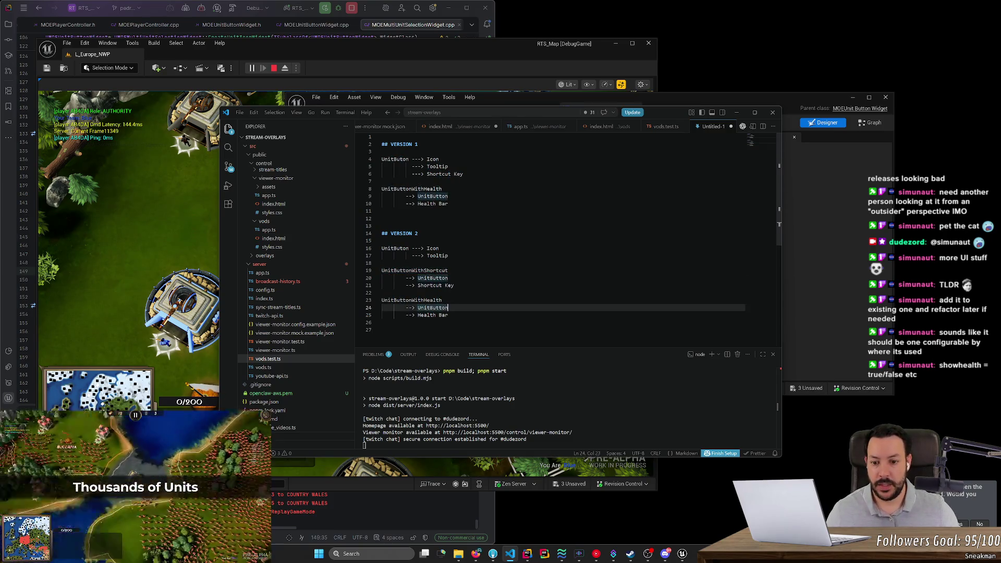
Remove the extra dashes and put Icon and Tooltip on aligned lines under UnitButon
left_click(435, 315)
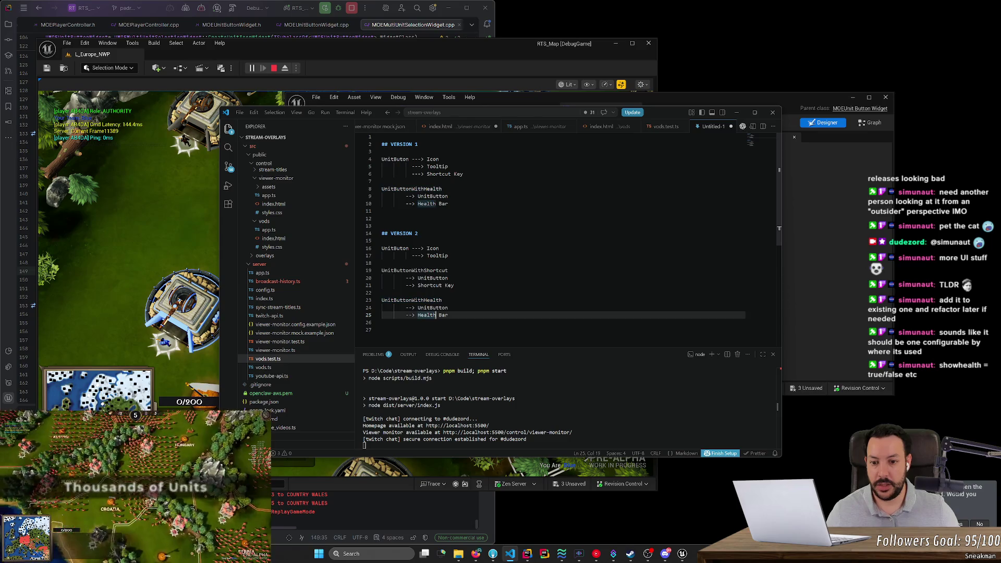
left_click_drag(415, 248, 417, 255)
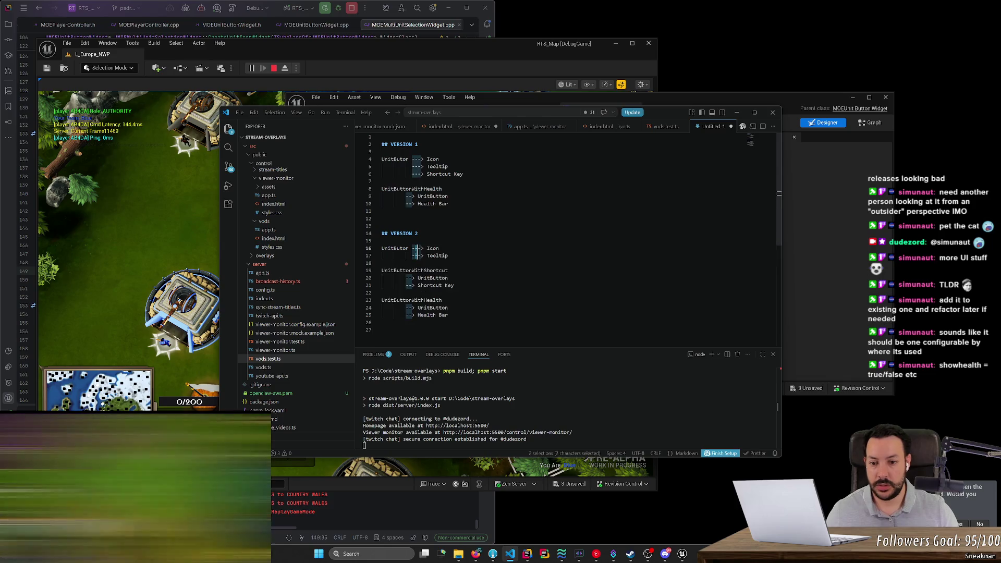
key("BackSpace")
key("Escape")
key("Return")
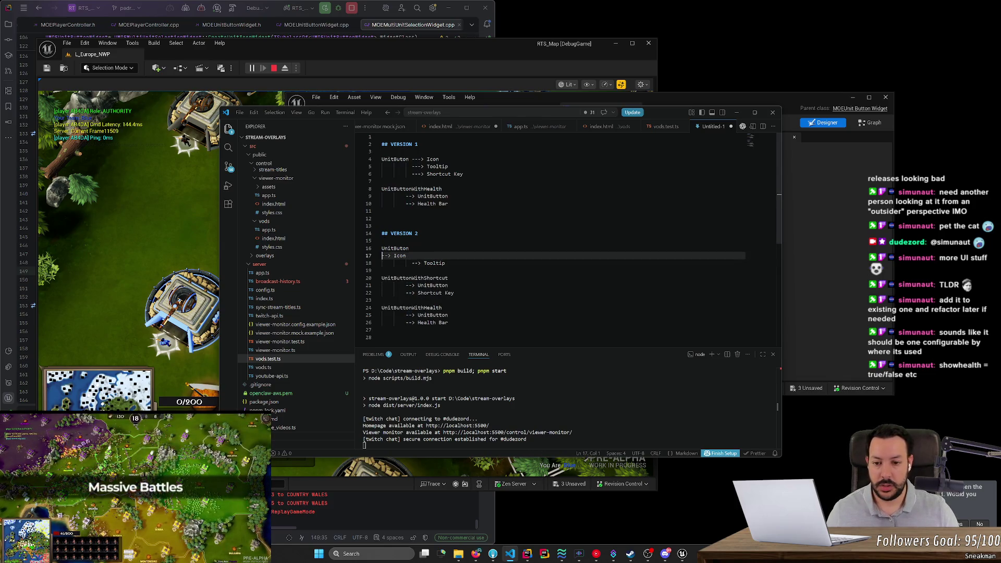
key("Tab")
key("Tab")
key("Down")
key("Delete")
key("Delete")
key("Delete")
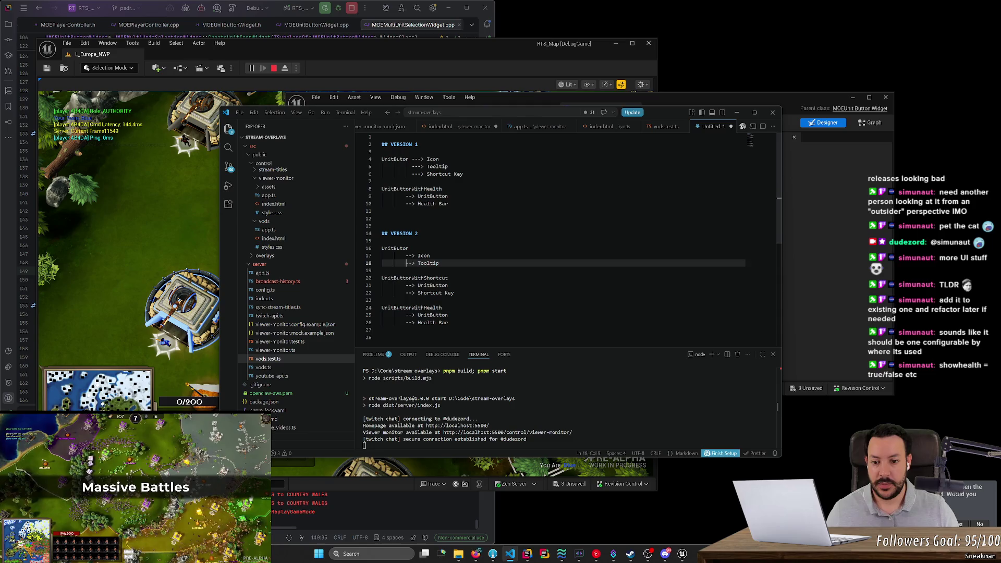
Select the UnitButtonWithShortcut block, then the whole VERSION 2 section
scroll(563, 235, "down", 1)
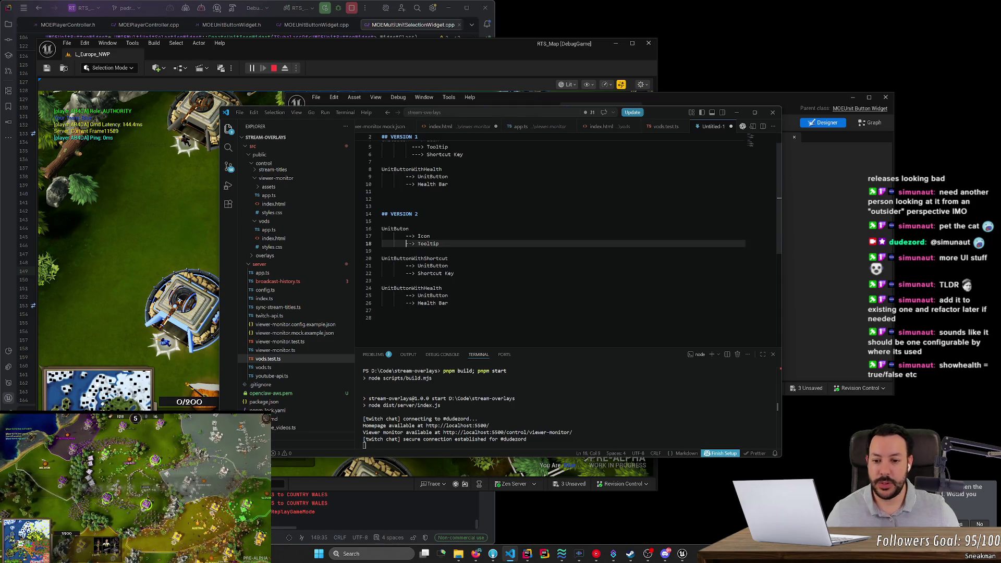
left_click_drag(451, 313, 391, 286)
mouse_move(457, 273)
left_mouse_down()
mouse_move(369, 255)
mouse_move(382, 251)
left_mouse_up()
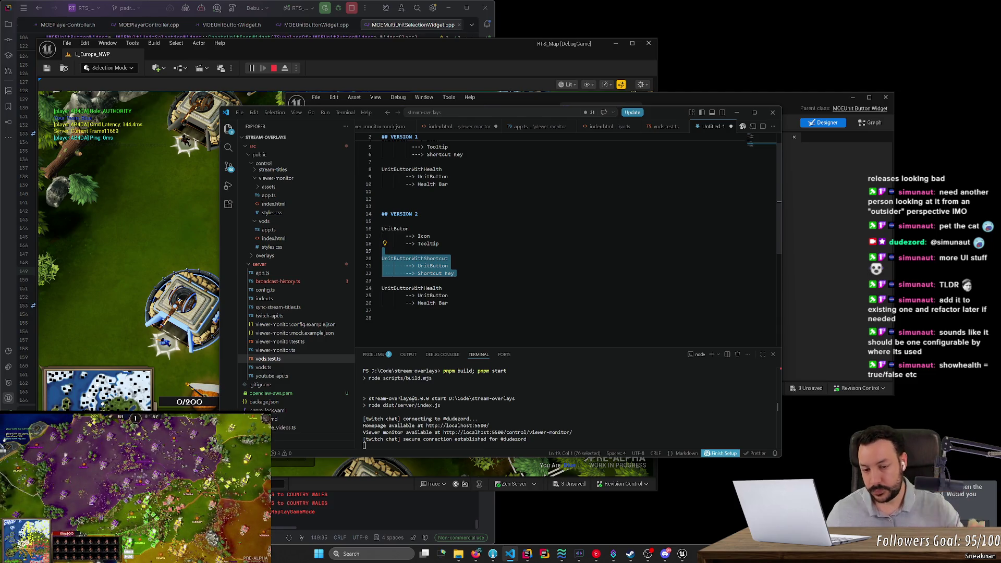
scroll(563, 234, "up", 1)
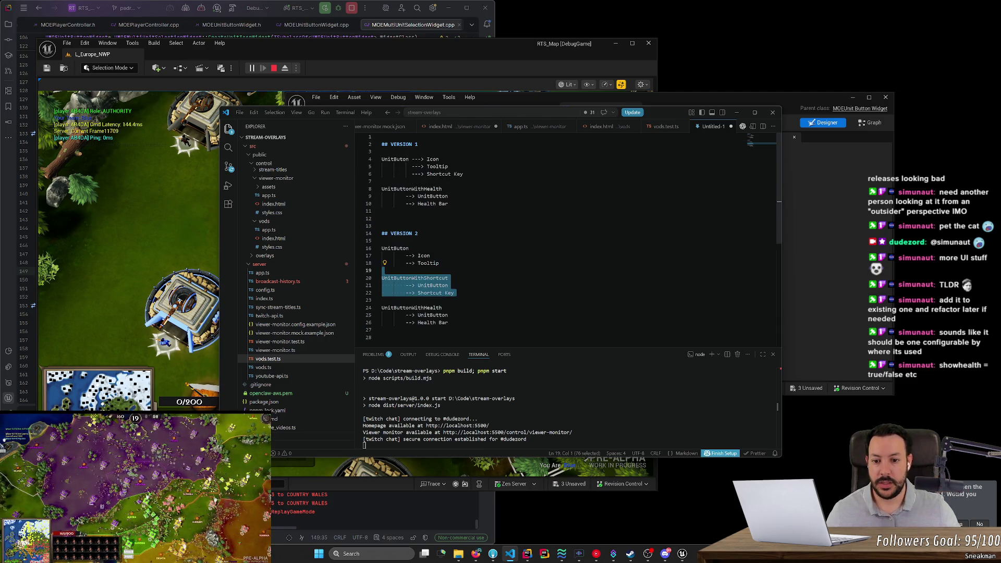
left_click(448, 278)
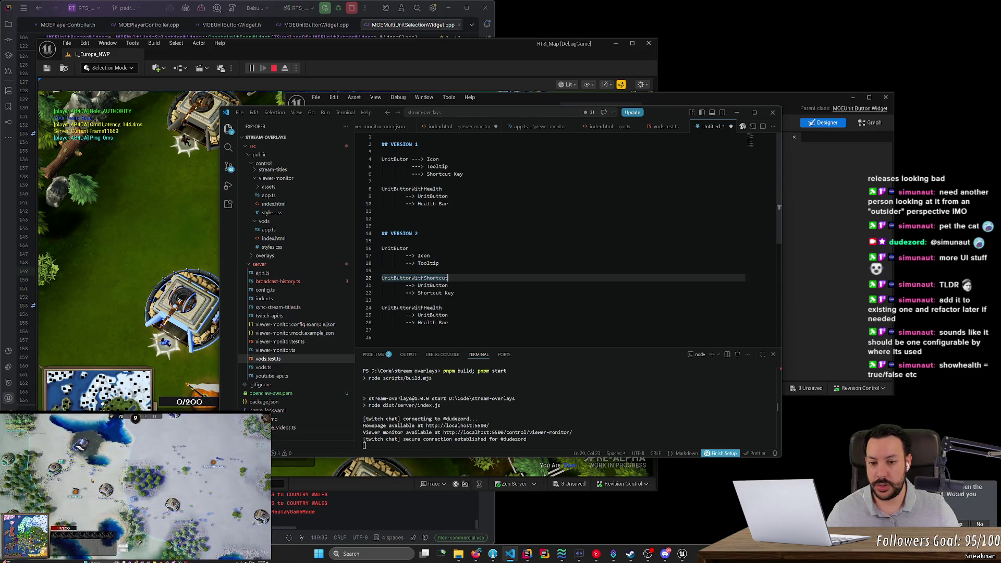
left_click(383, 211)
left_click_drag(383, 337, 382, 233)
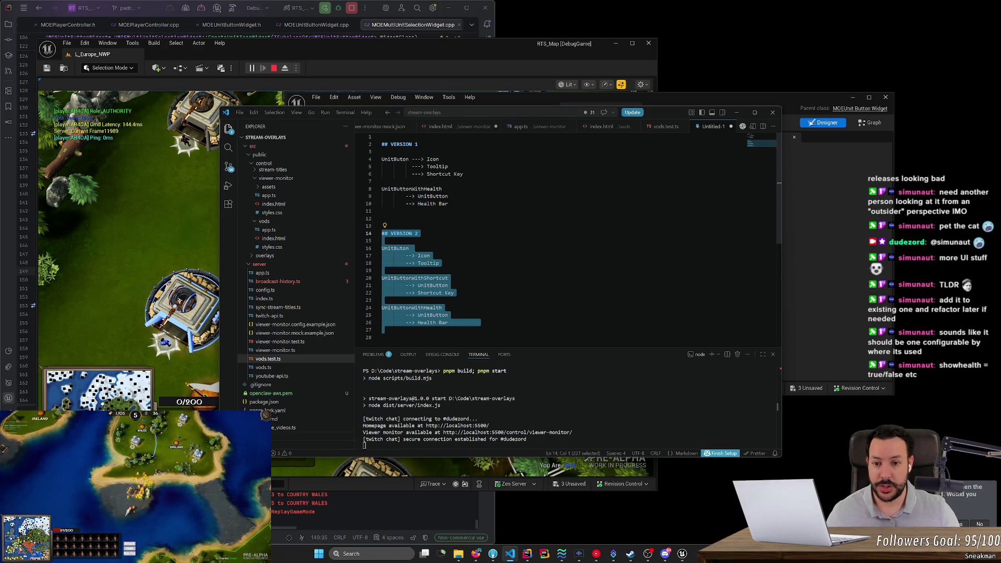
Delete the VERSION 2 block and paste an indented Health Bar line under Shortcut Key
key("BackSpace")
key("BackSpace")
key("BackSpace")
key("Up")
key("Up")
key("Up")
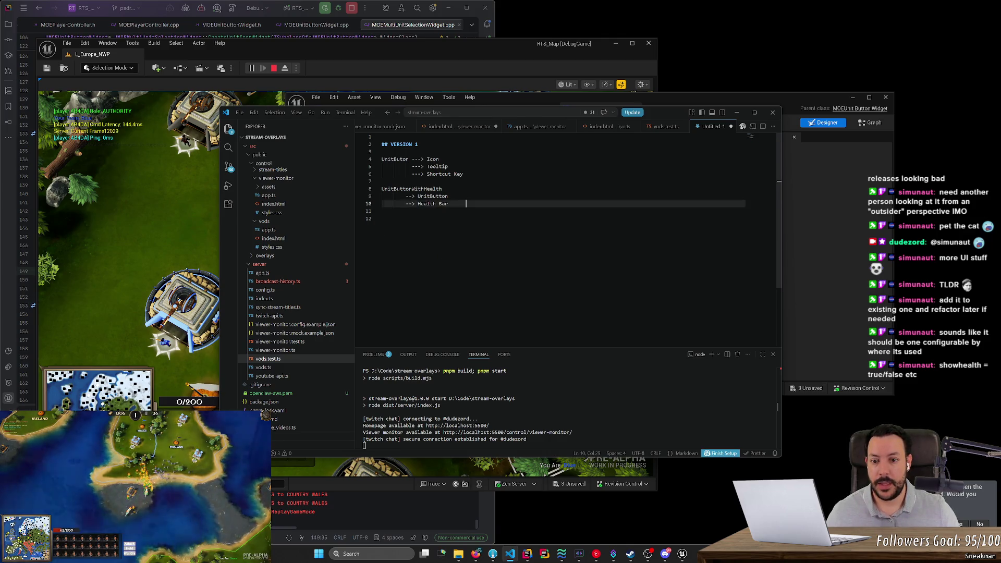
key("End")
key("Return")
type("--> Health Bar")
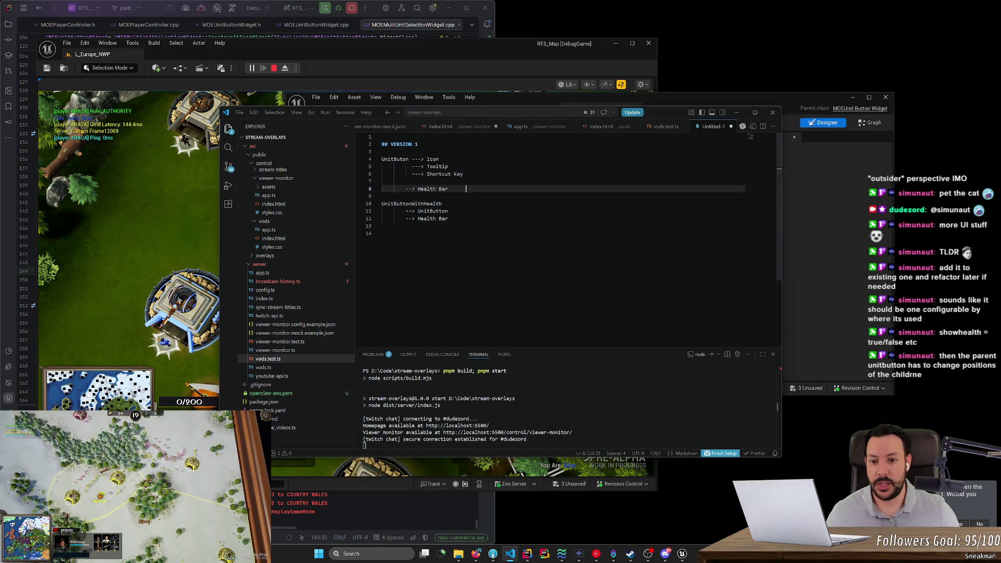
key("Down")
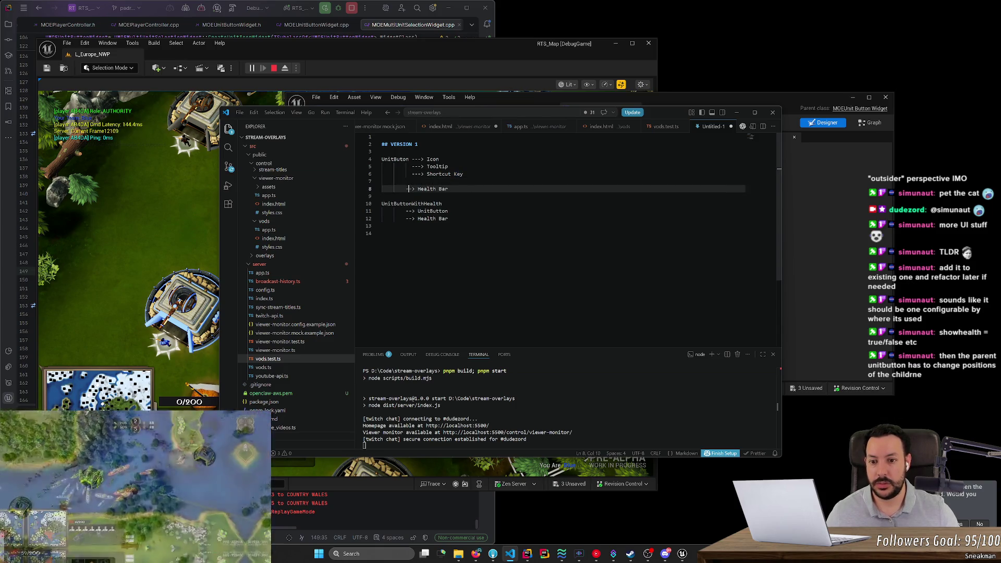
key("Home")
key("Tab")
key("Up")
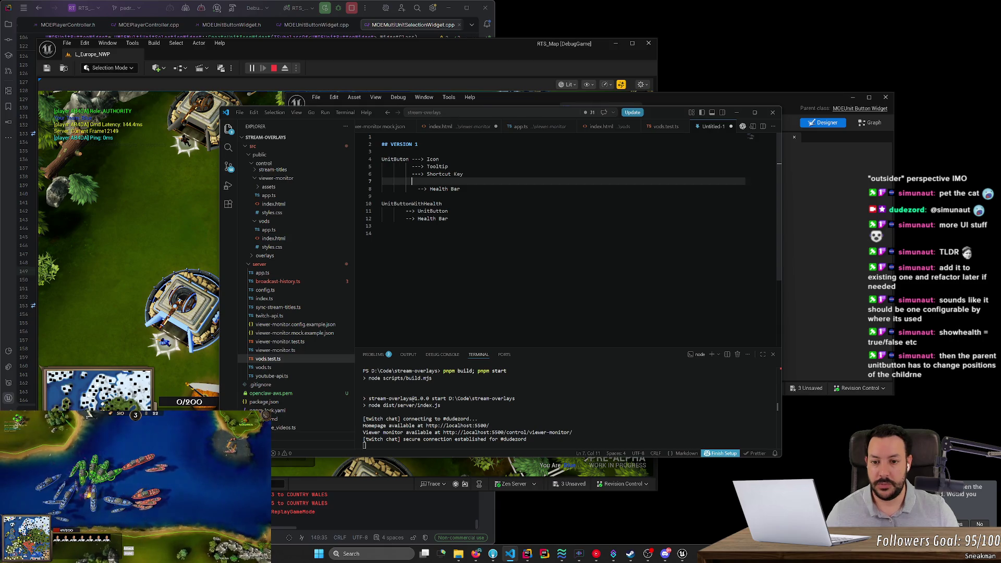
key("Delete")
key("Delete")
key("Delete")
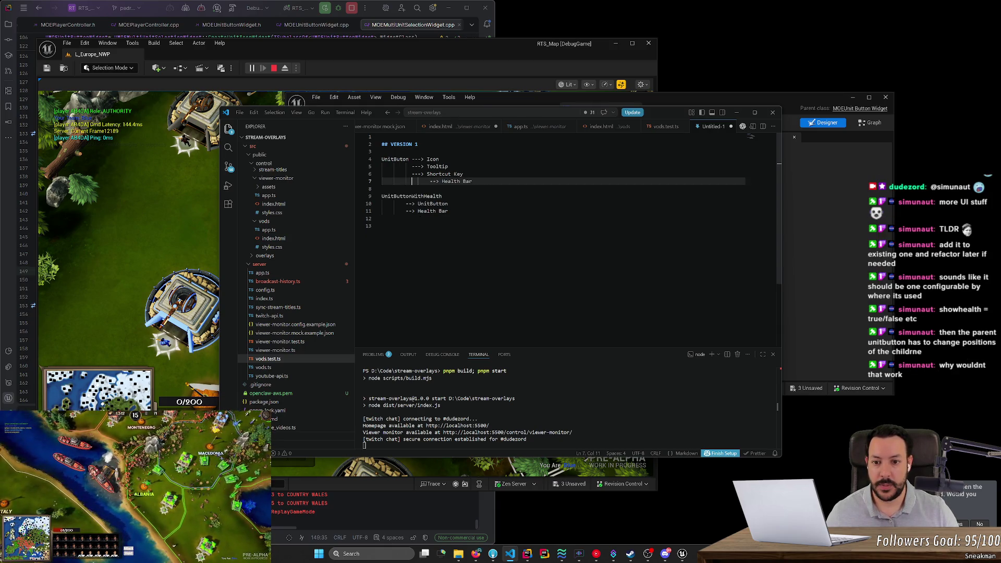
key("Delete")
key("Delete")
key("Delete")
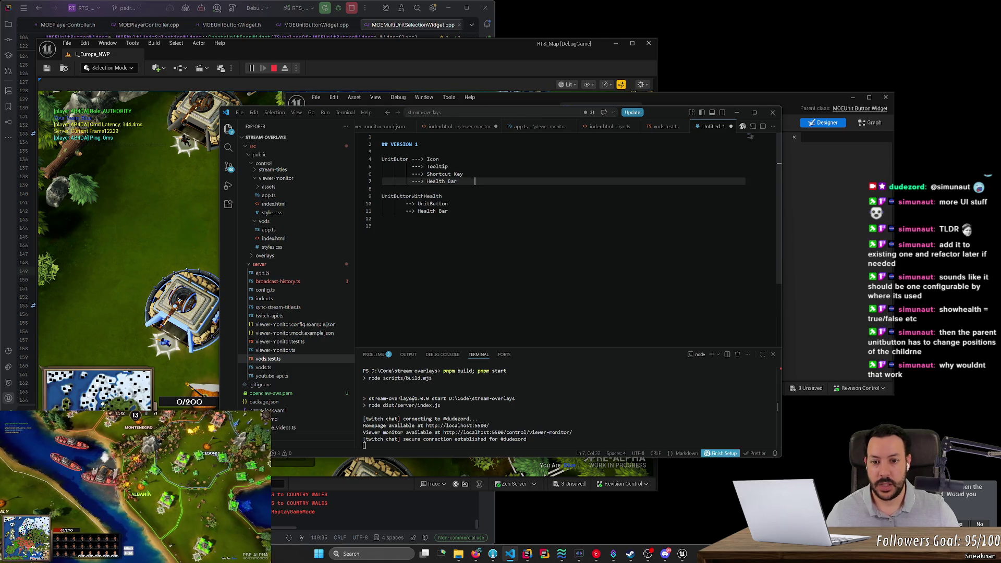
Append an aligned '(optional)' to the Health Bar, Shortcut Key and Tooltip lines
key("End")
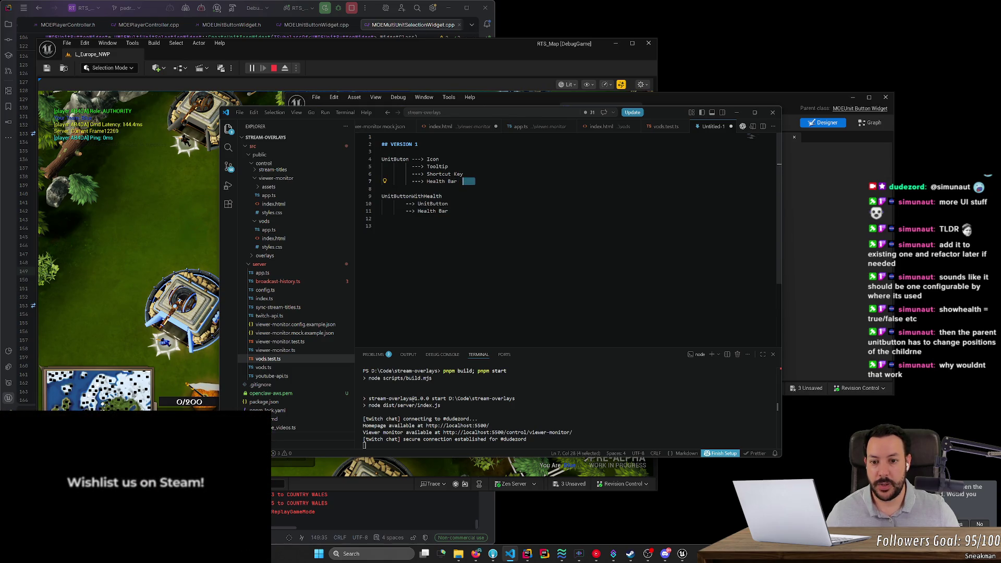
key("BackSpace")
key("BackSpace")
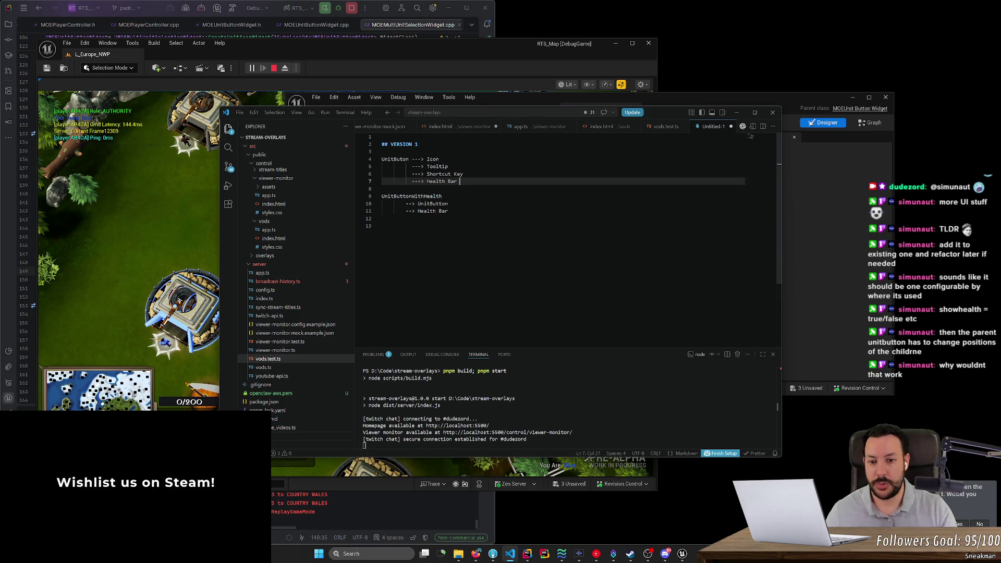
type("(optional)")
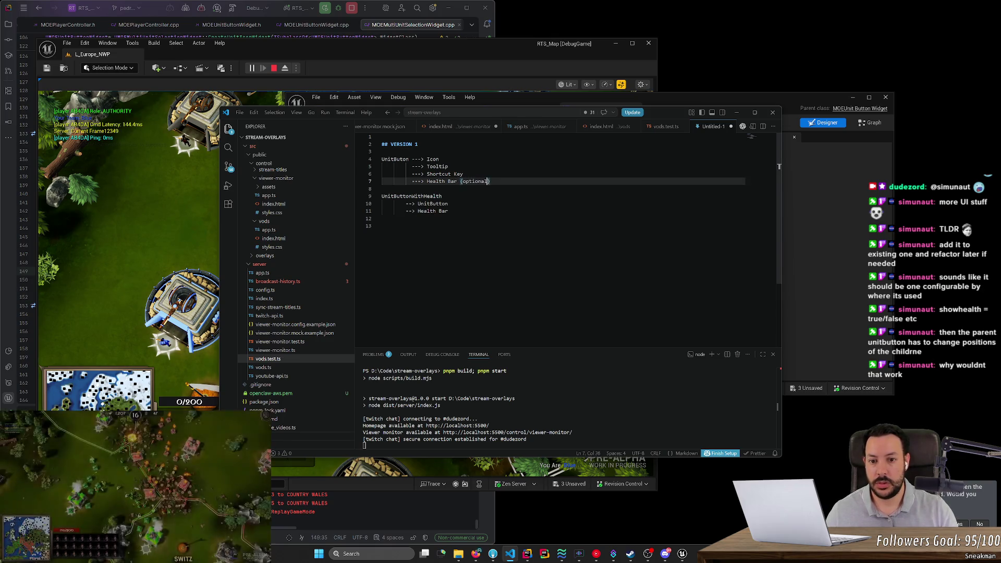
key("ctrl+shift+Left")
key("ctrl+shift+Left")
key("ctrl+c")
key("Up")
key("End")
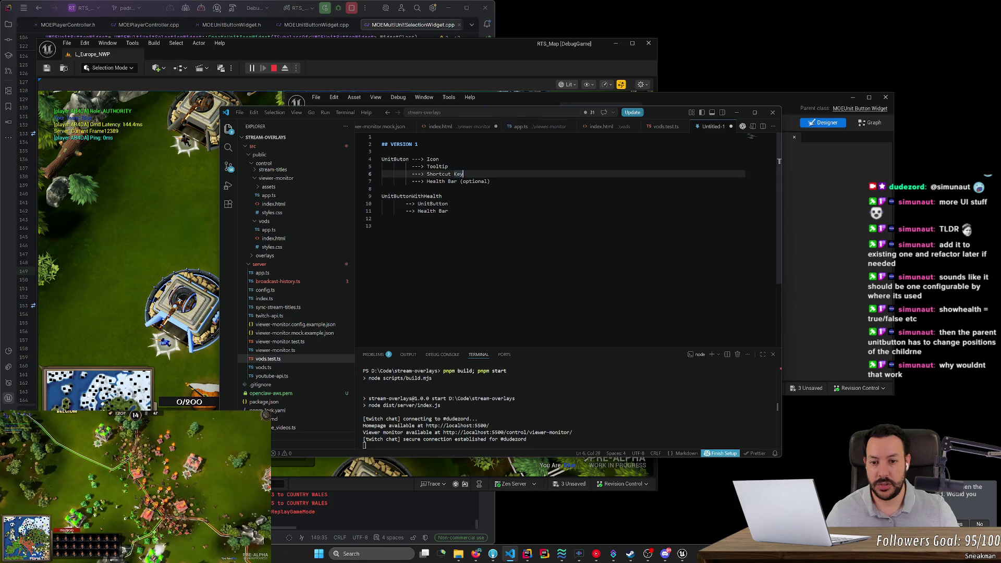
key("ctrl+v")
key("Up")
key("ctrl+v")
key("ctrl+Left")
key("ctrl+Left")
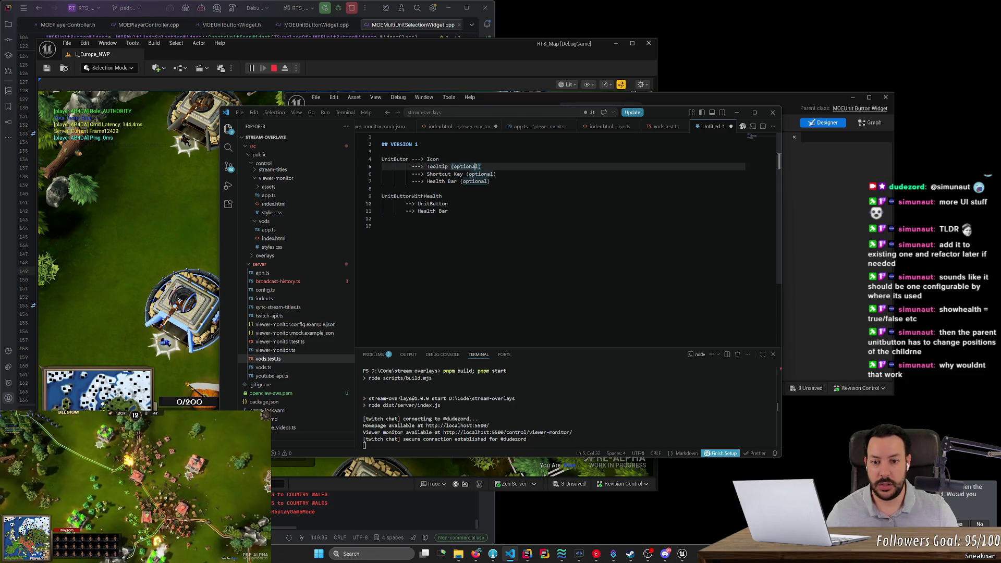
key("Down")
key("Down")
key("Left")
key("Left")
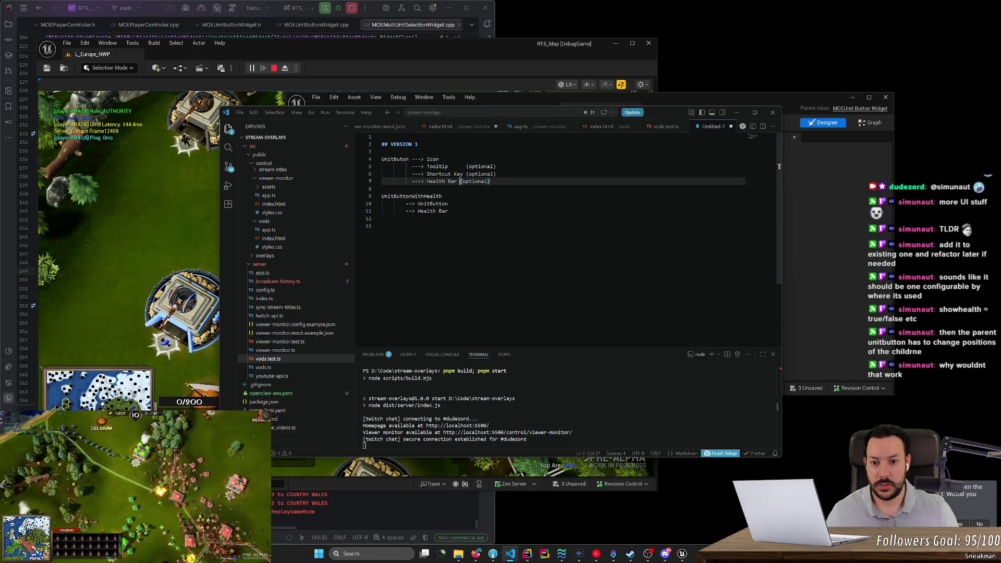
Delete the UnitButtonWithHealth block, leaving a single UnitButton outline
key("Down")
key("shift+ctrl+End")
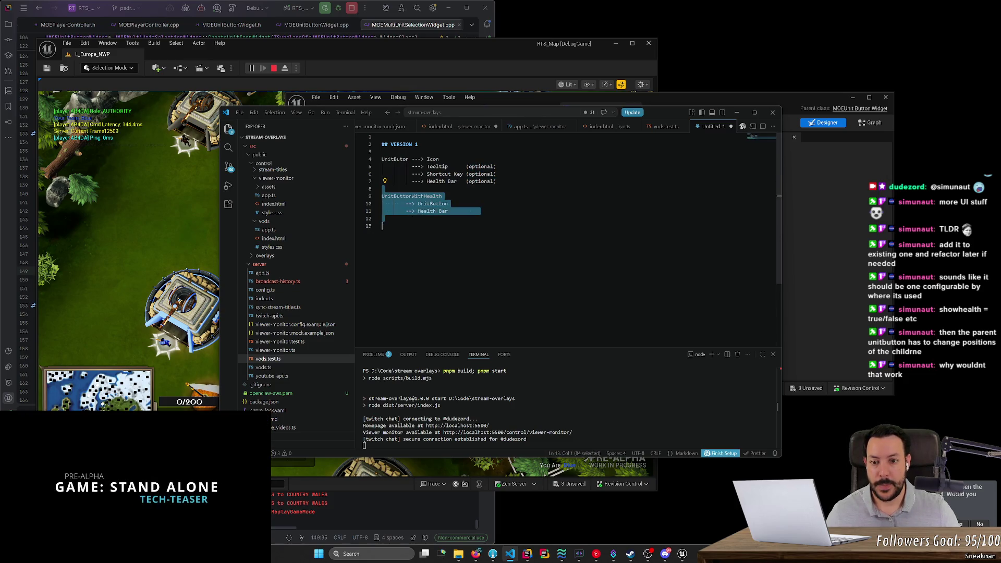
key("BackSpace")
key("Up")
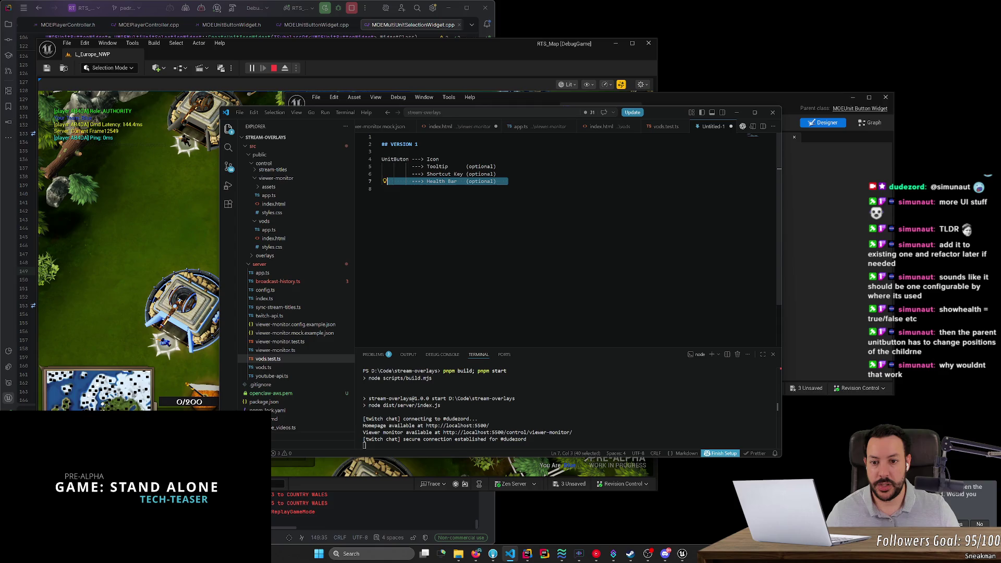
key("End")
key("shift+ctrl+Left")
key("shift+ctrl+Left")
key("shift+ctrl+Left")
key("shift+Home")
key("shift+Home")
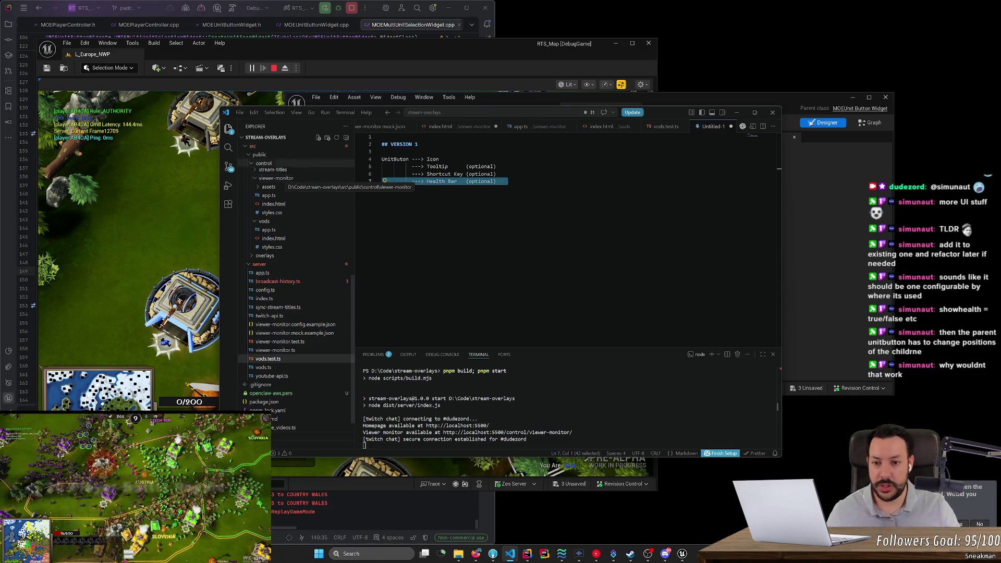
double_click(395, 159)
Hide the WBP_UnitButton editor, select two units in the RTS_Map game, then return with Alt+Tab
left_click(834, 99)
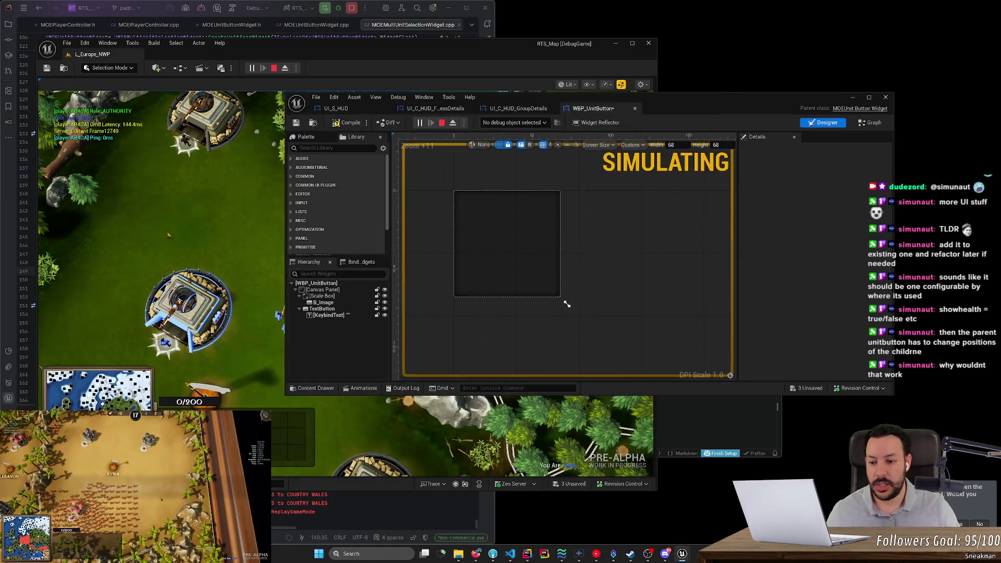
left_click(852, 98)
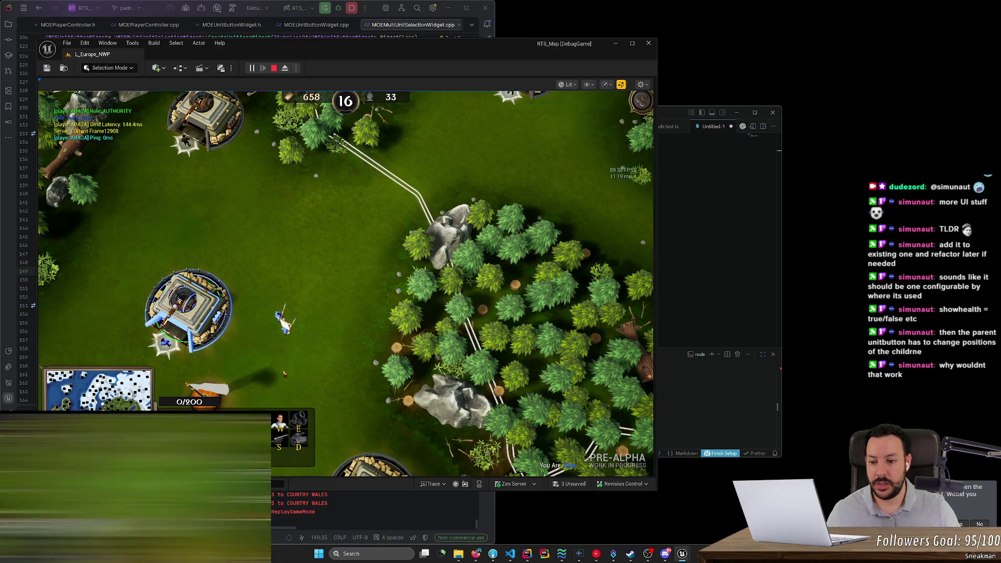
left_click(280, 318)
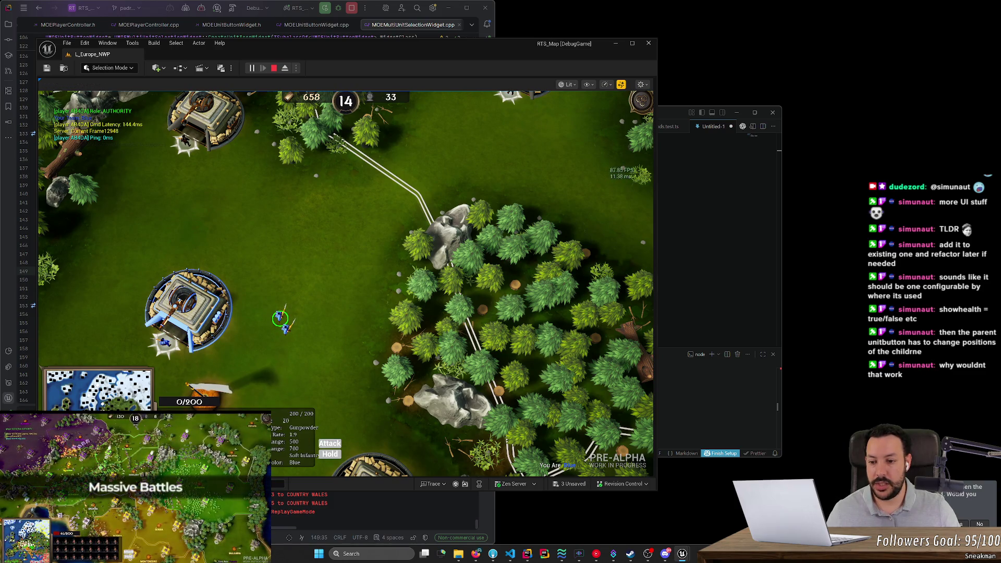
left_click_drag(259, 310, 280, 387)
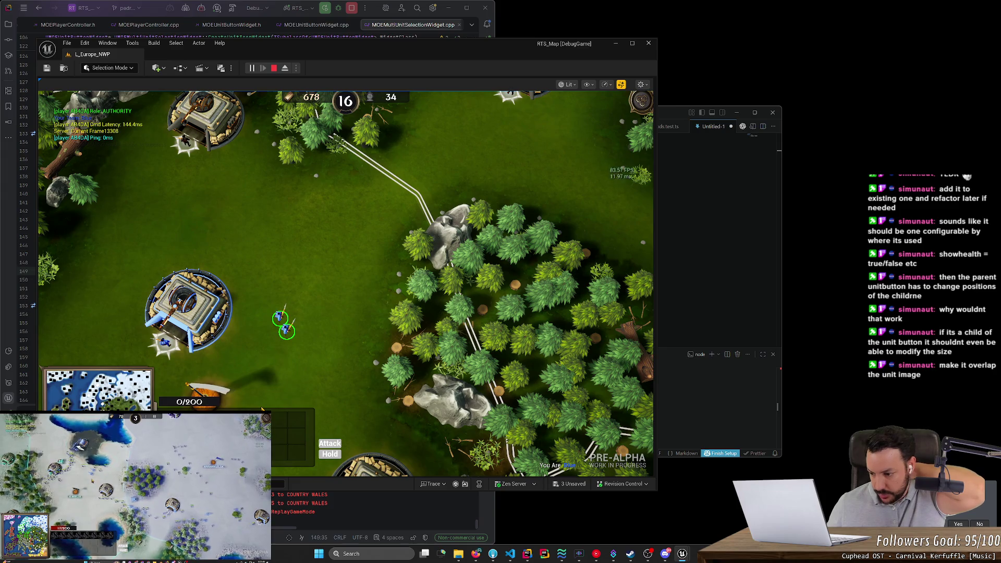
key("alt+Tab")
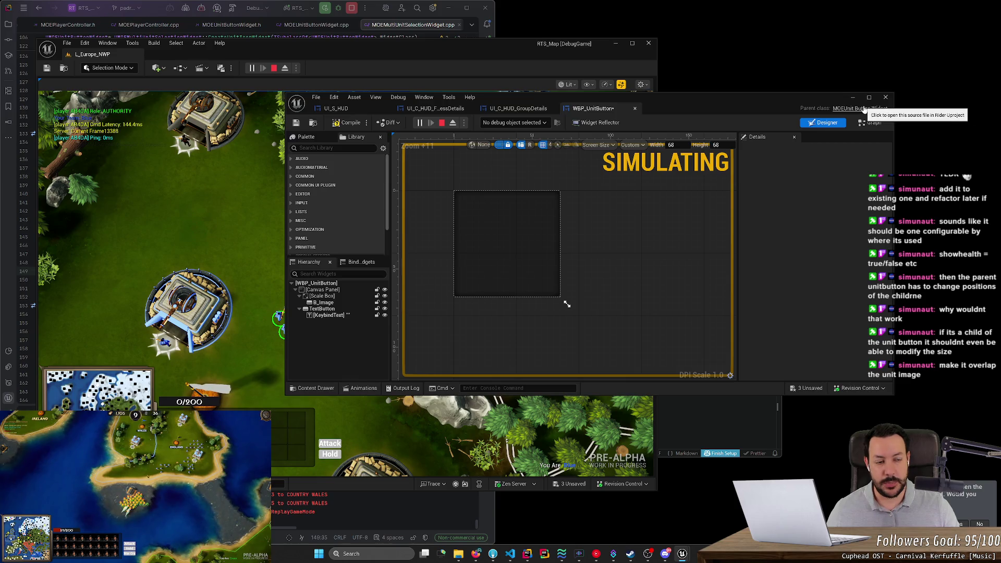
Select KeybindText under the TextButton in the Hierarchy to show its Details
left_click(324, 302)
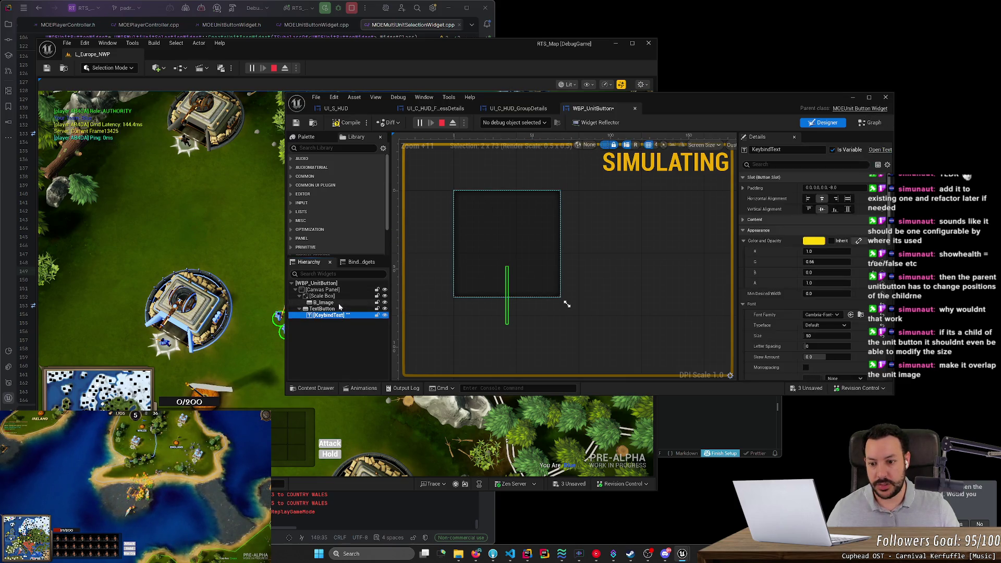
left_click(339, 315)
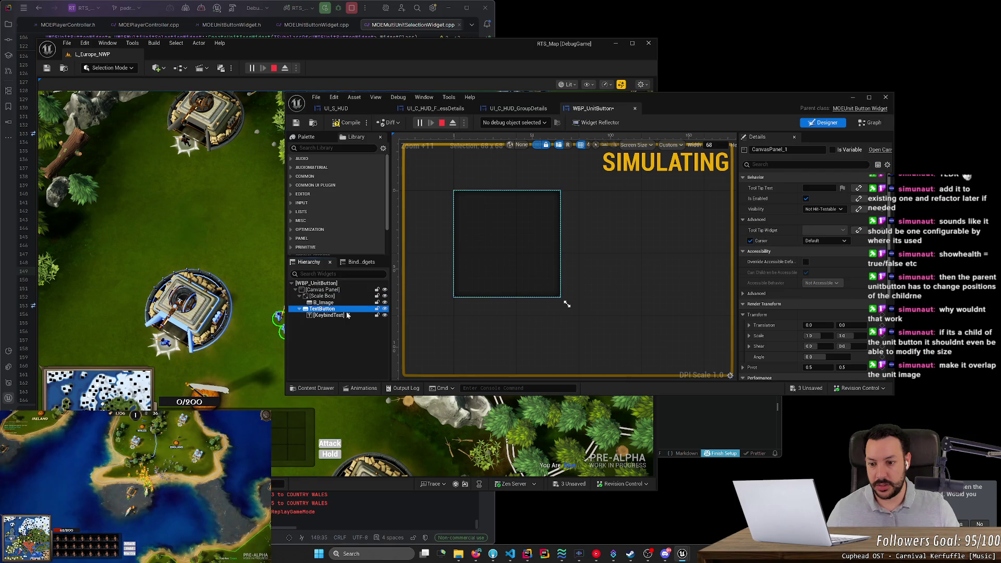
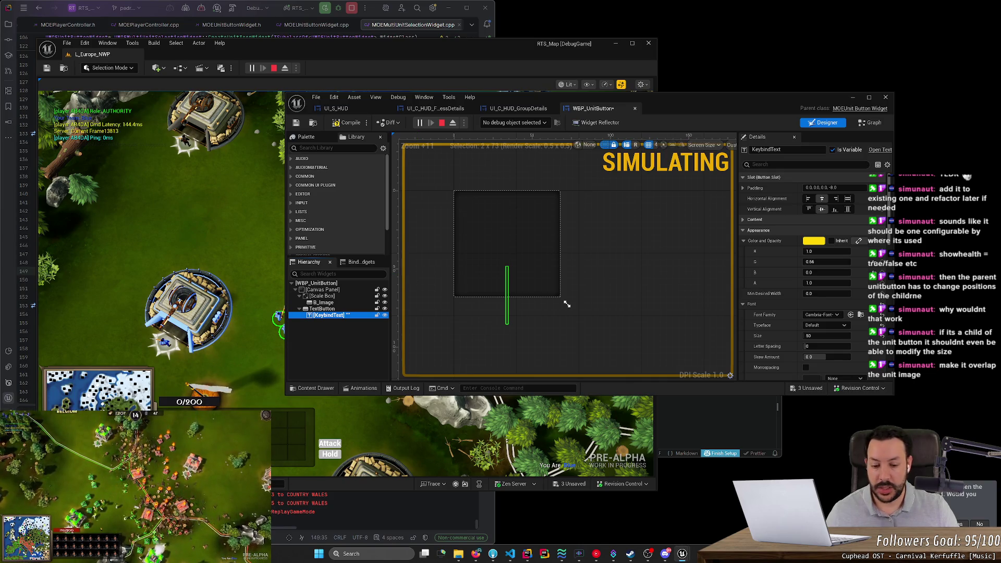
Bring up the HacknPlan Kanban board and read task #171's description, 'Add health bar to multi select unit icon'
left_click(476, 553)
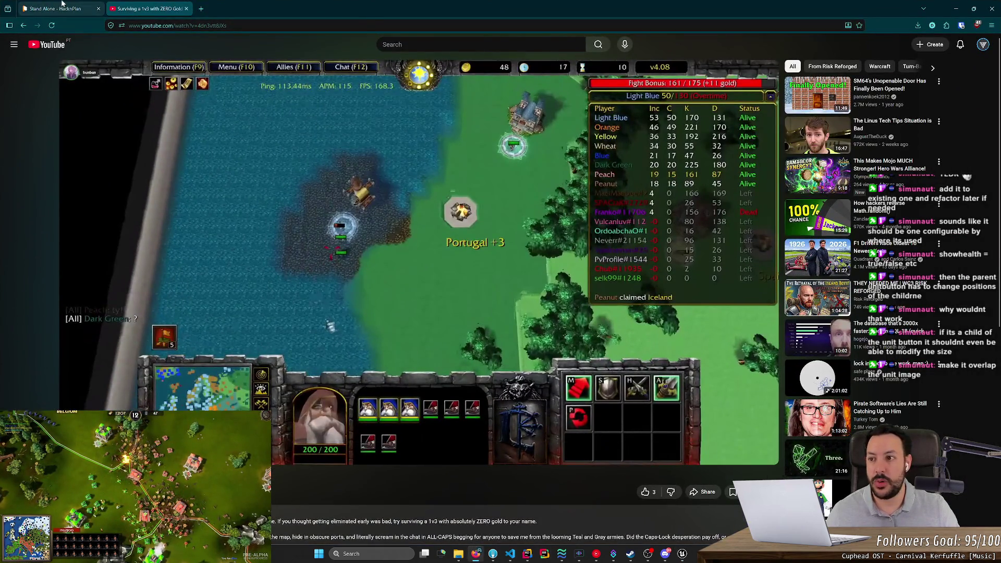
left_click(55, 9)
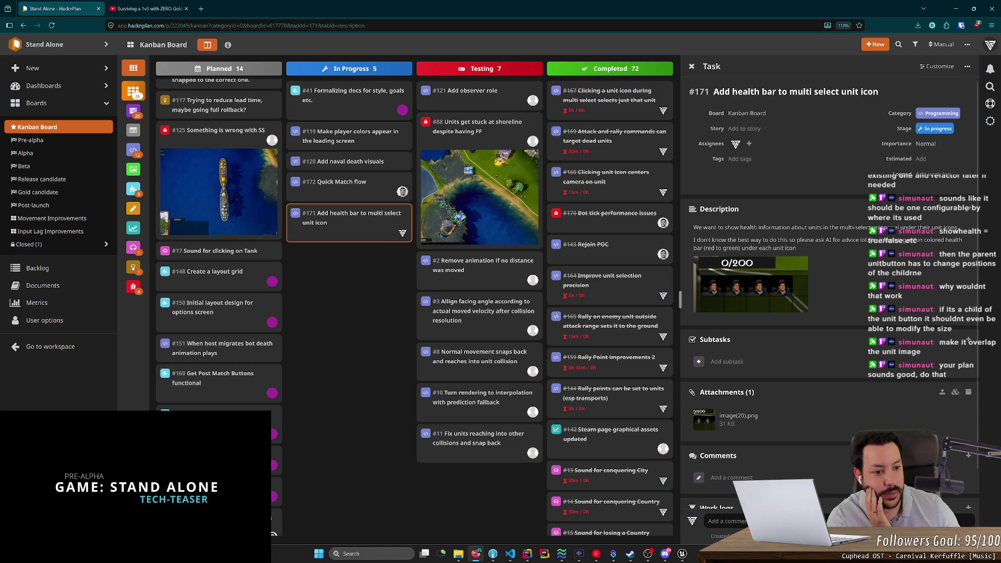
left_click_drag(721, 239, 861, 243)
left_click(861, 245)
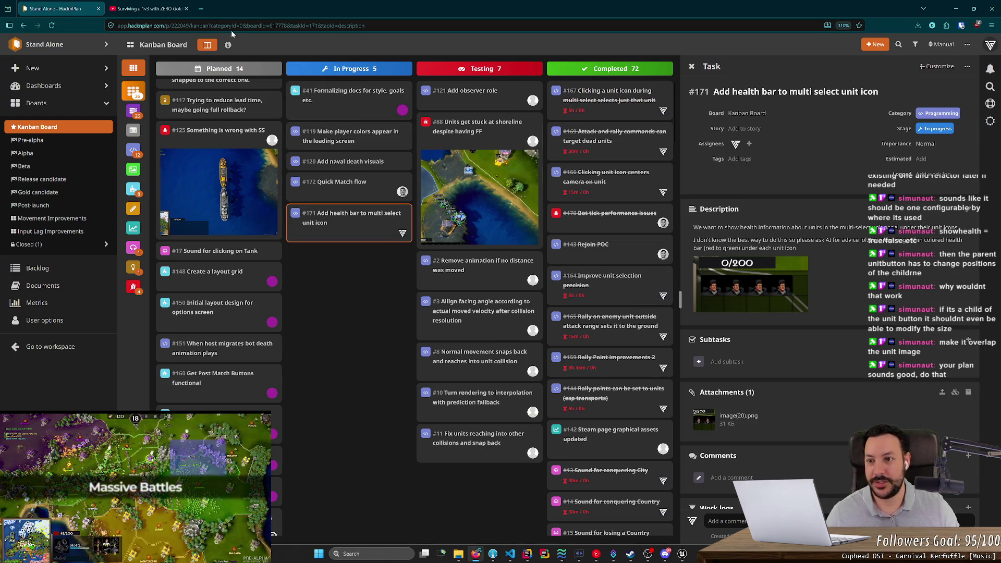
Google 'game database ui' in a new tab, open Game UI Database, and try its search modal
left_click(205, 10)
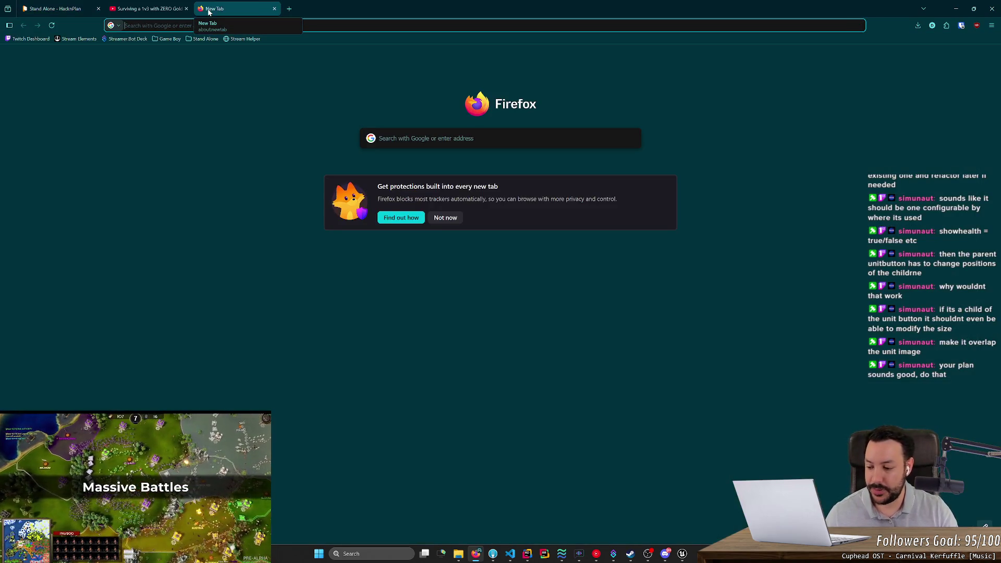
type("game ")
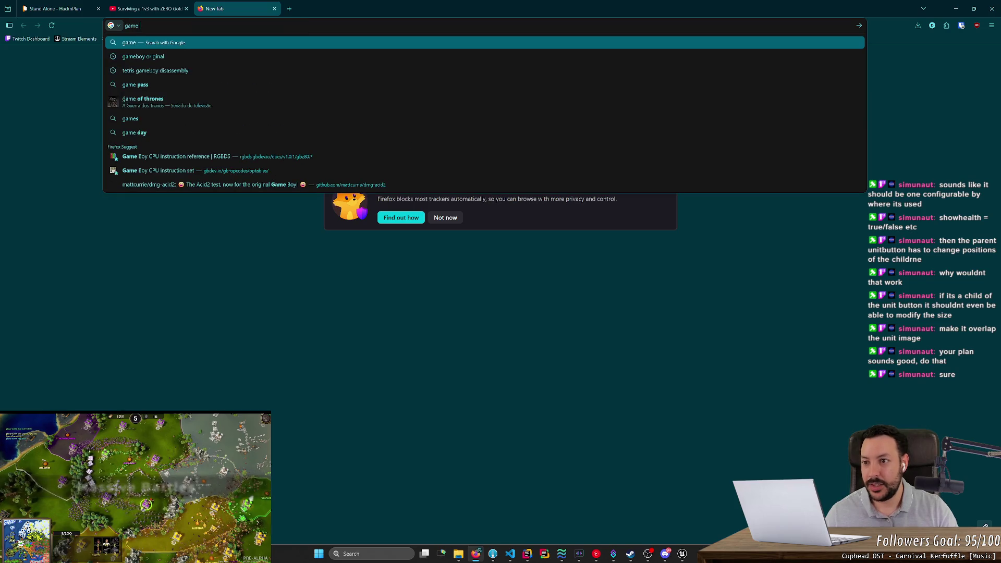
type("data")
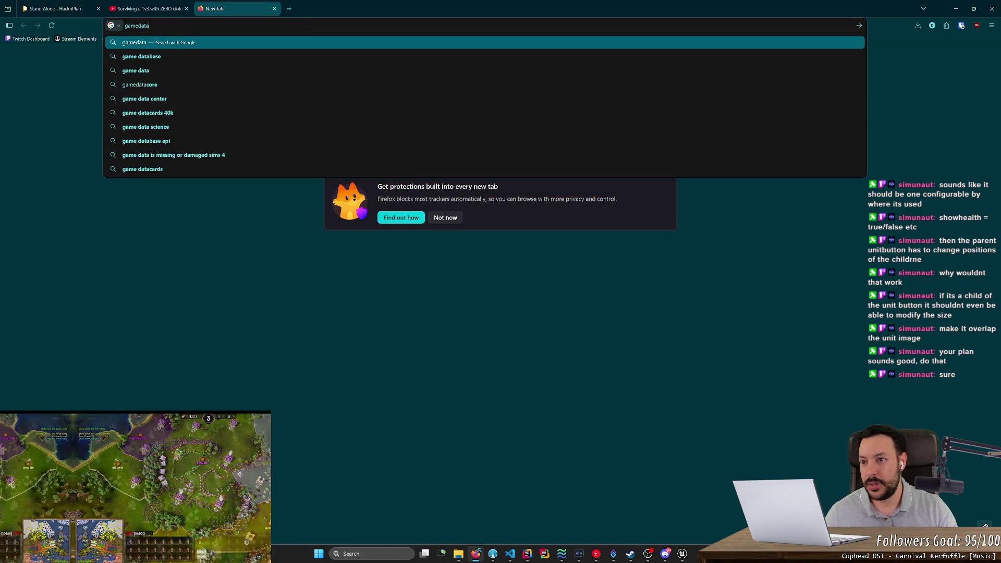
type("base ui")
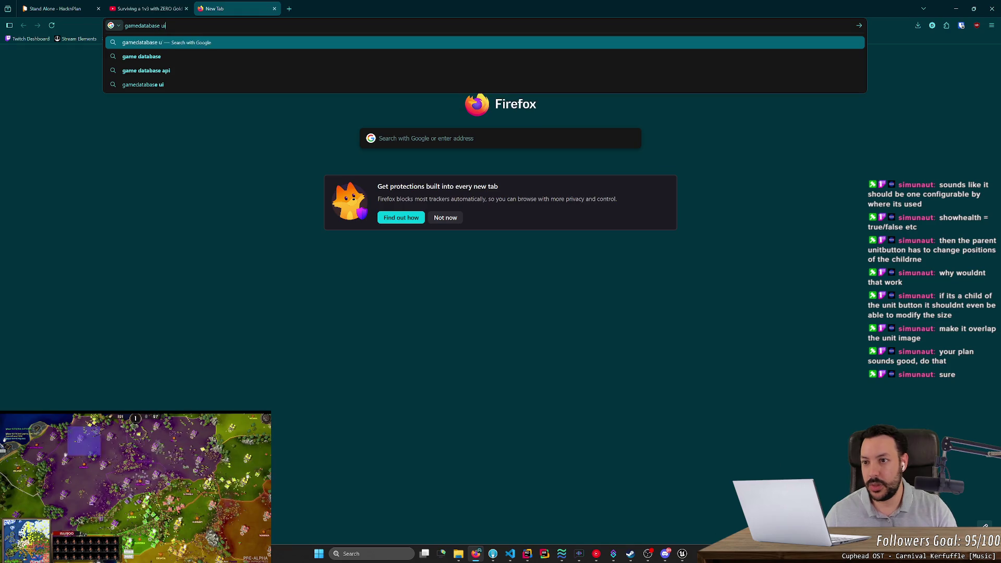
key("Return")
left_click(152, 118)
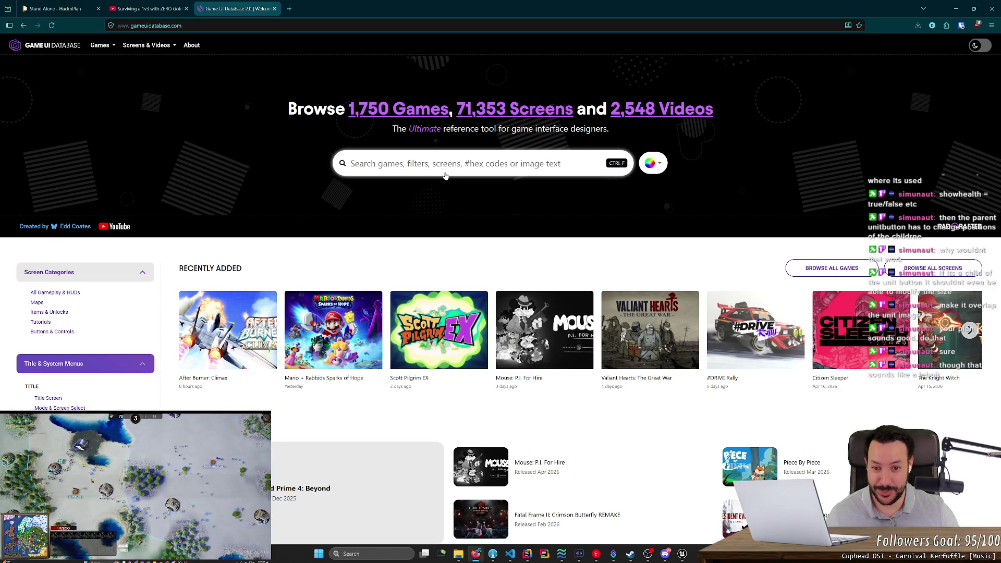
left_click(467, 164)
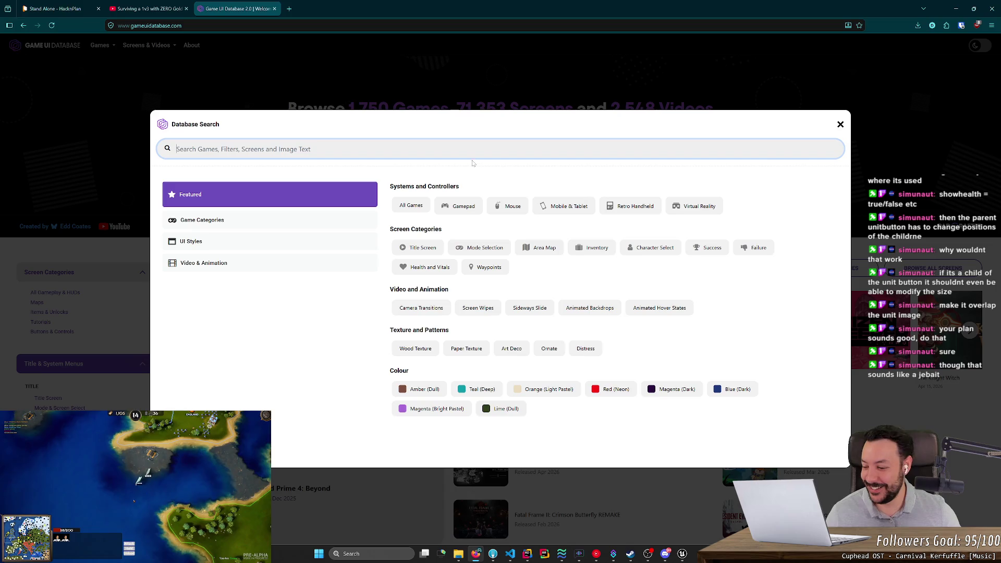
left_click(839, 124)
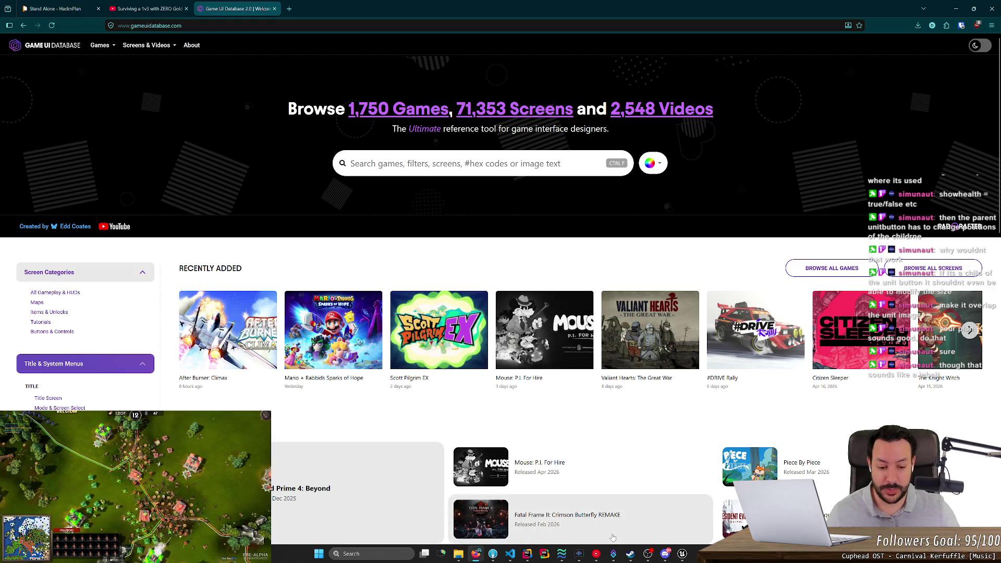
key("alt+Tab")
Add a Twitch > Moderation > AutoMod Message Updated trigger to the gun_shot.wav action
left_click(74, 115)
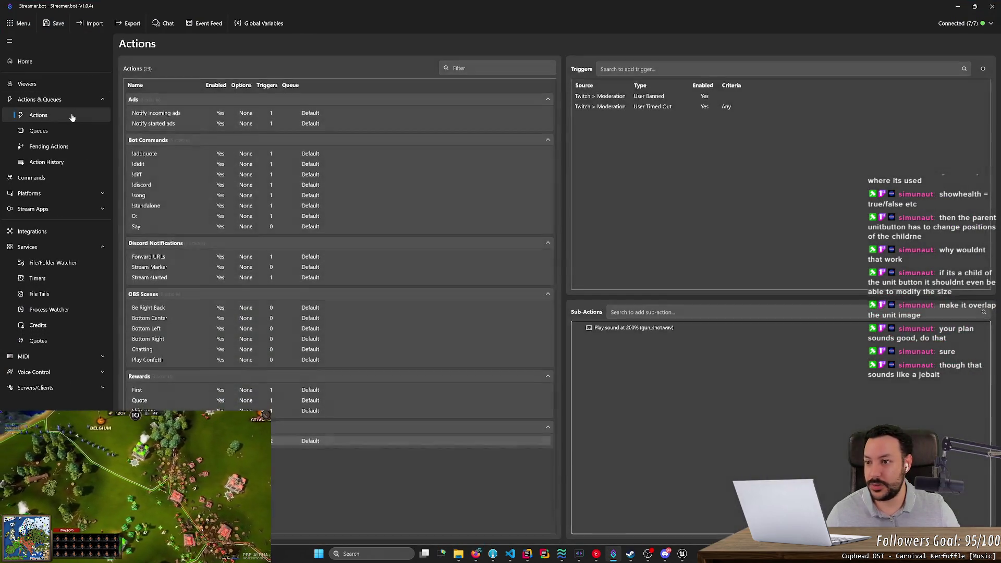
right_click(658, 136)
mouse_move(684, 223)
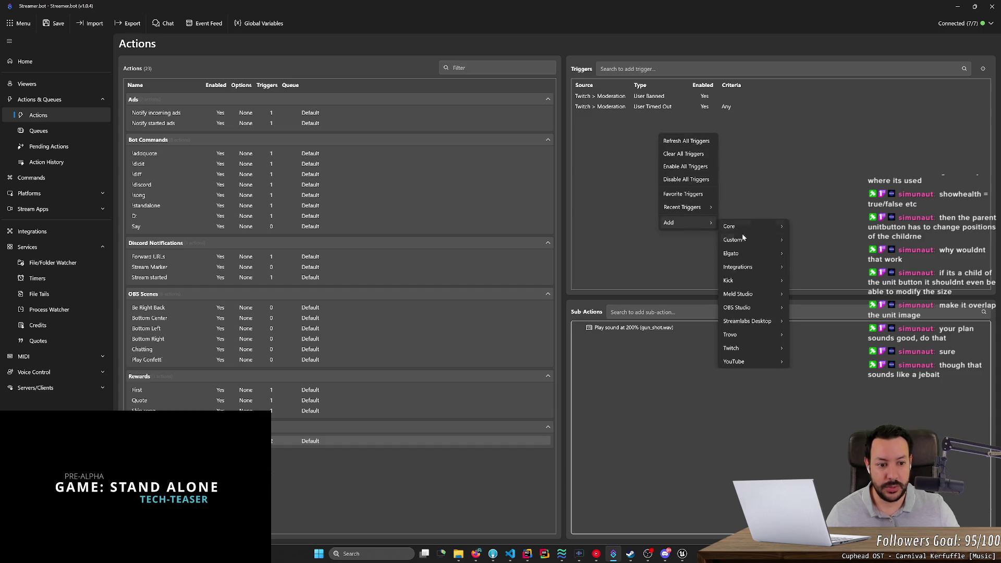
mouse_move(788, 349)
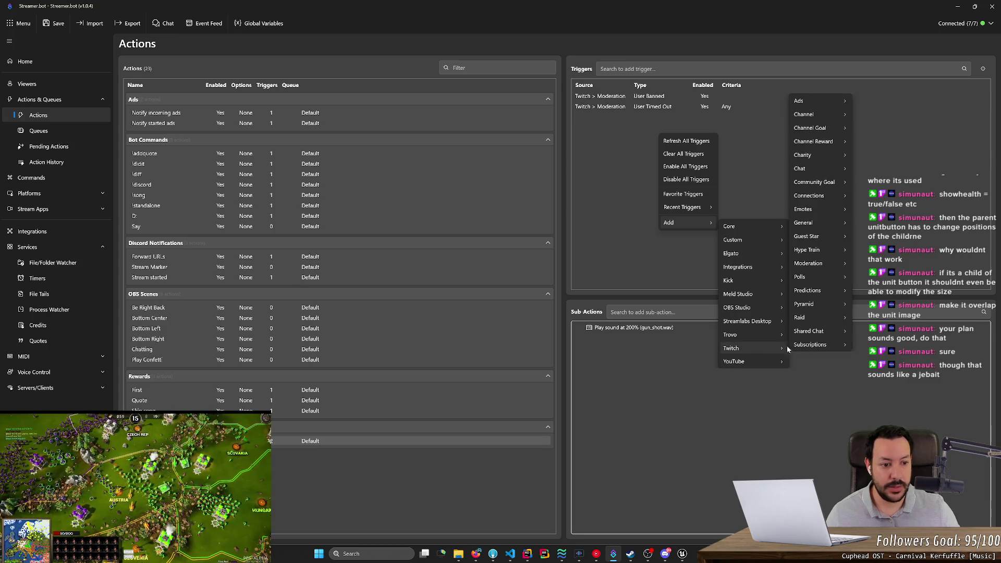
mouse_move(825, 112)
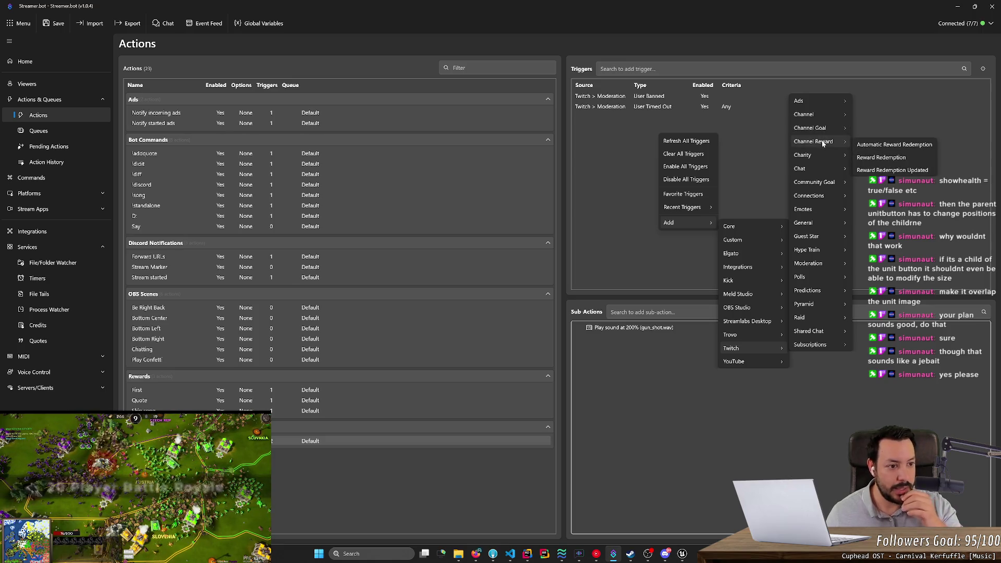
mouse_move(818, 185)
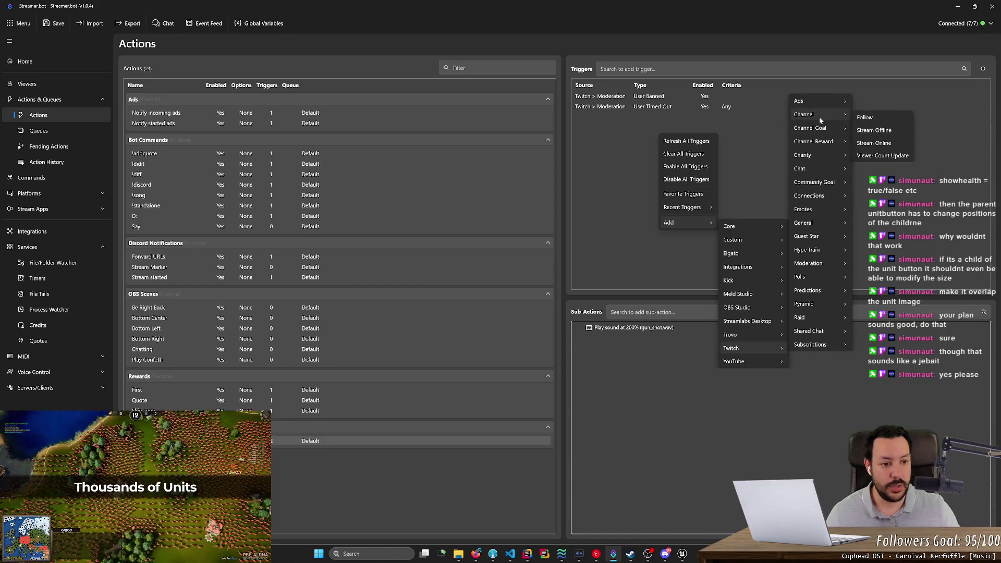
mouse_move(813, 317)
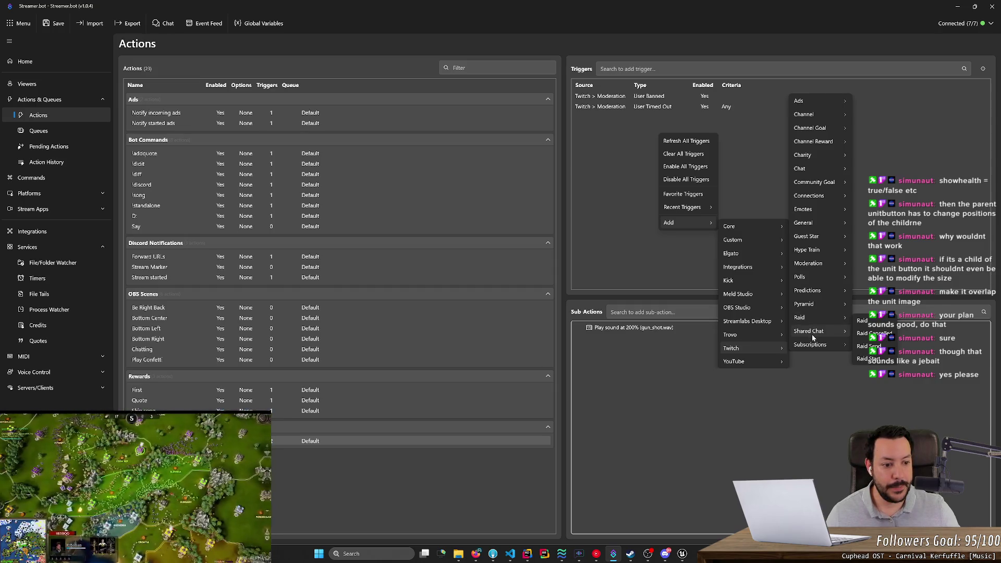
mouse_move(812, 337)
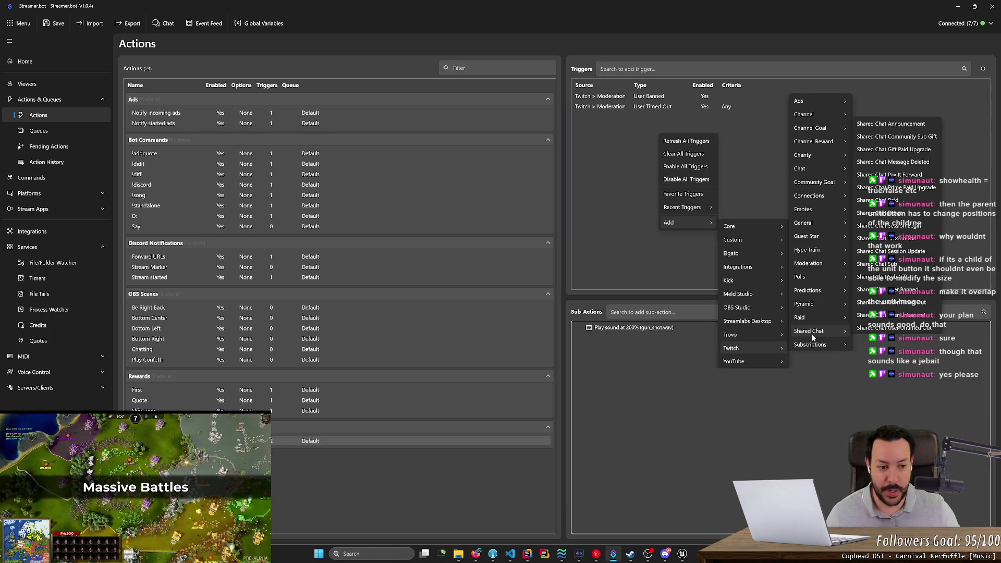
mouse_move(824, 261)
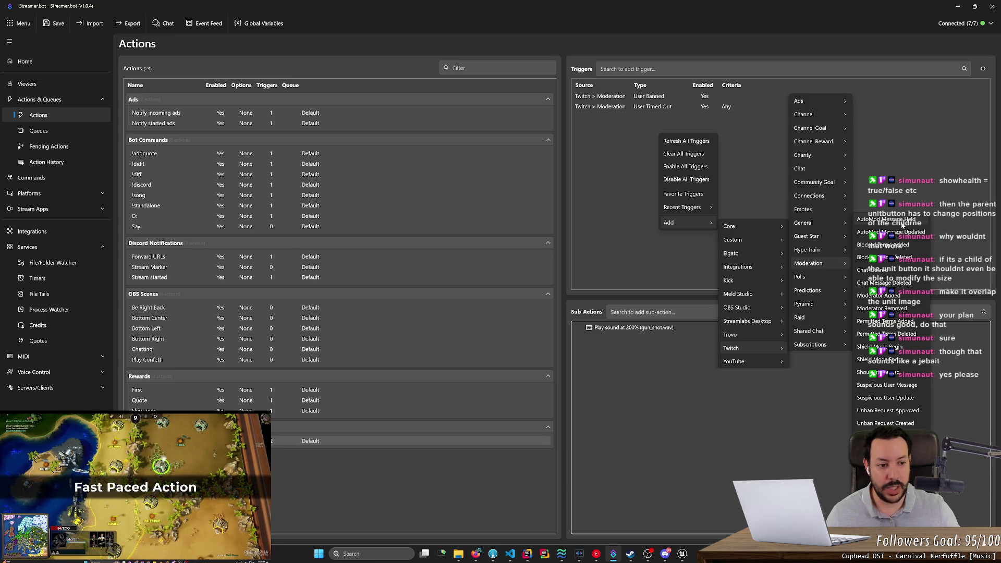
left_click(904, 232)
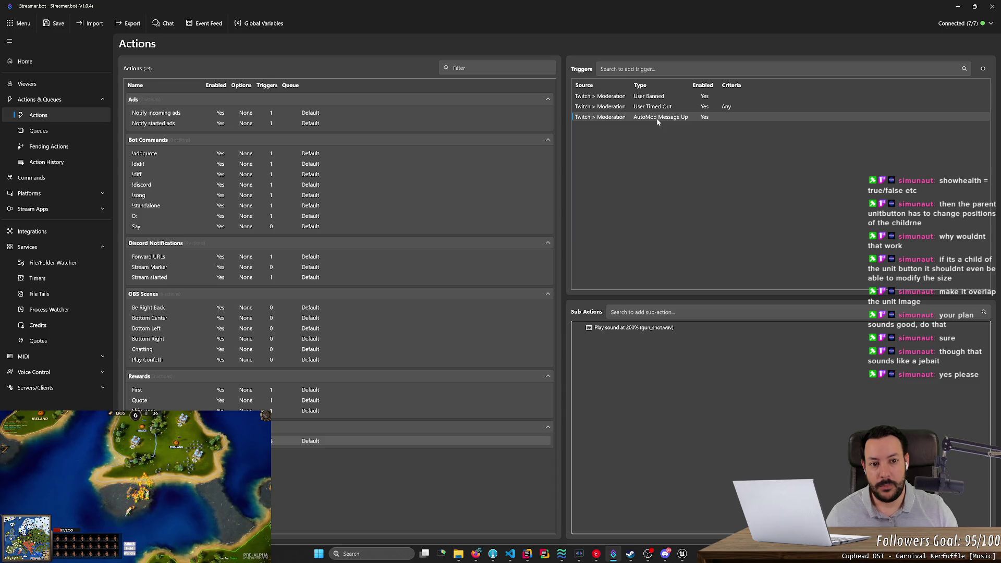
Delete the AutoMod Message Updated trigger, confirming on the second attempt
key("Delete")
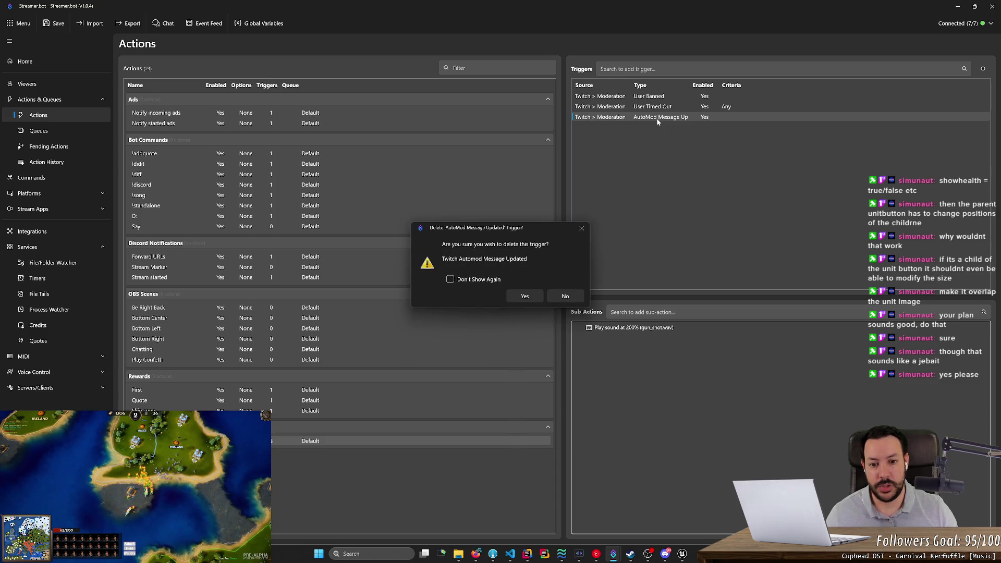
left_click(564, 296)
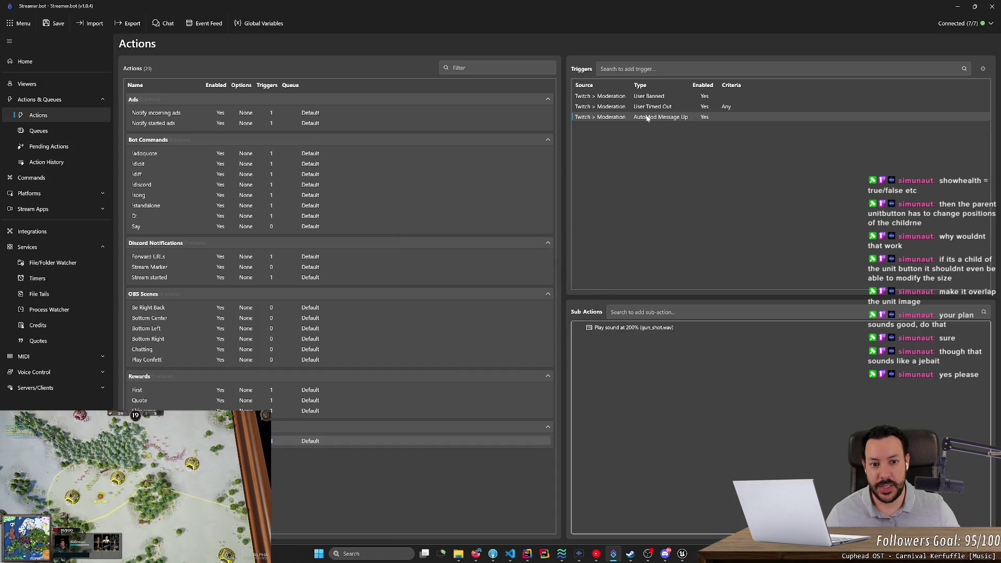
key("Delete")
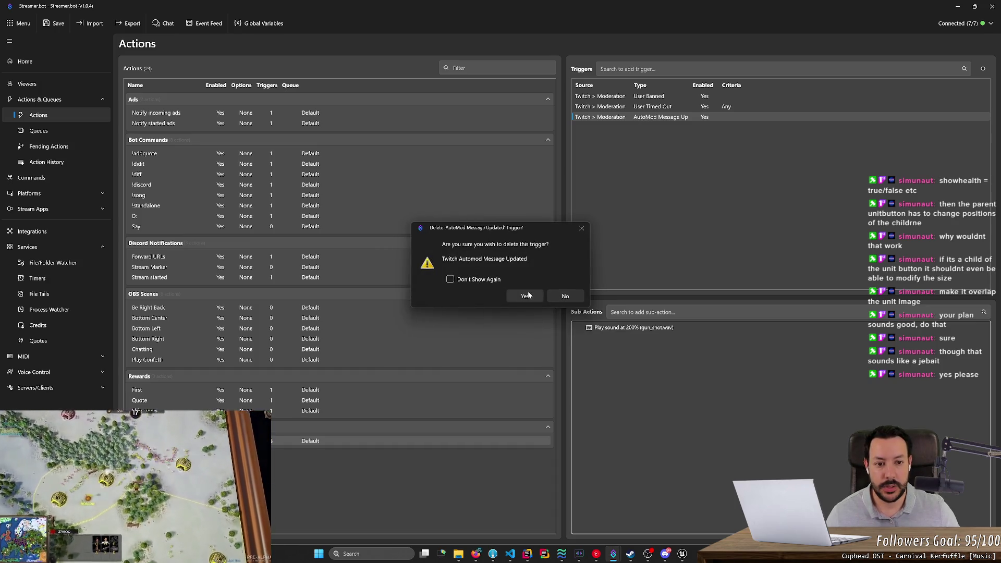
left_click(525, 295)
Browse the Add > Twitch > Moderation trigger menu and close it without adding anything
right_click(658, 138)
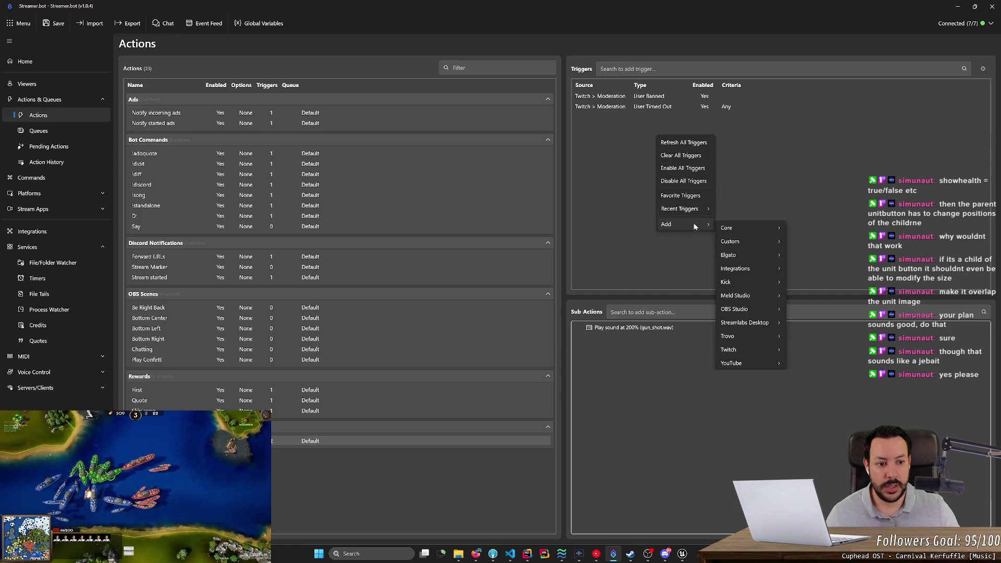
mouse_move(748, 226)
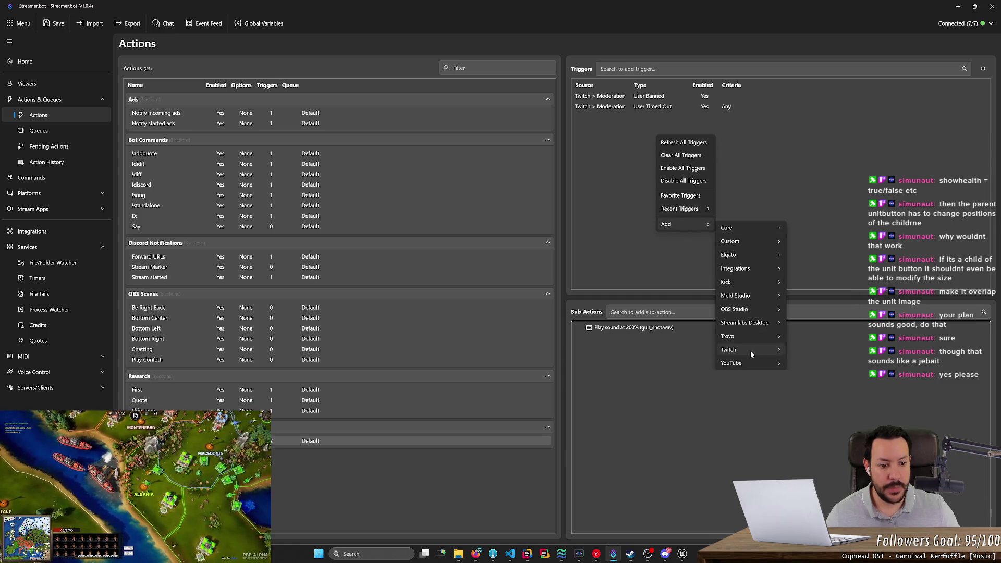
mouse_move(749, 350)
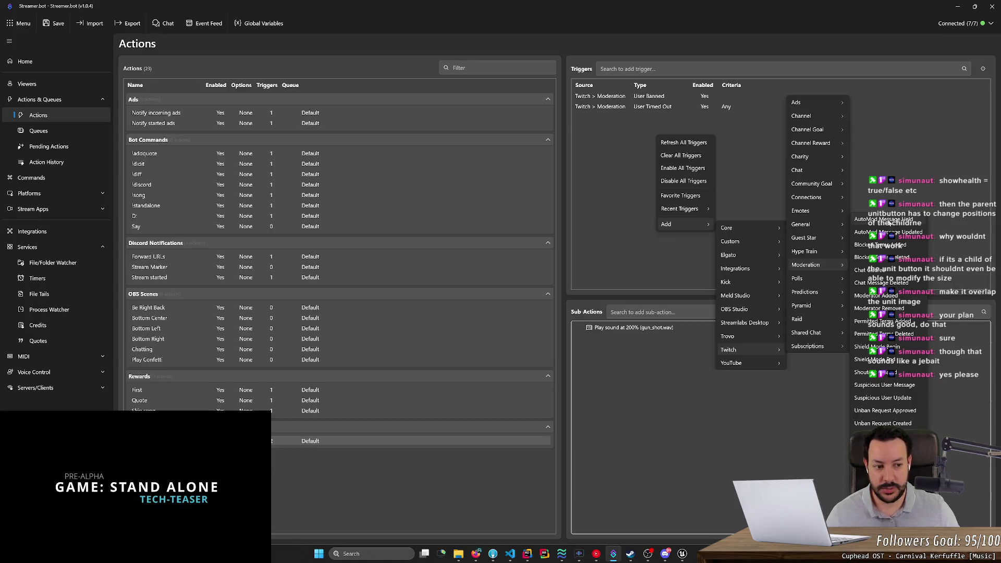
left_click(626, 180)
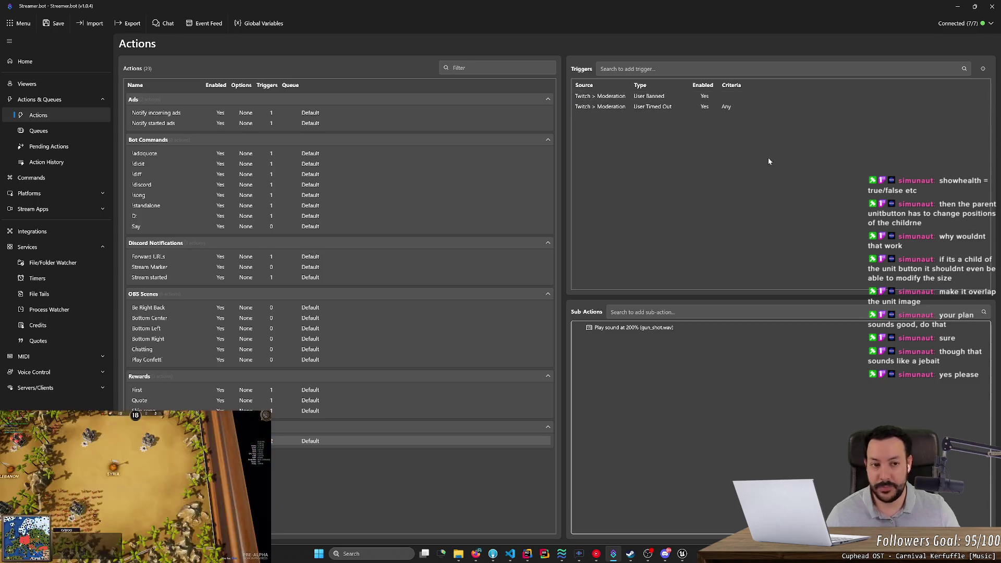
Minimize Streamer.bot, search 'ondebol' in a new tab, and open the OndeBola site
left_click(958, 7)
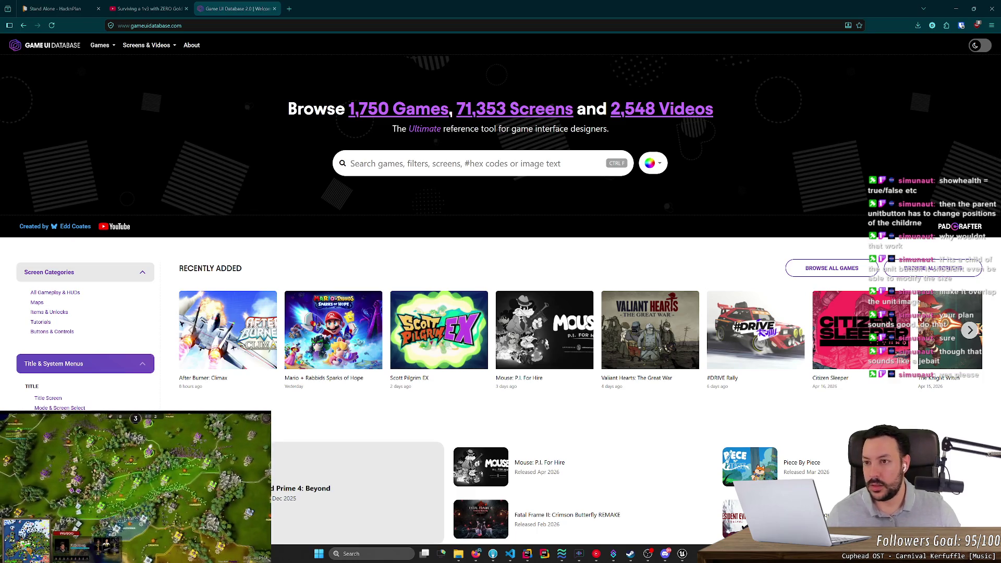
left_click(290, 9)
type("ondebol")
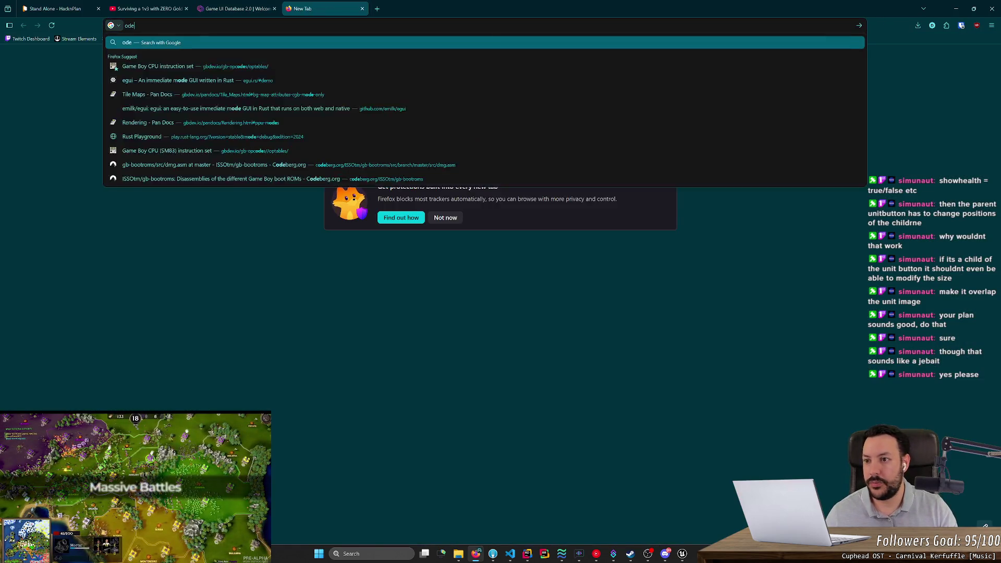
key("Return")
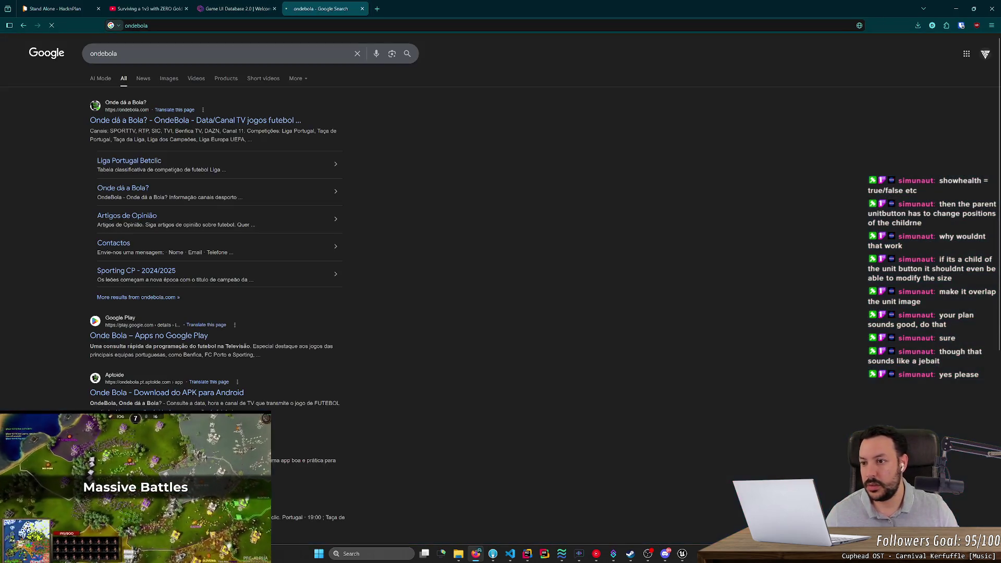
left_click(172, 126)
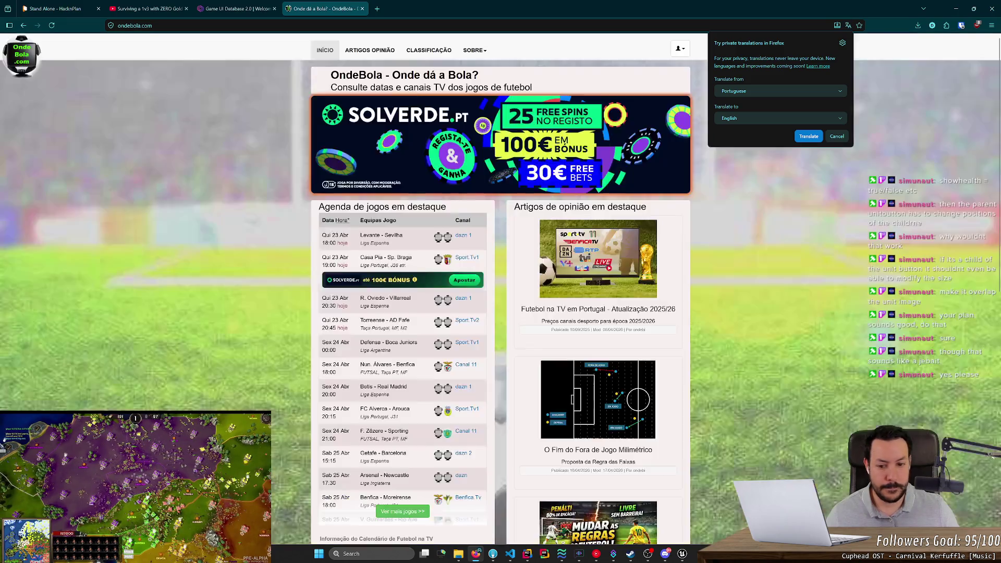
left_click(315, 336)
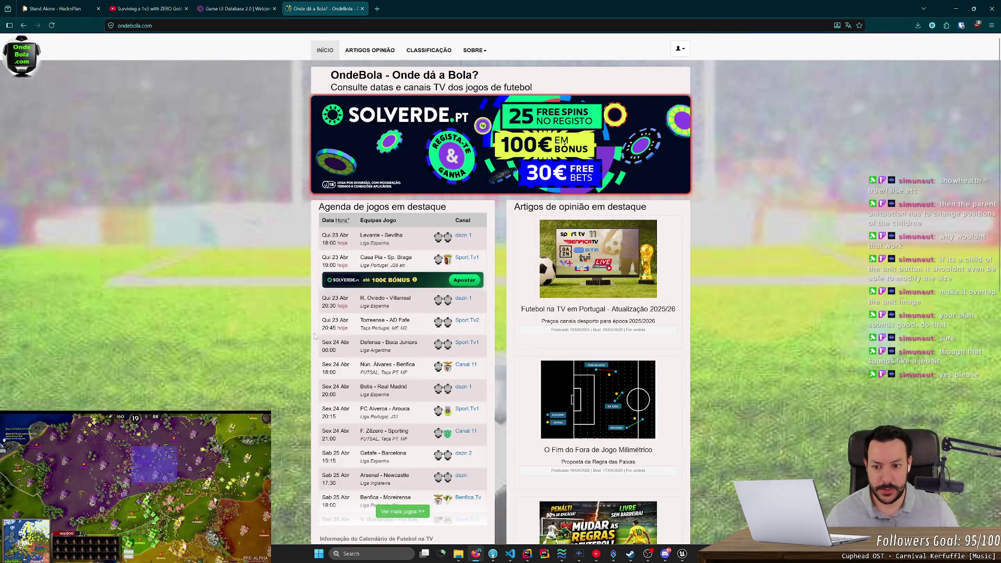
Select the Torreense - AD Fafe match text, then close the OndeBola tab
left_click_drag(366, 320, 471, 325)
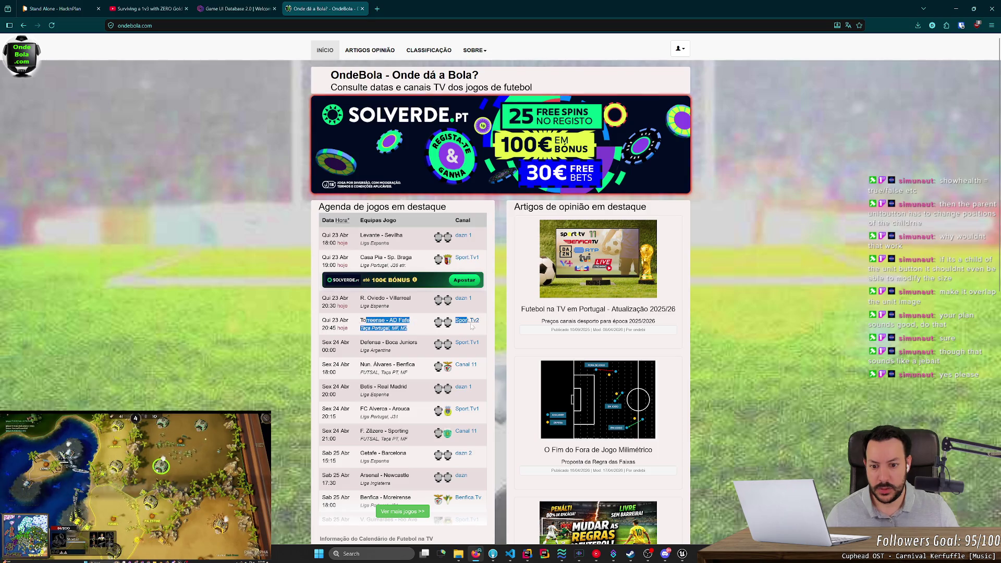
double_click(404, 320)
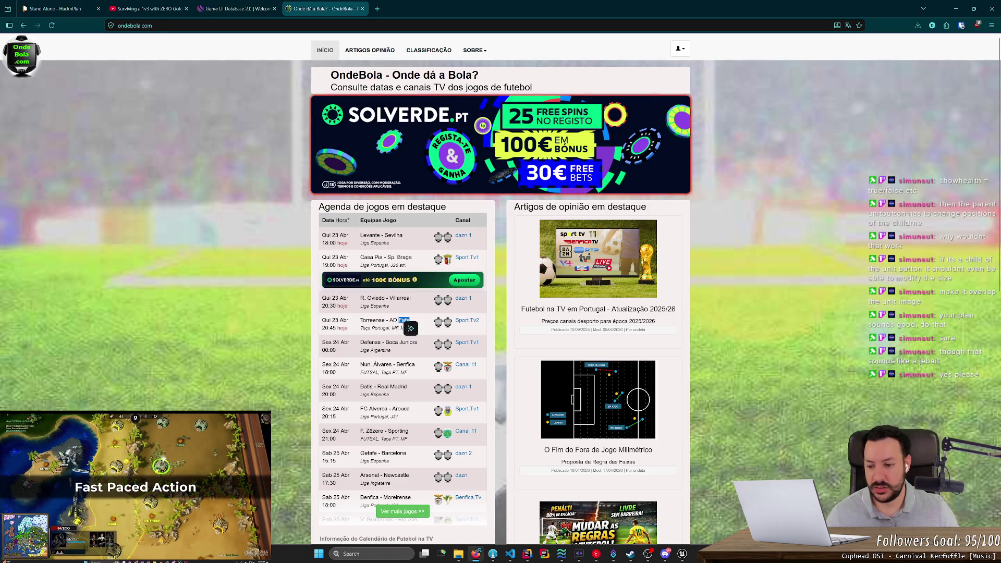
key("alt+Tab")
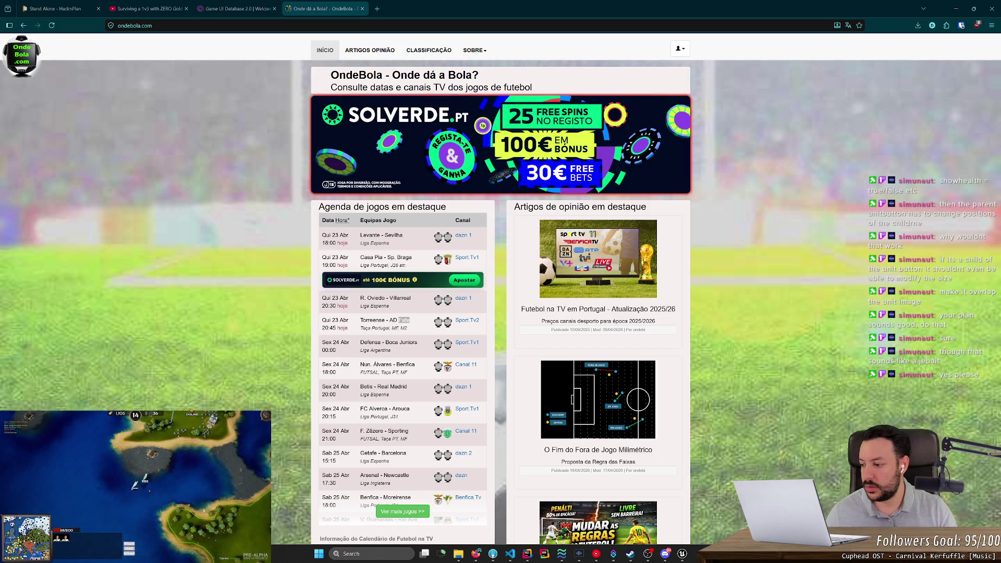
middle_click(336, 3)
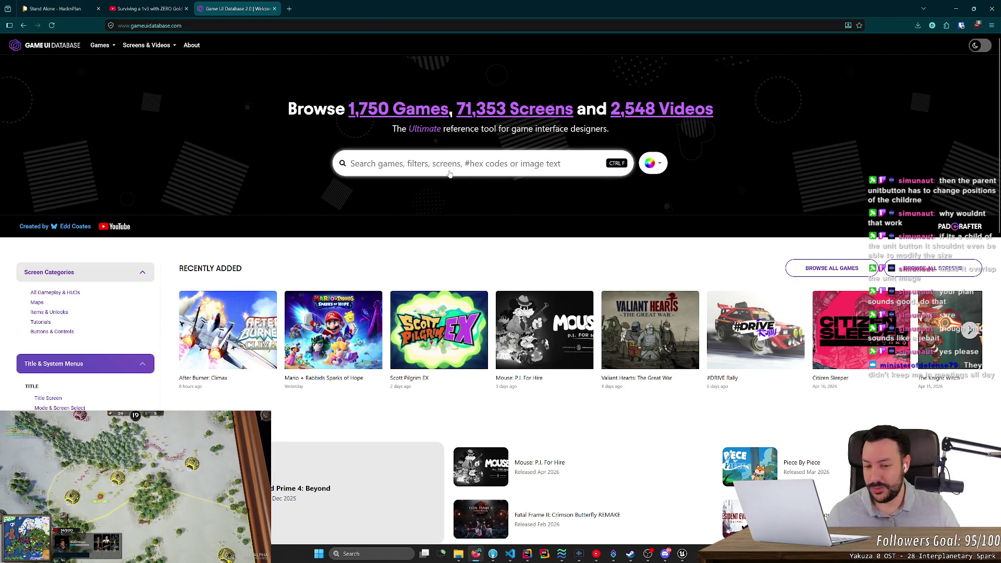
Search Game UI Database for 'health b', open the Health Bar screens, and return to Unreal
left_click(492, 172)
type("h")
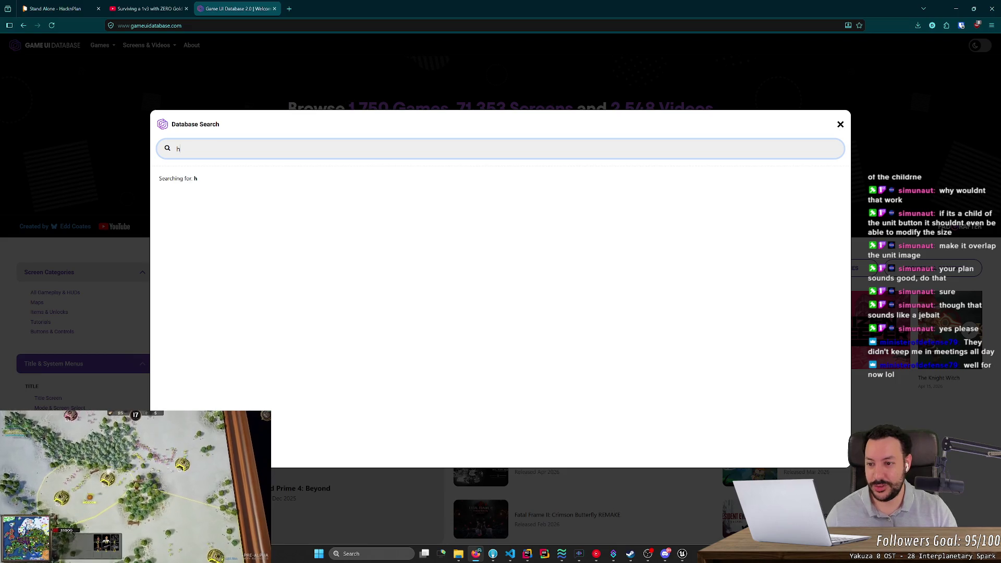
type("ealth bar")
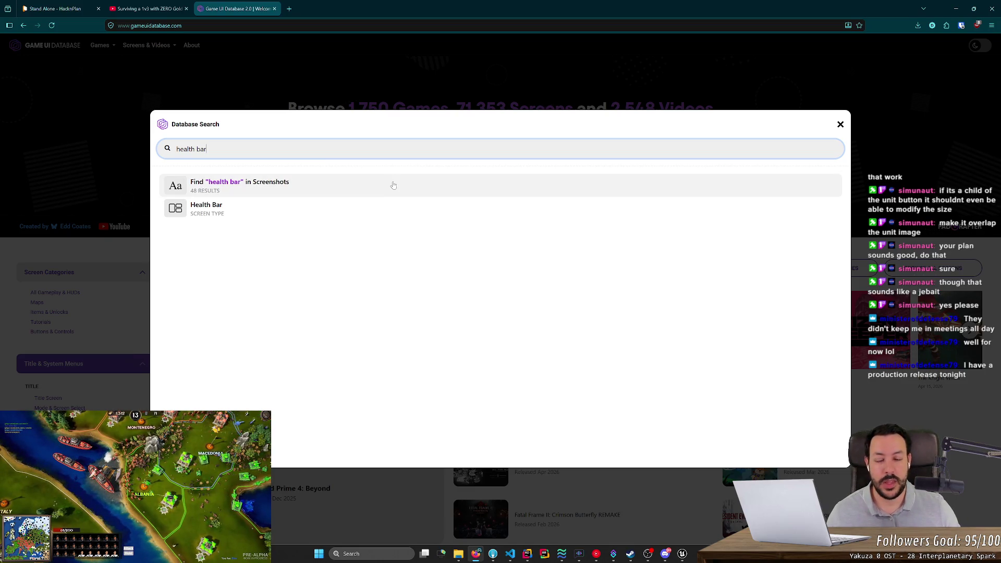
left_click(373, 208)
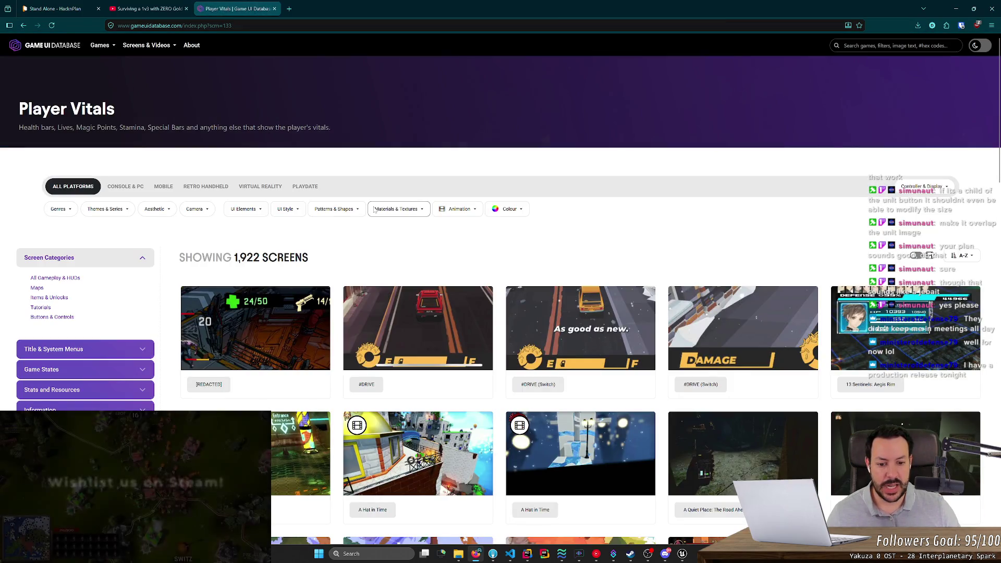
scroll(469, 229, "down", 2)
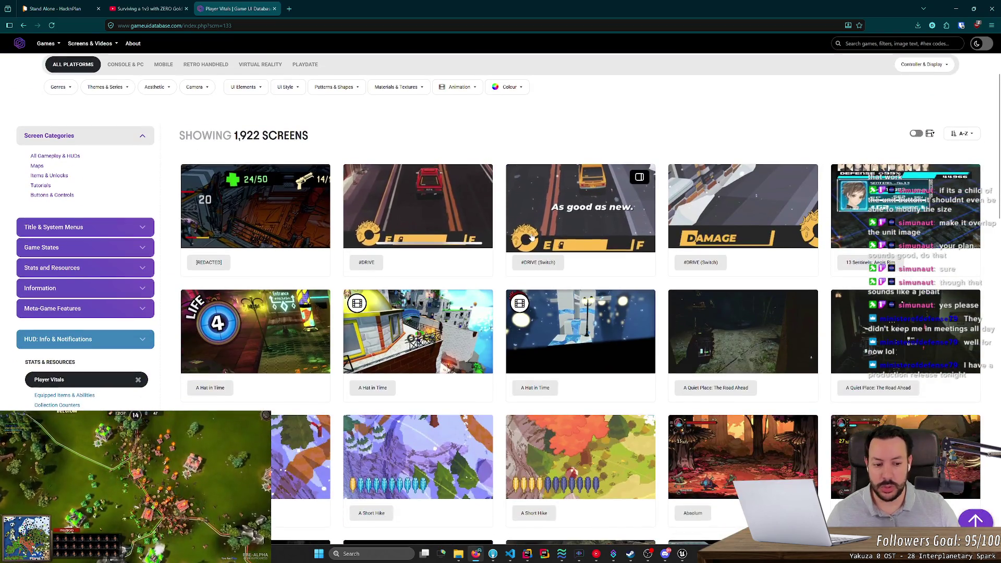
key("alt+Tab")
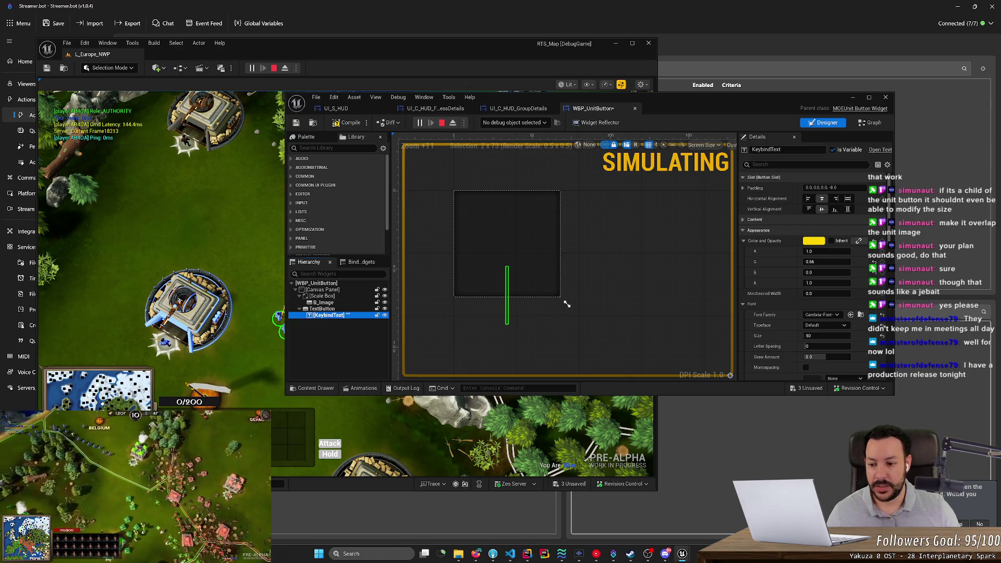
Launch Magnifier via 'mag', bring it back to 100%, and move the Unreal level editor up-right
key("super")
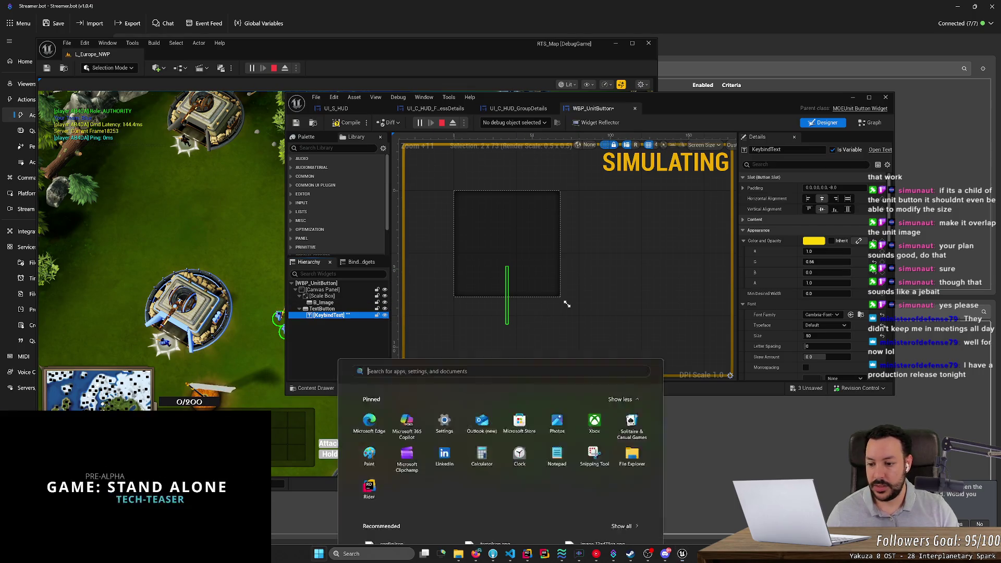
type("mag")
key("Return")
key("super+plus")
key("super+plus")
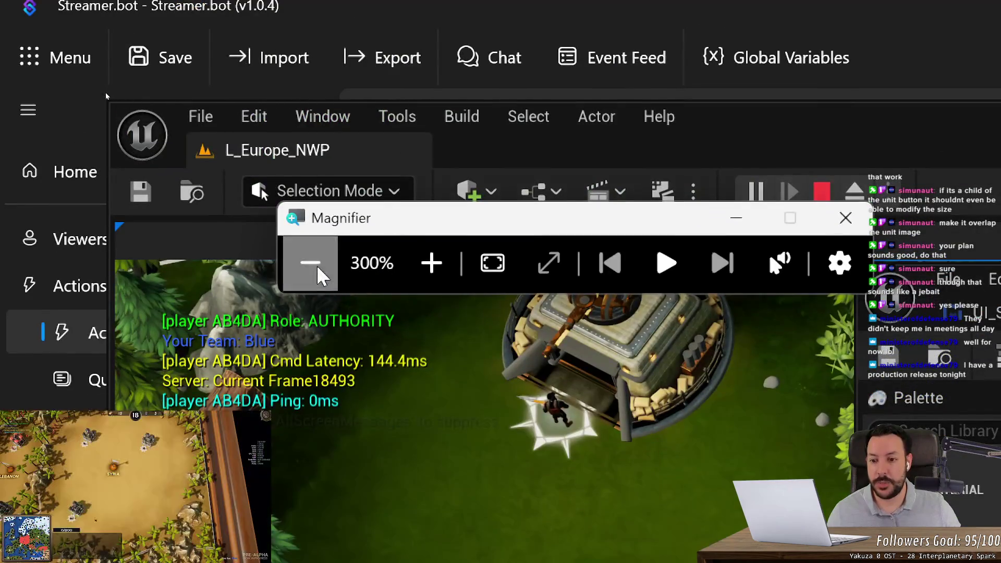
left_click(310, 262)
left_click(186, 181)
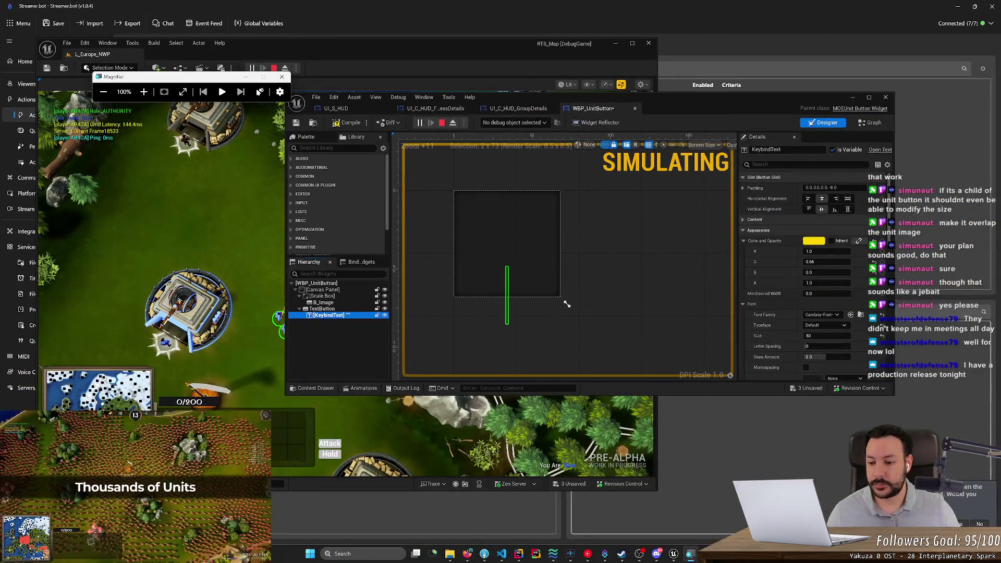
left_click_drag(339, 55, 565, 47)
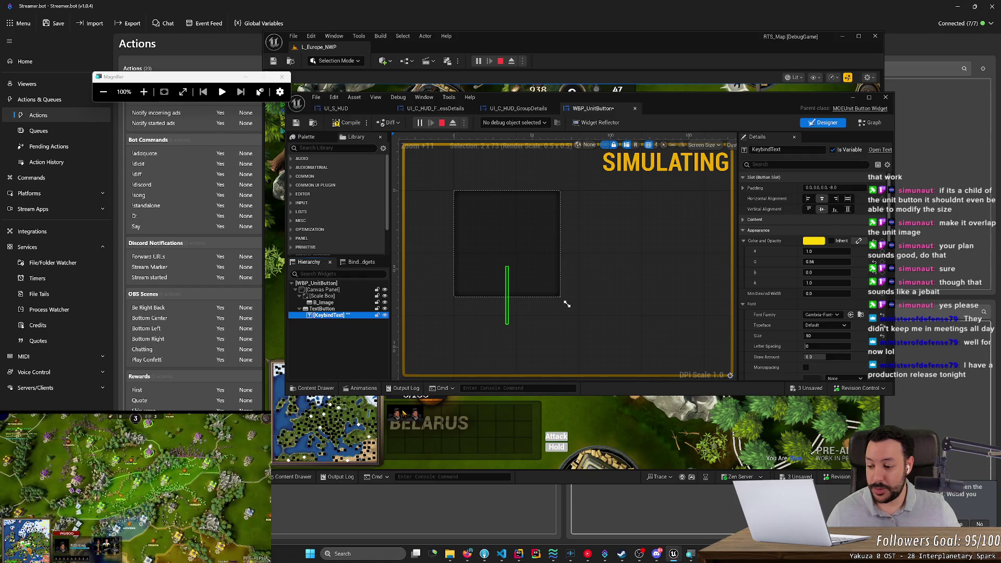
Scroll the Player Vitals gallery and enlarge the Age of Empires IV screenshot, item 27 of 50
key("alt+Tab")
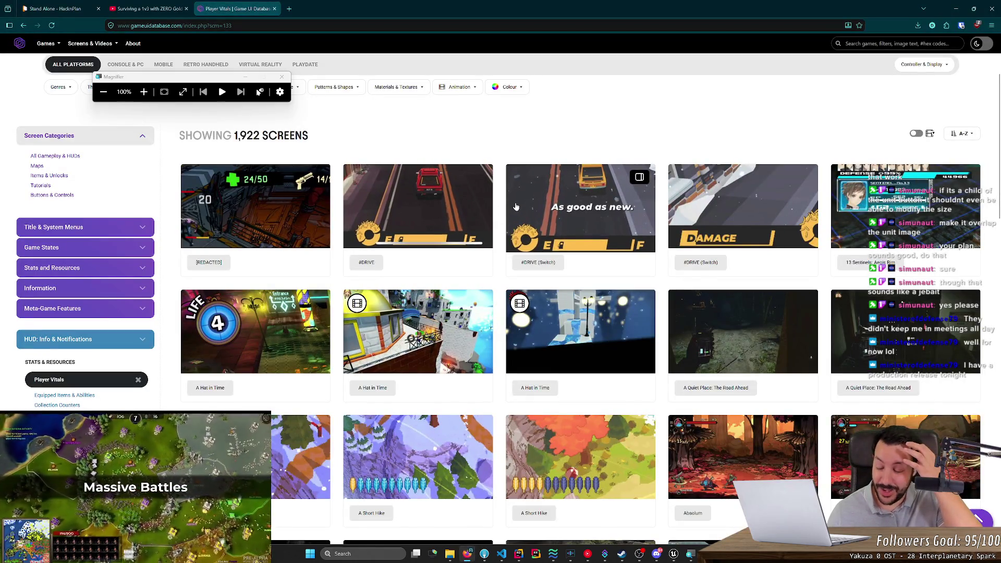
scroll(547, 289, "down", 3)
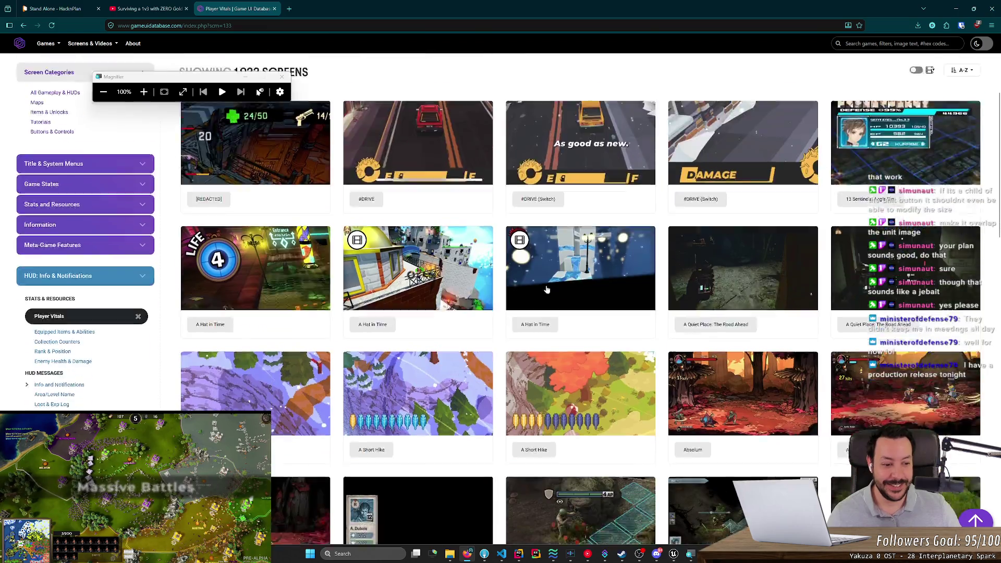
scroll(547, 289, "down", 2)
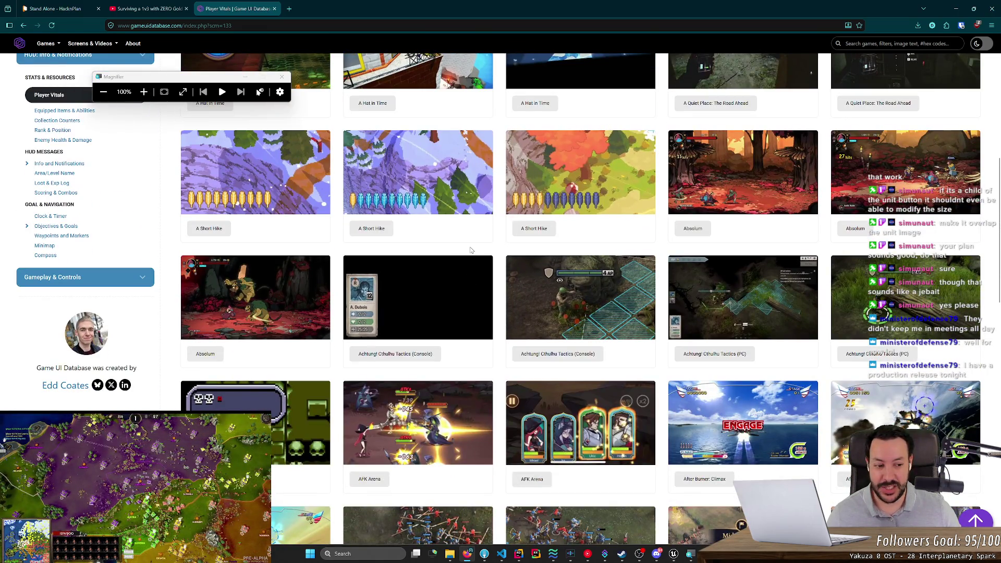
scroll(502, 331, "down", 2)
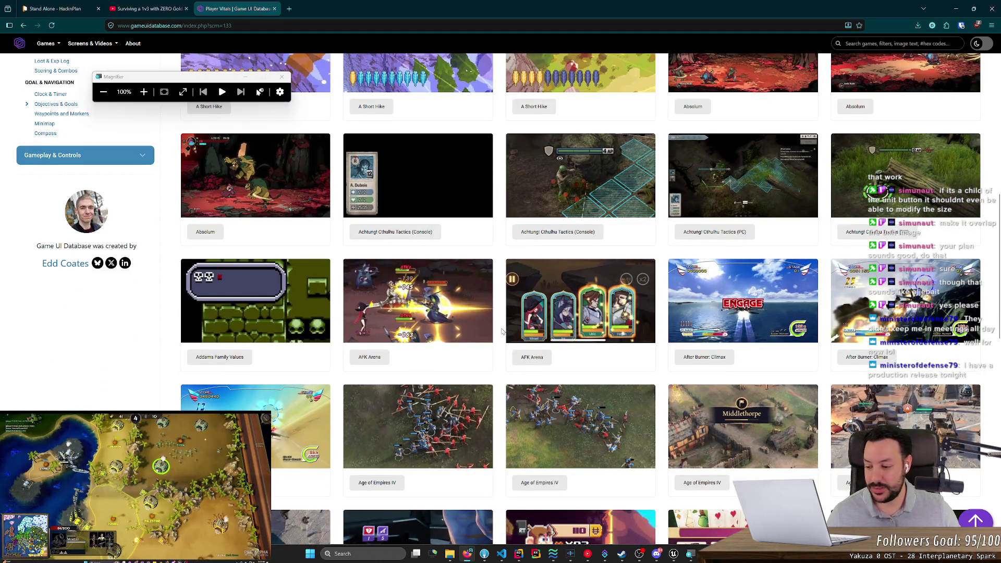
scroll(502, 332, "up", 2)
scroll(502, 331, "down", 2)
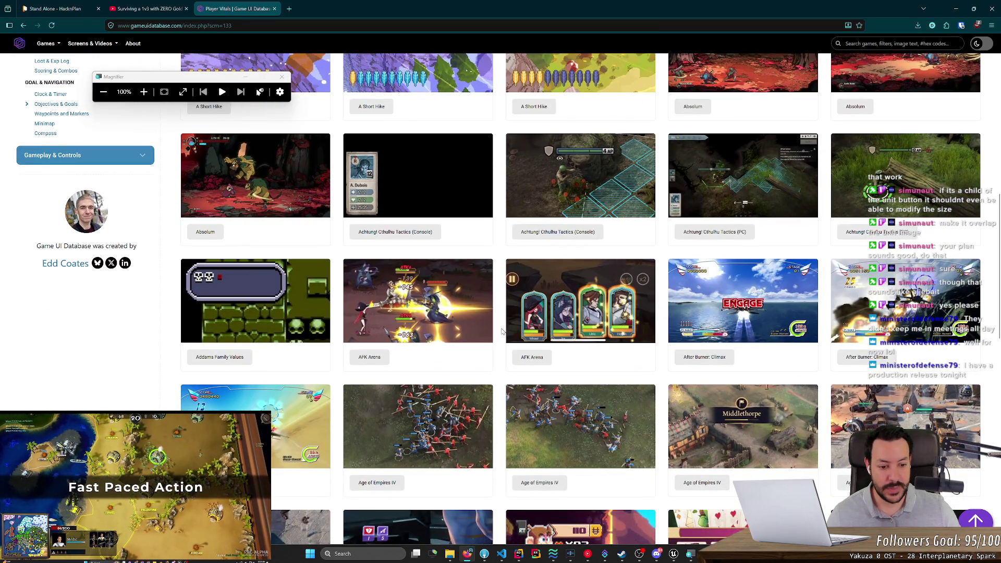
left_click(462, 430)
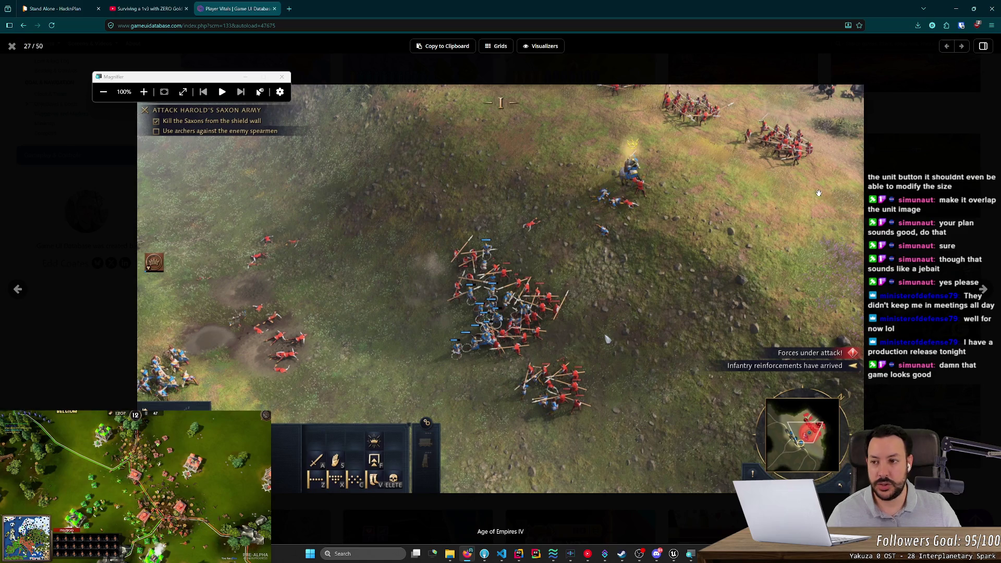
Dismiss the enlarged Age of Empires IV screenshot with Esc
key("Escape")
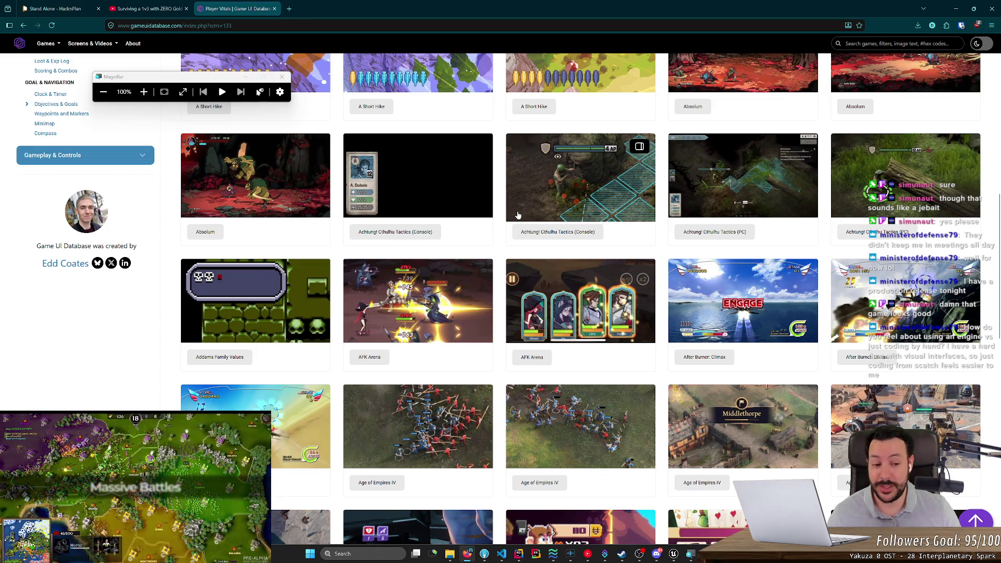
scroll(518, 216, "down", 2)
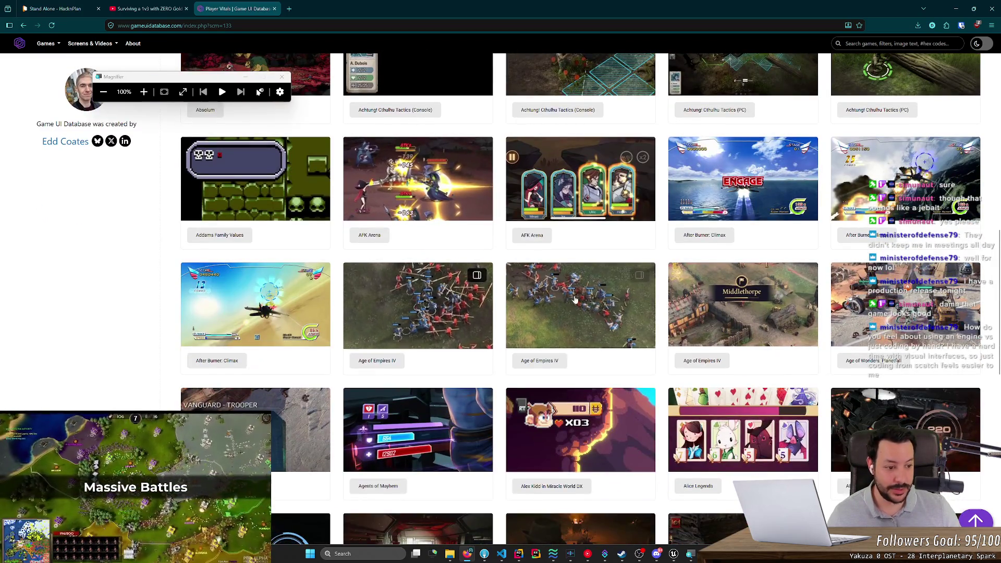
scroll(892, 320, "down", 3)
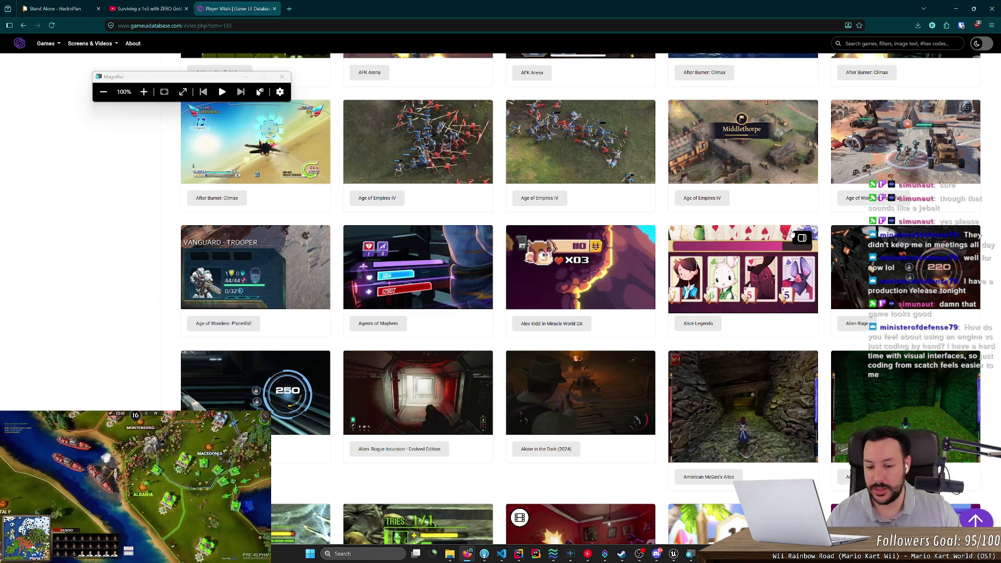
scroll(630, 371, "down", 2)
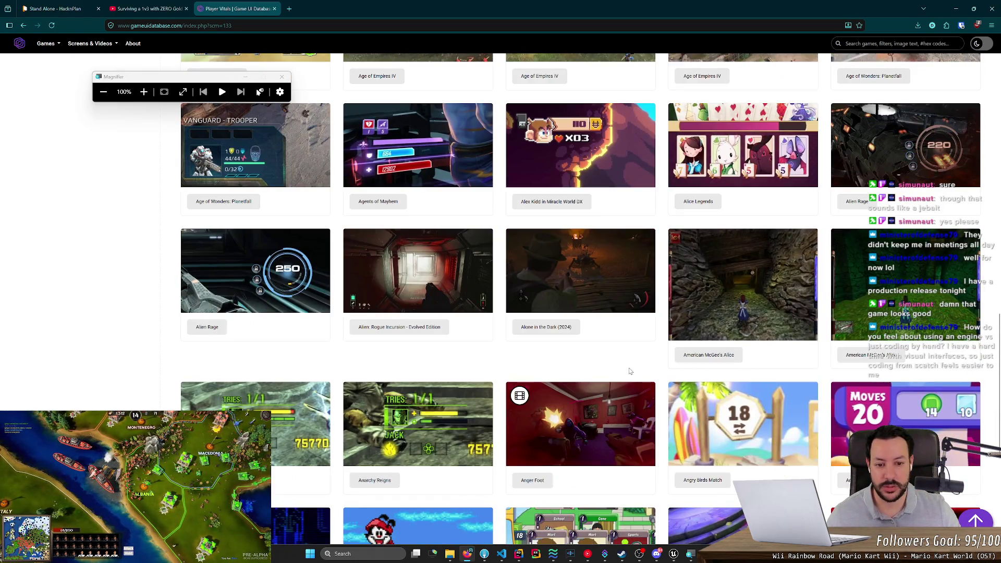
scroll(630, 371, "down", 3)
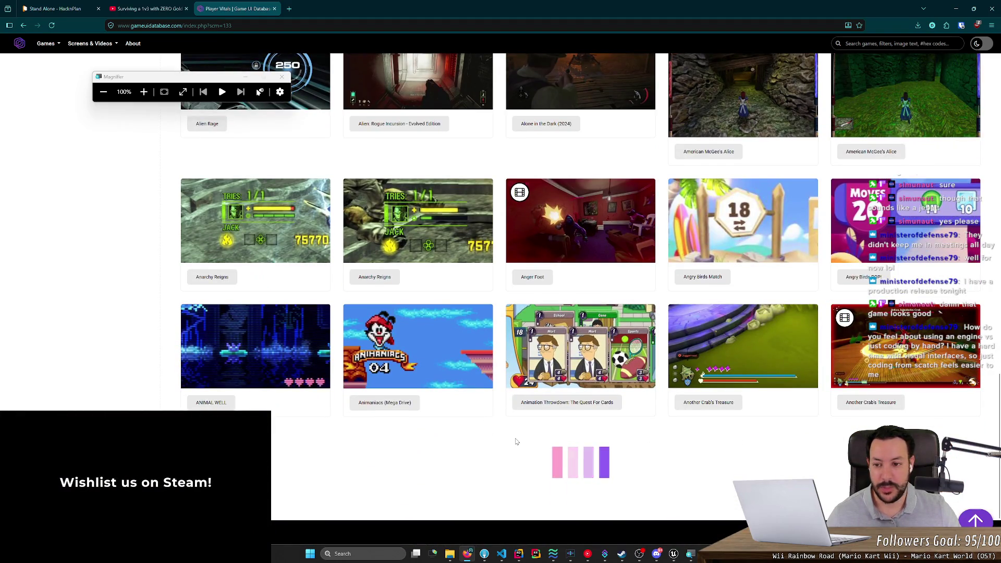
scroll(141, 365, "up", 8)
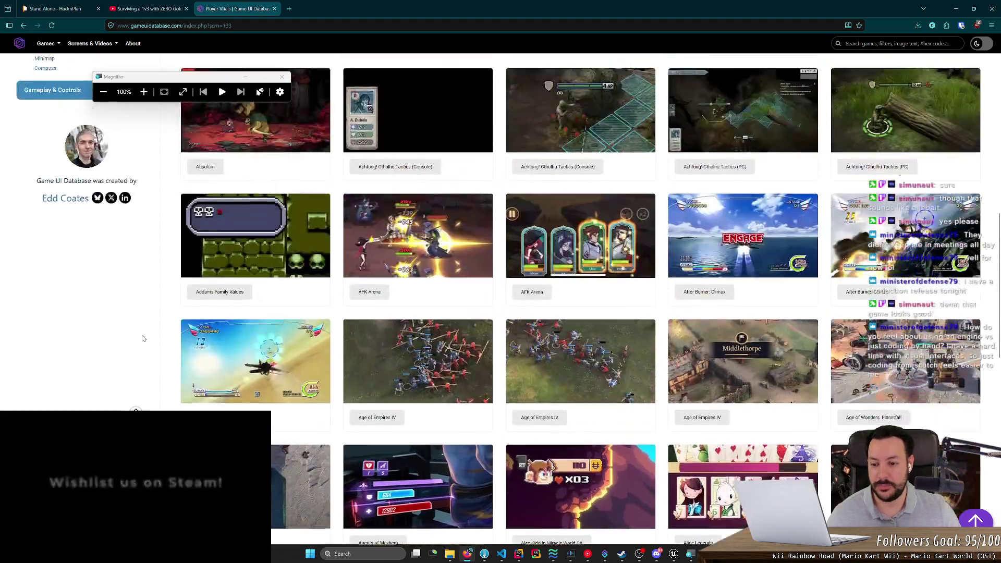
scroll(143, 338, "up", 5)
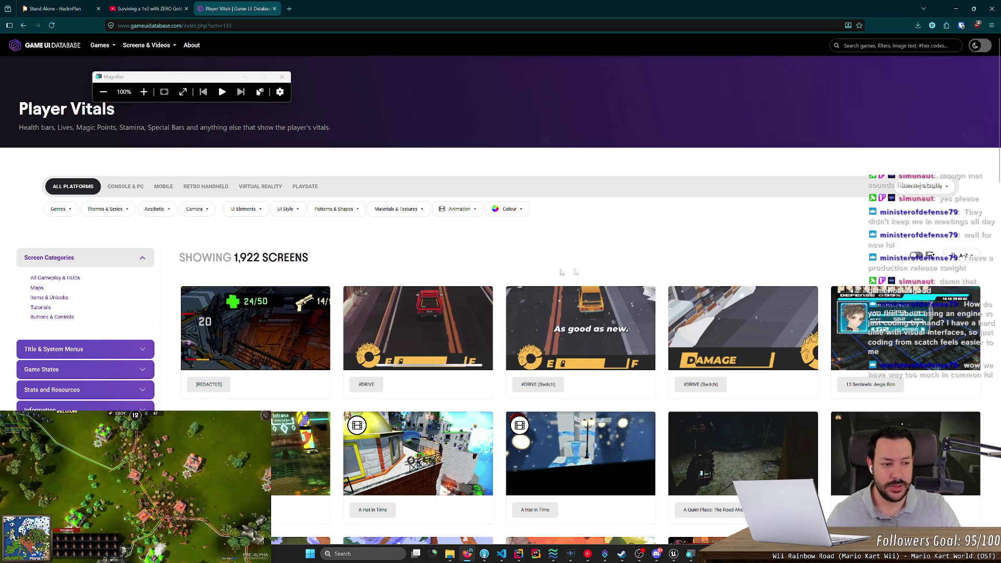
scroll(500, 312, "down", 7)
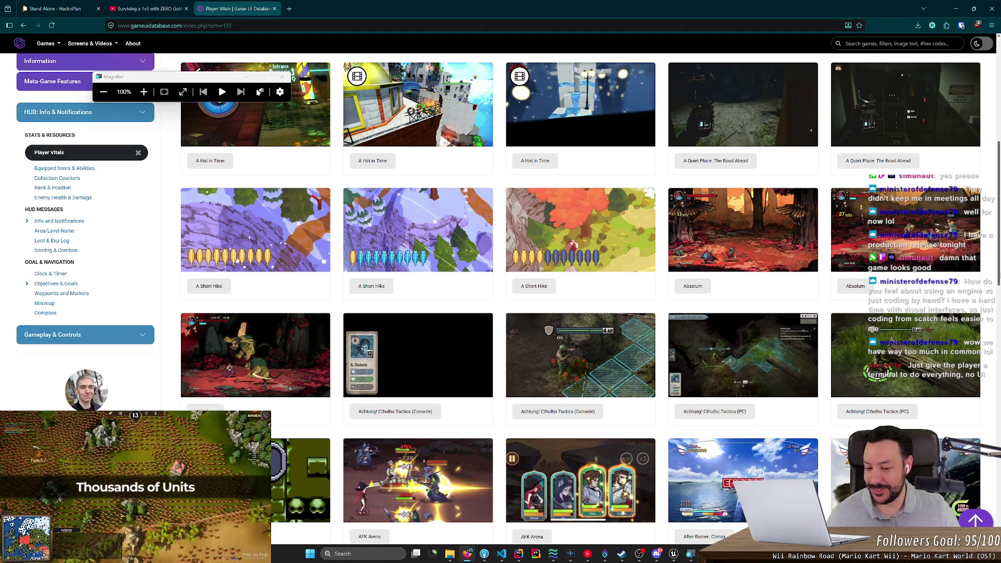
scroll(498, 307, "down", 1)
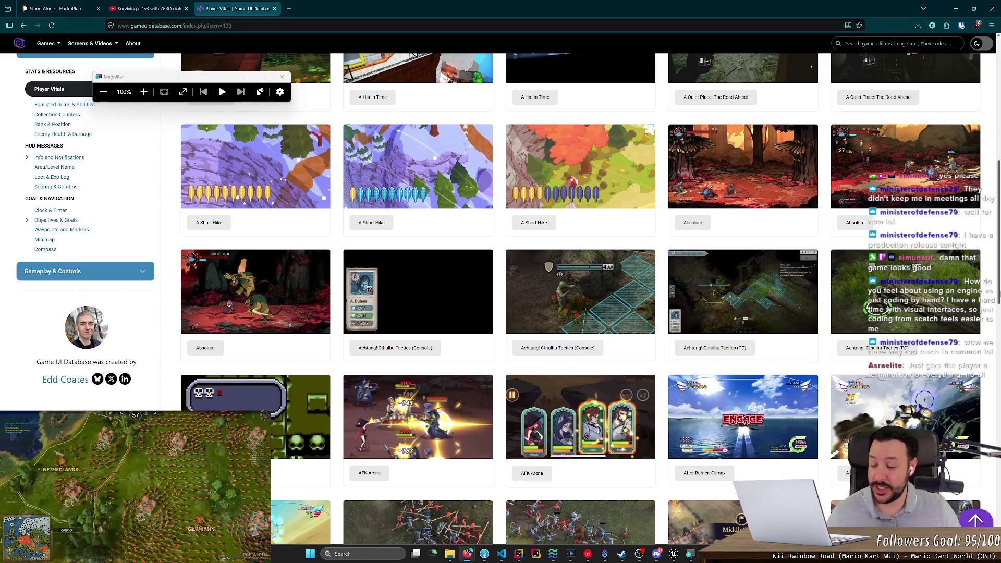
scroll(498, 298, "down", 2)
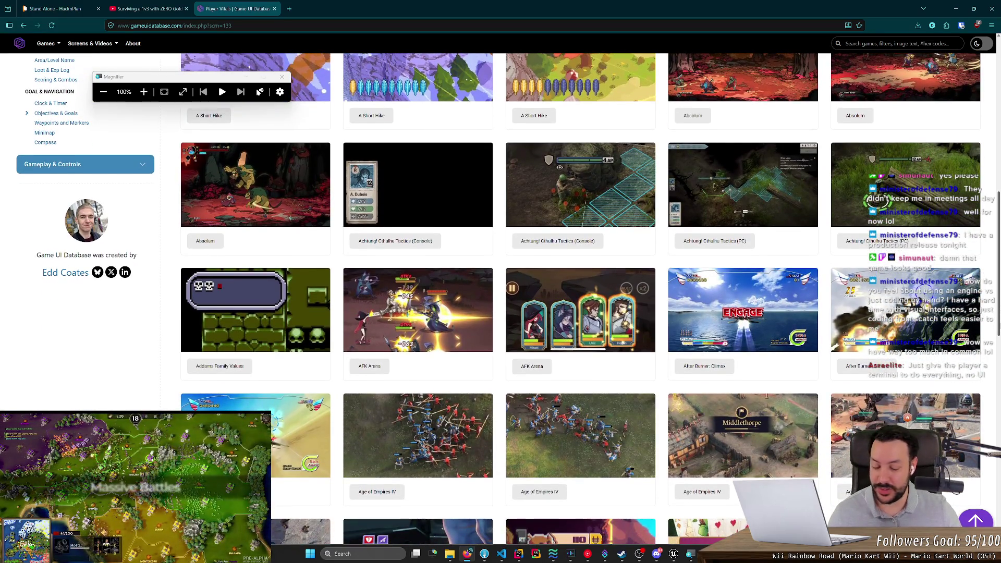
scroll(580, 301, "down", 2)
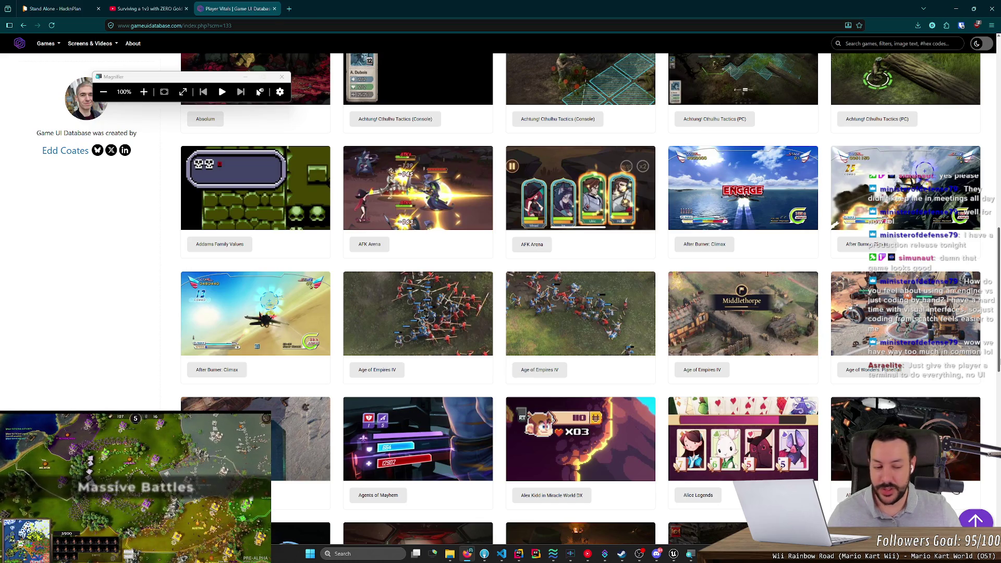
scroll(580, 300, "down", 3)
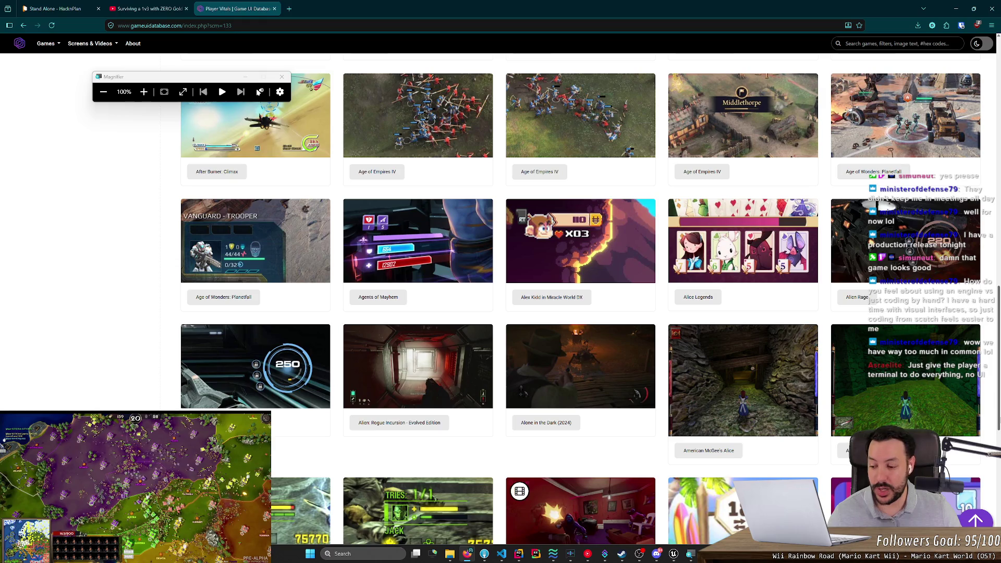
scroll(580, 300, "down", 3)
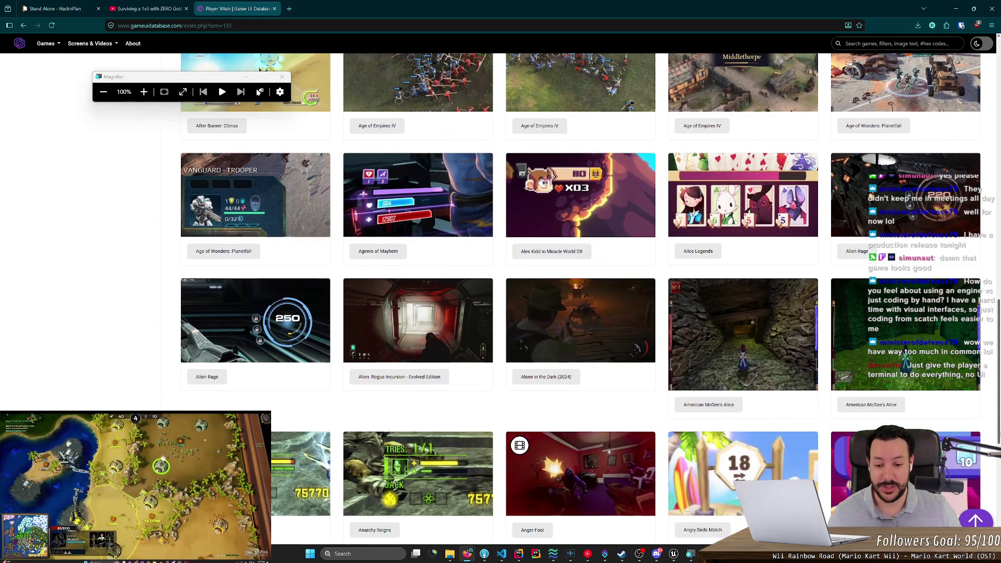
scroll(963, 164, "down", 2)
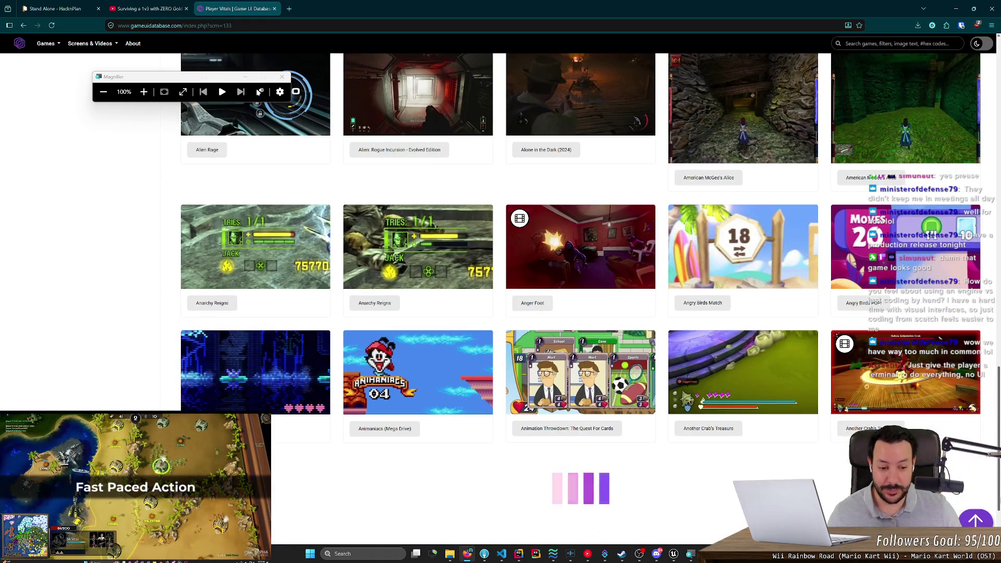
left_click(955, 9)
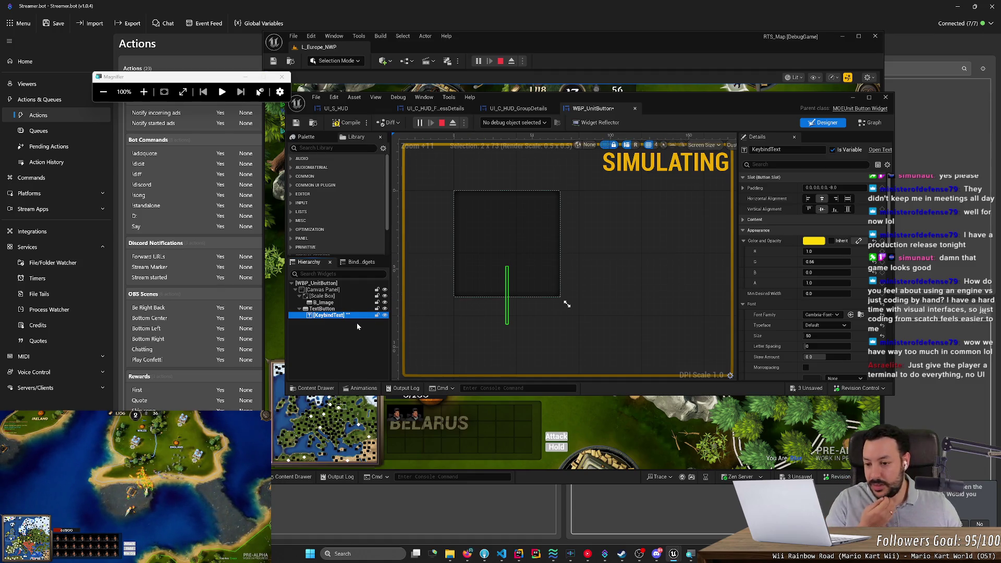
Google 'health bar unreal' and open the 'How To Make A Health Bar In Unreal Engine 5' video
left_click(467, 553)
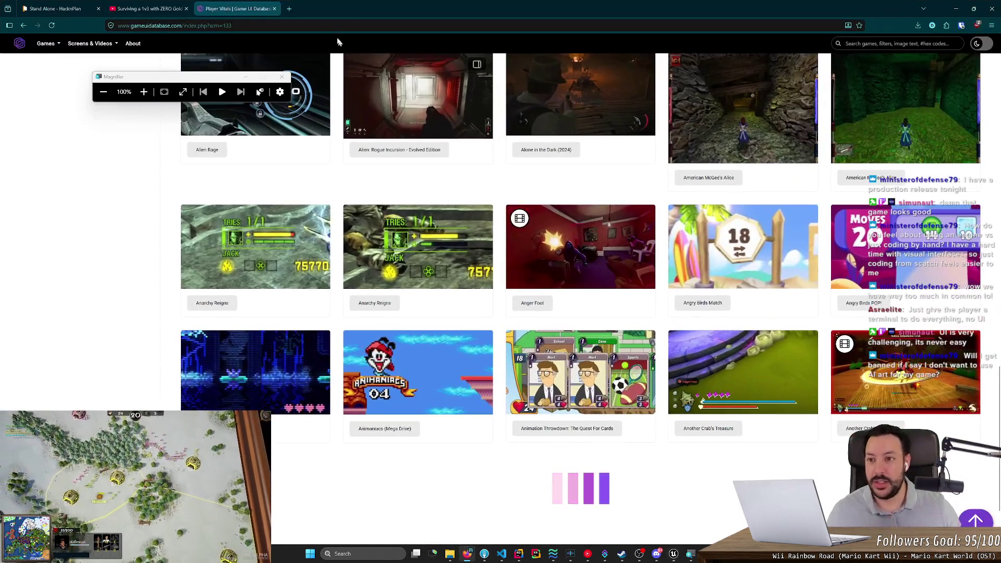
left_click(287, 9)
type("health ba")
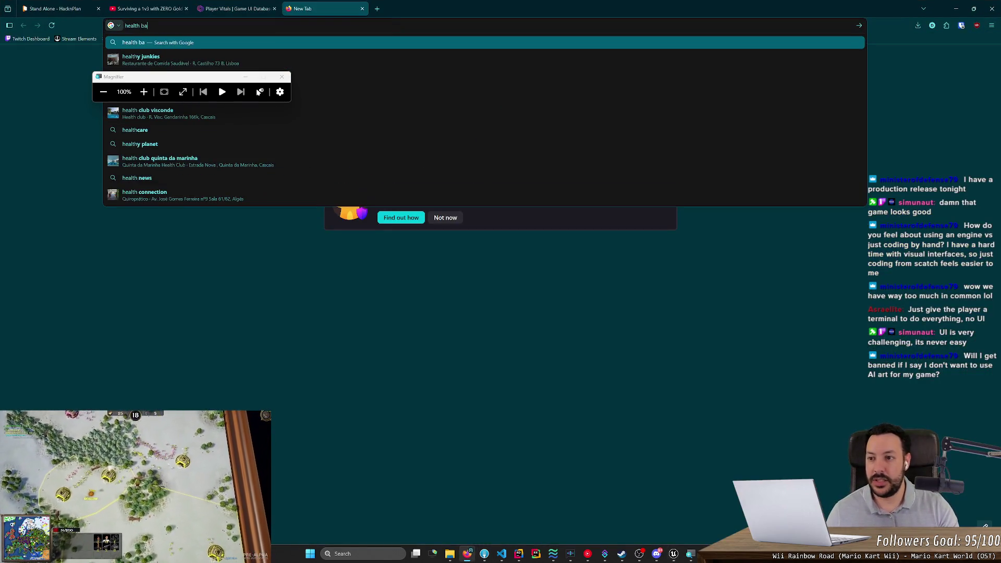
type("r unreal")
key("Return")
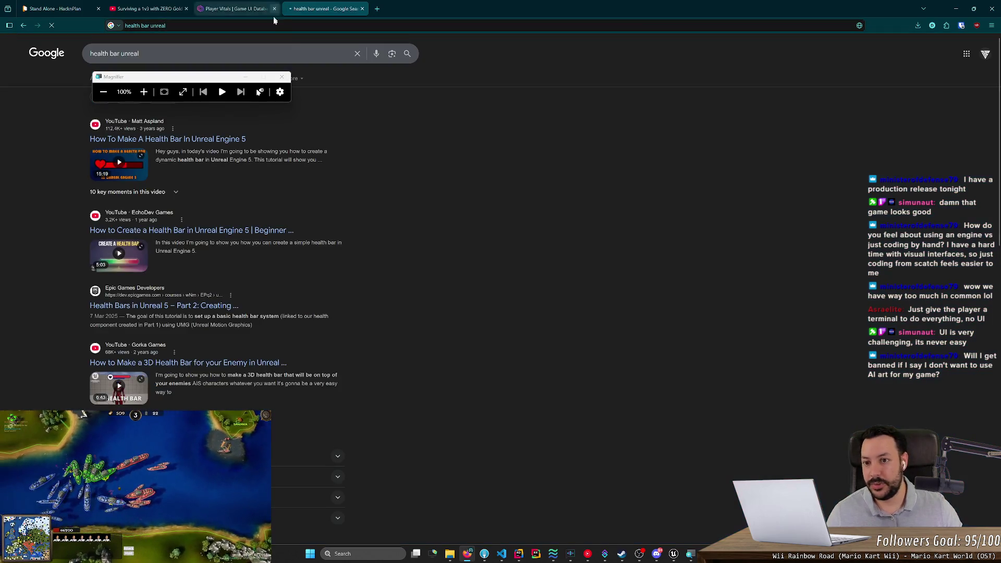
middle_click(214, 139)
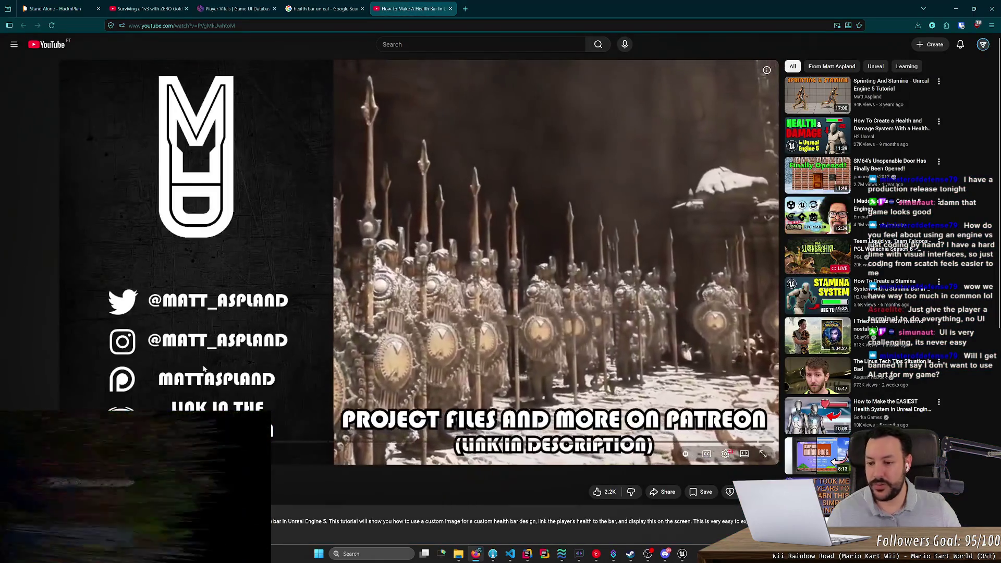
Skip the YouTube health bar tutorial ahead to its progress bar setup and pause it
left_click_drag(111, 441, 112, 440)
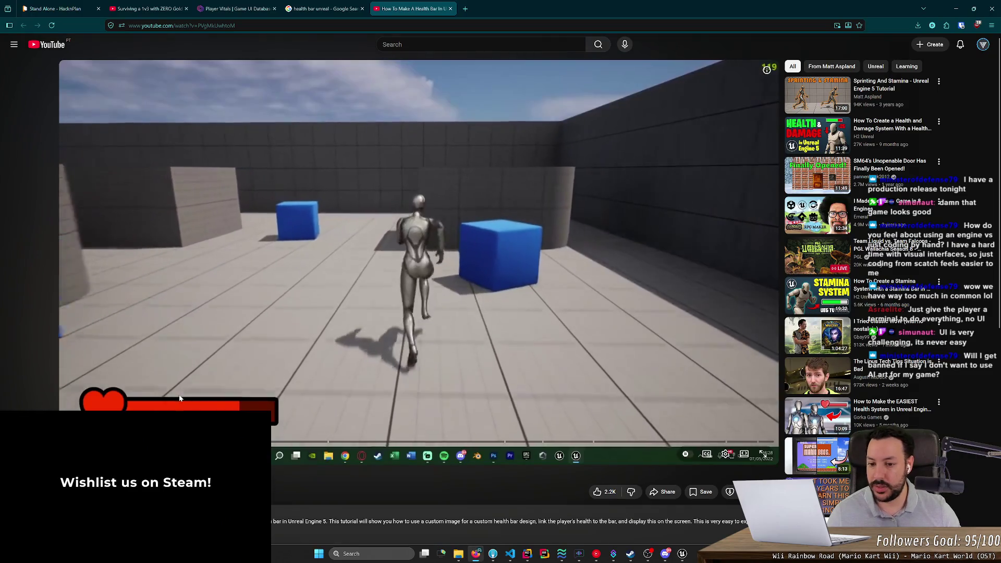
key("l")
key("Right")
key("l")
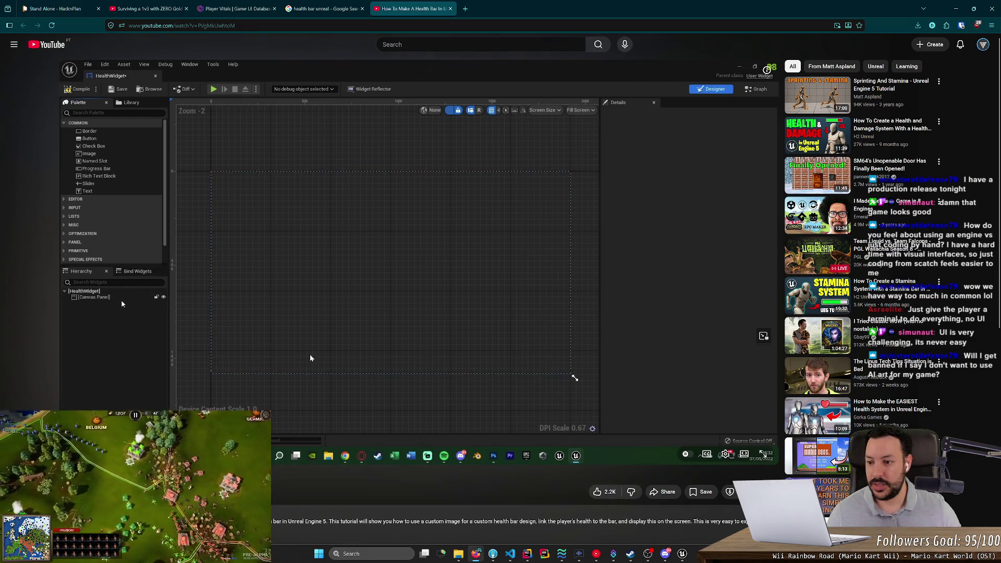
key("Right")
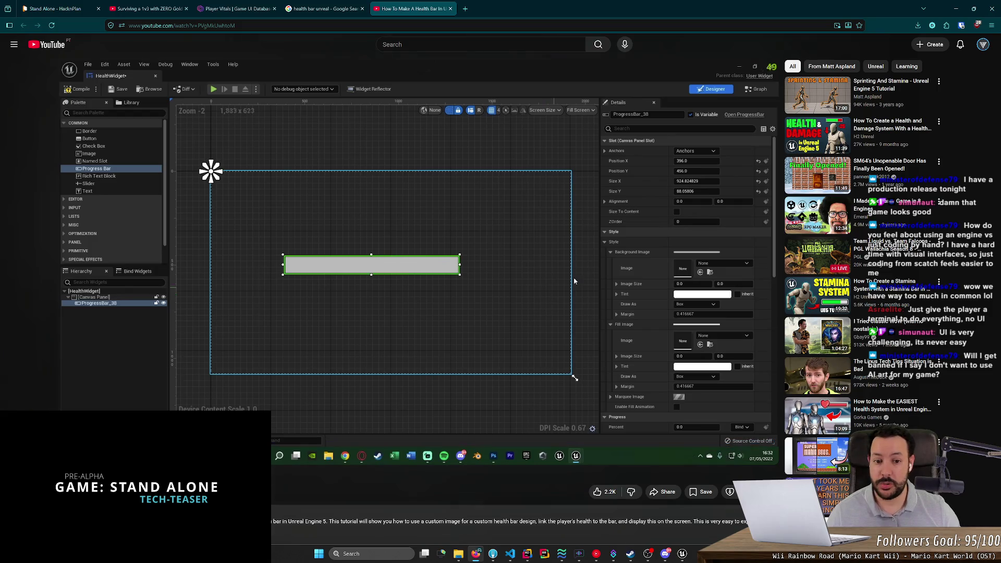
left_click(488, 192)
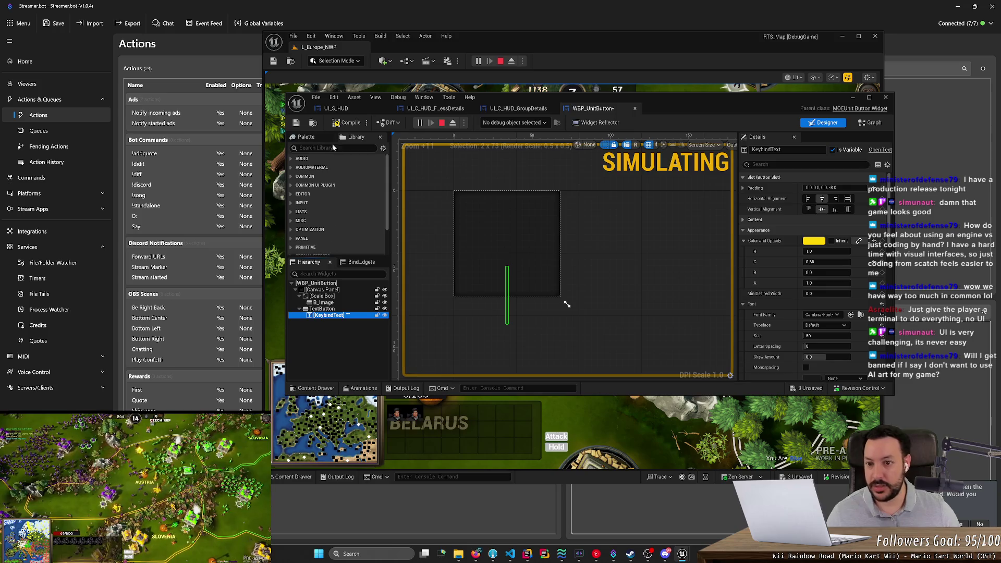
Drag a ProgressBar from the Palette's 'progress' search onto the WBP_UnitButton canvas, then stop simulating
type("progress")
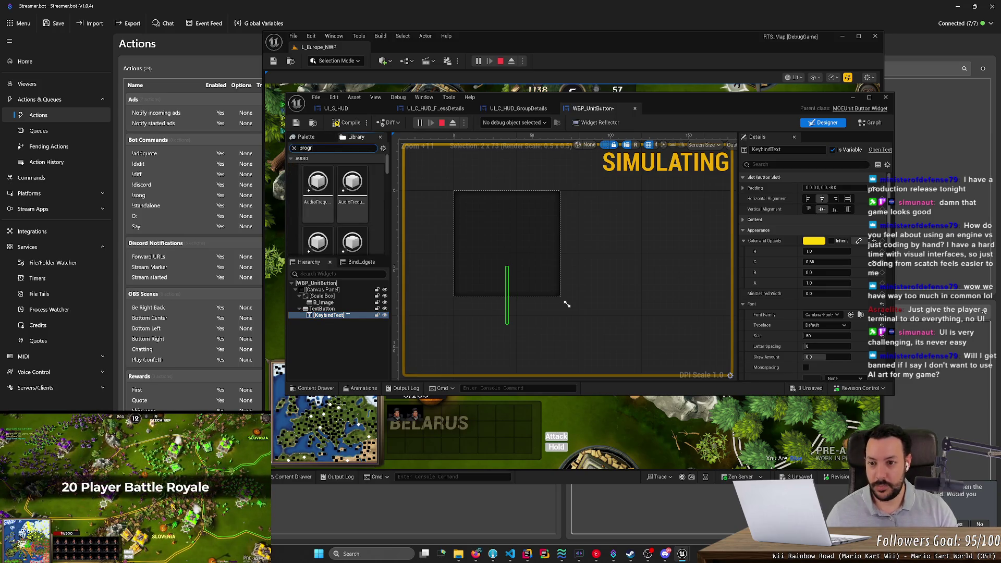
mouse_move(315, 190)
left_mouse_down()
mouse_move(365, 344)
mouse_move(314, 202)
mouse_move(335, 322)
left_mouse_up()
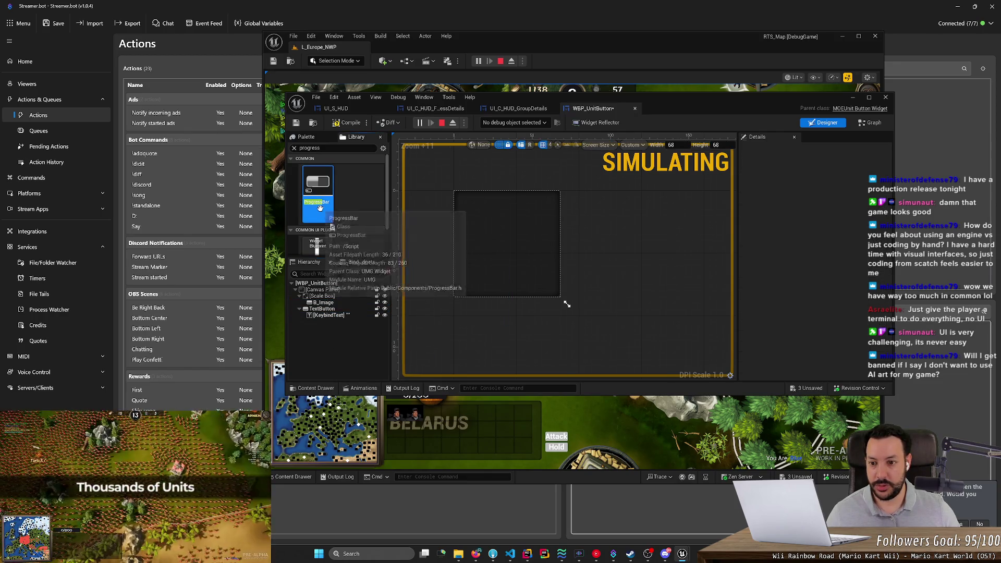
mouse_move(318, 193)
left_mouse_down()
mouse_move(474, 320)
mouse_move(482, 288)
mouse_move(333, 312)
left_mouse_up()
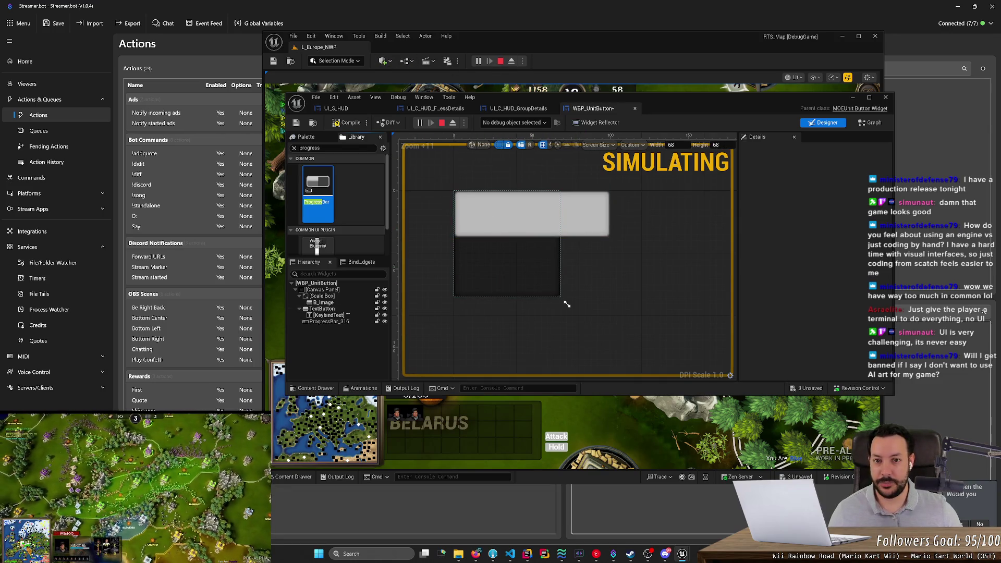
left_click(500, 61)
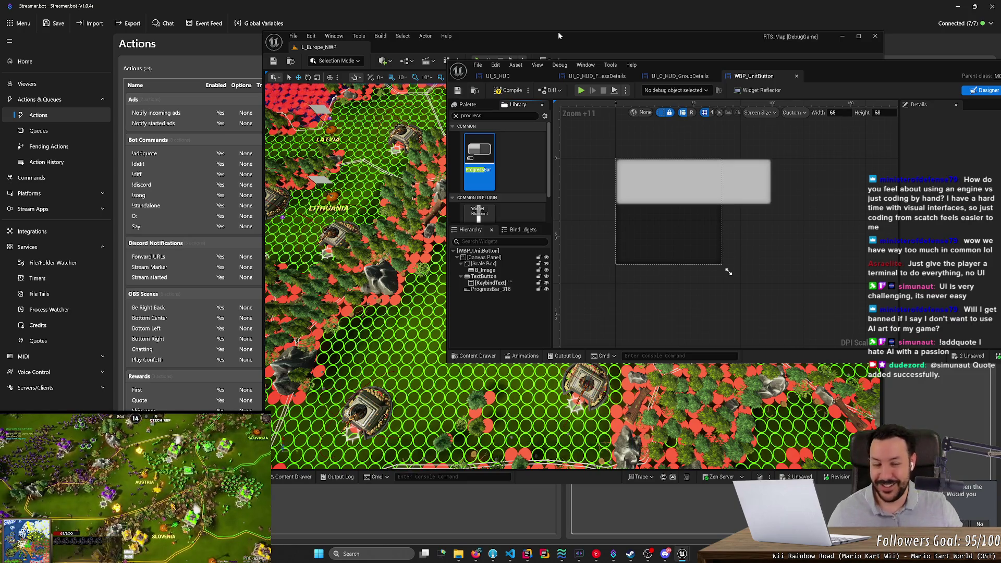
Move ProgressBar_316 down to Position Y 68 beneath the button square, then bring back the tutorial
left_click_drag(805, 74, 605, 72)
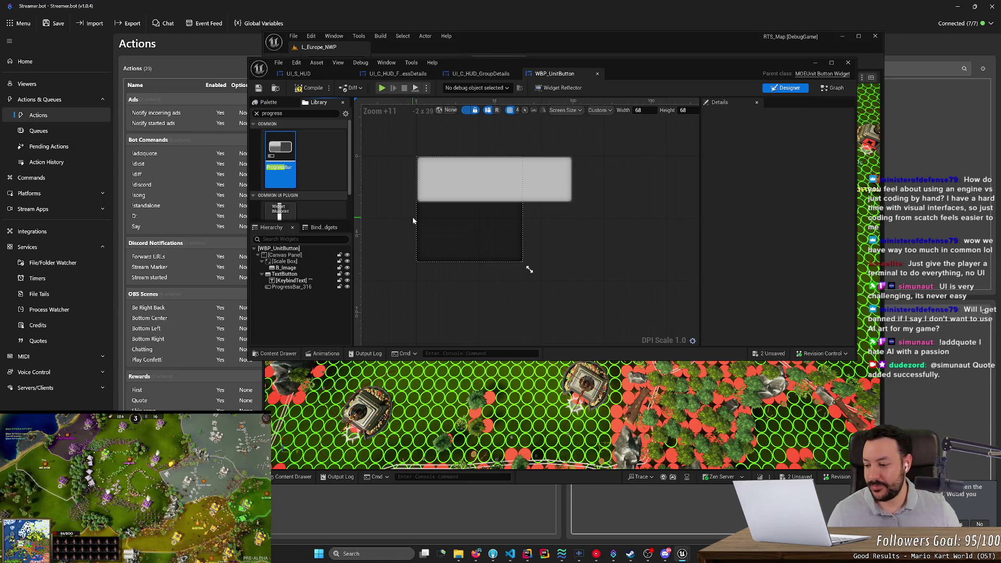
left_click(519, 195)
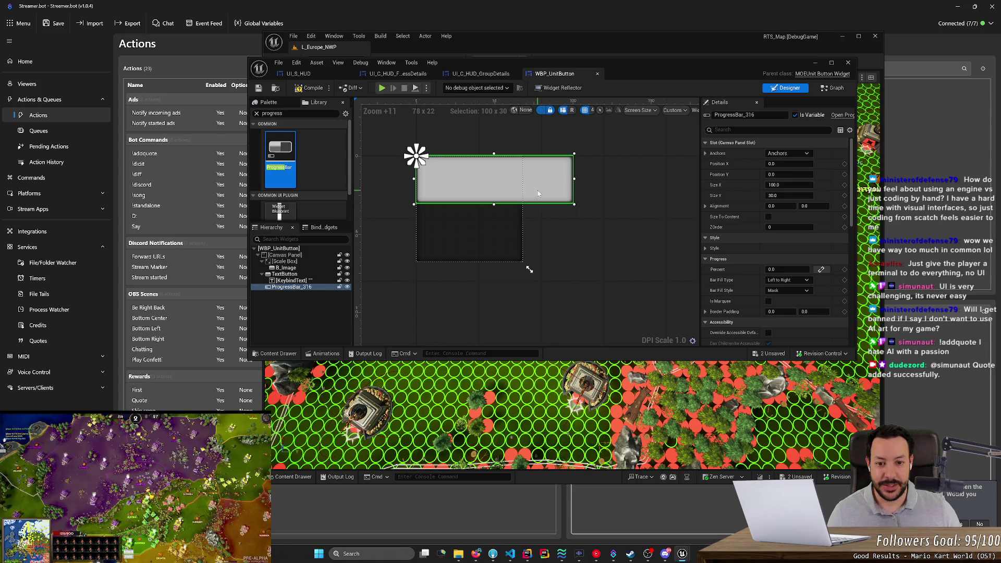
mouse_move(538, 193)
left_mouse_down()
mouse_move(538, 312)
mouse_move(536, 302)
left_mouse_up()
left_click(475, 554)
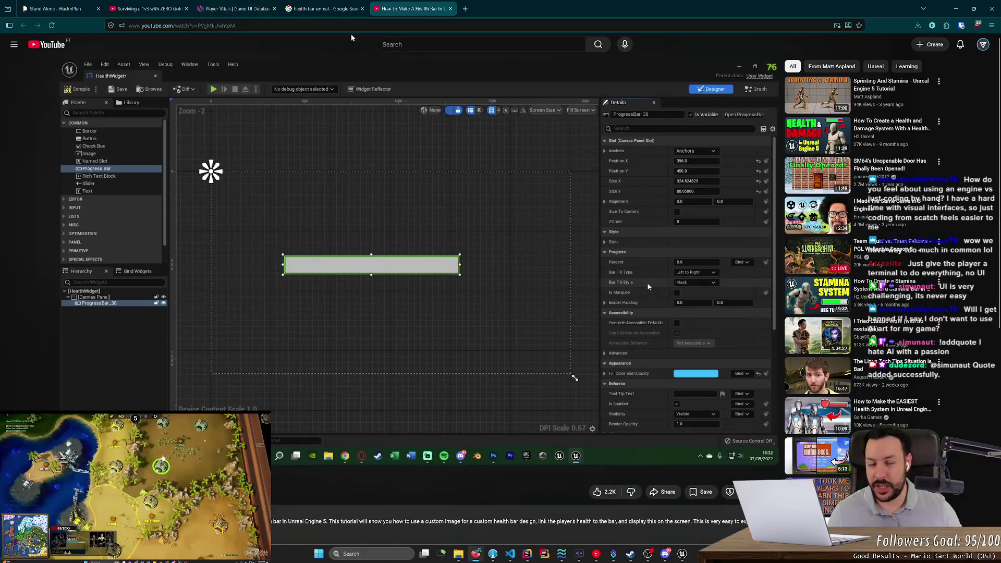
Open the local VODs dashboard from Stream Helper in its own narrow browser window
left_click(472, 10)
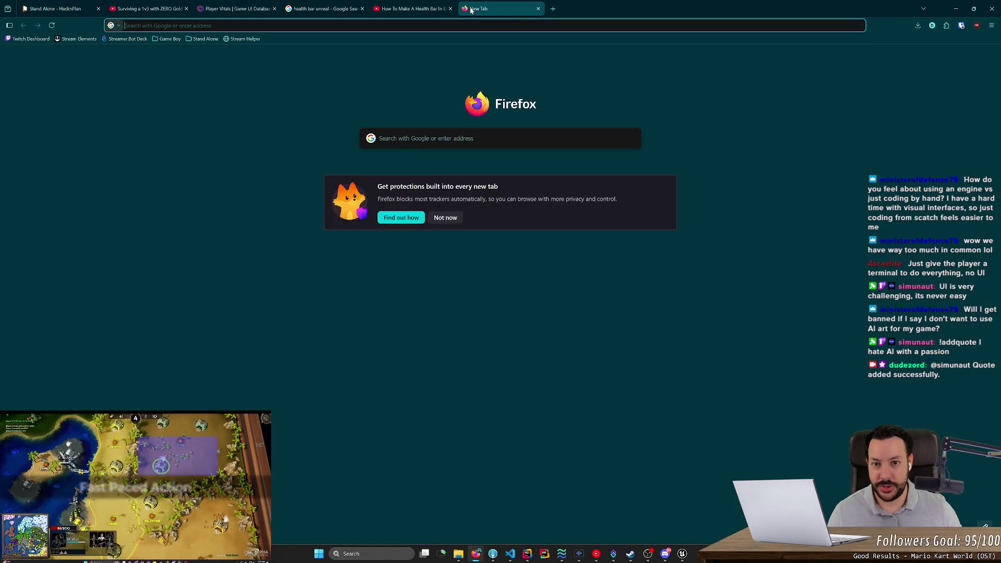
left_click(245, 40)
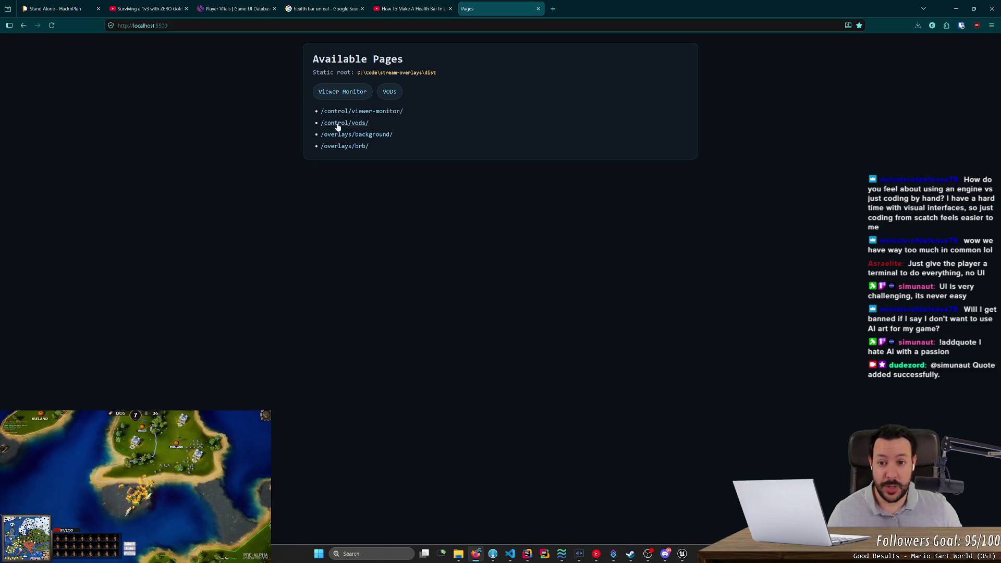
middle_click(390, 97)
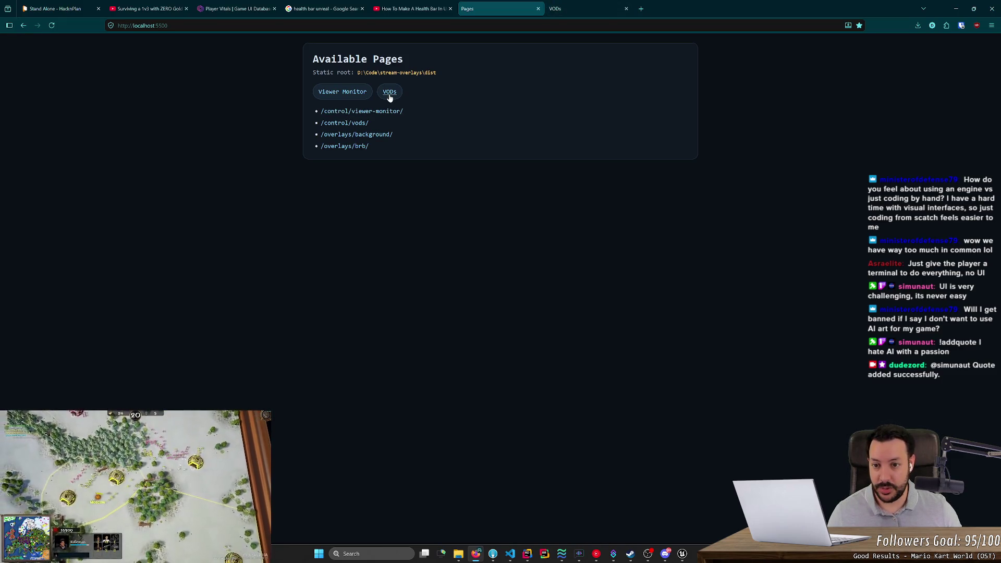
left_click(581, 9)
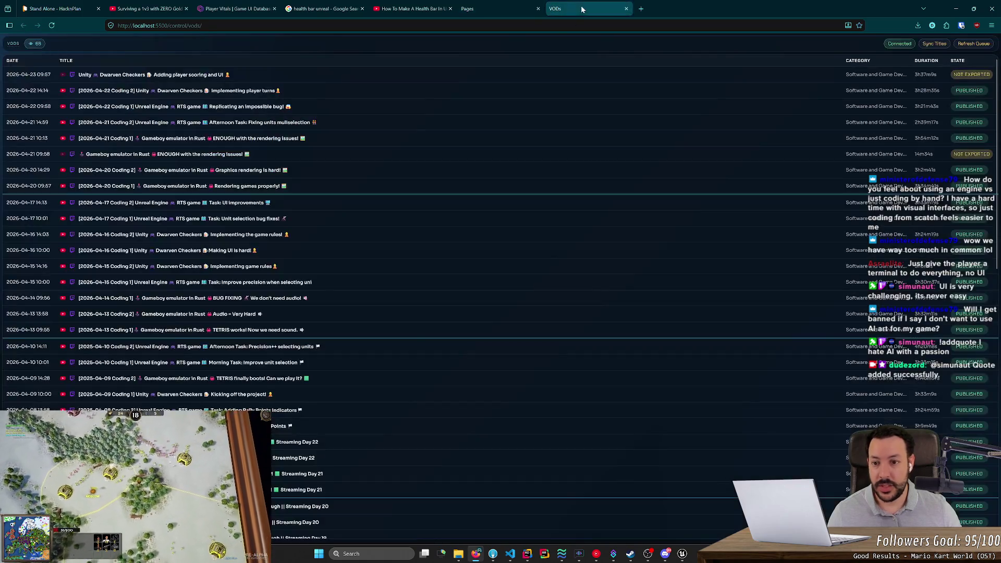
mouse_move(573, 9)
left_mouse_down()
mouse_move(580, 20)
mouse_move(547, 99)
mouse_move(378, 82)
left_mouse_up()
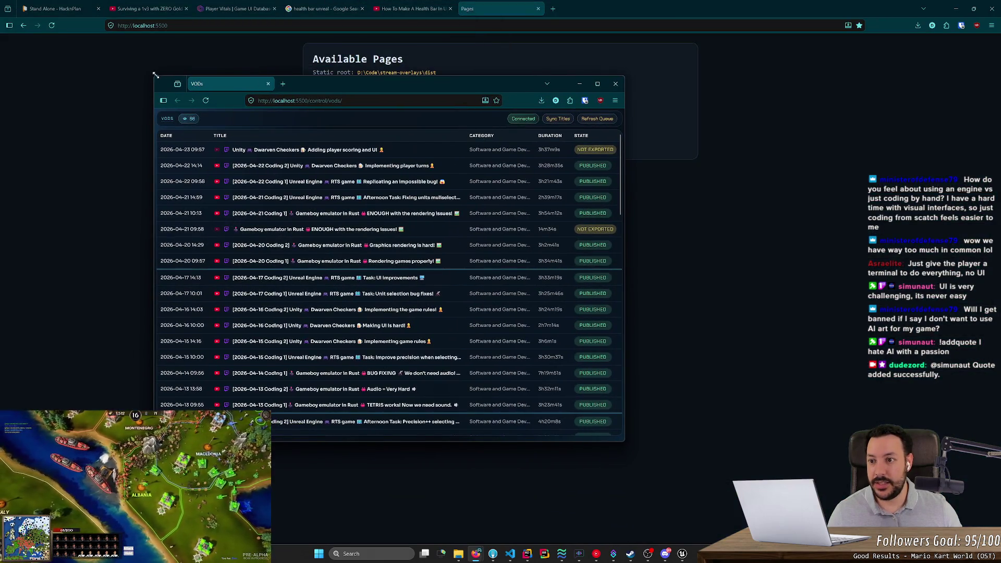
mouse_move(155, 82)
left_mouse_down()
mouse_move(252, 85)
mouse_move(105, 88)
left_mouse_up()
Open the newest NOT EXPORTED VOD in Twitch's Video Producer
middle_click(432, 171)
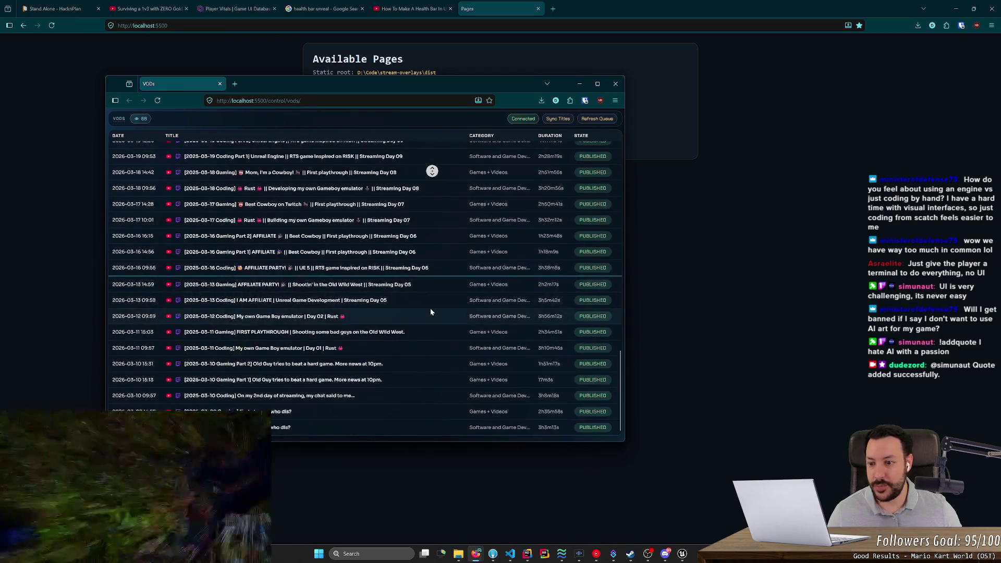
left_click(430, 311)
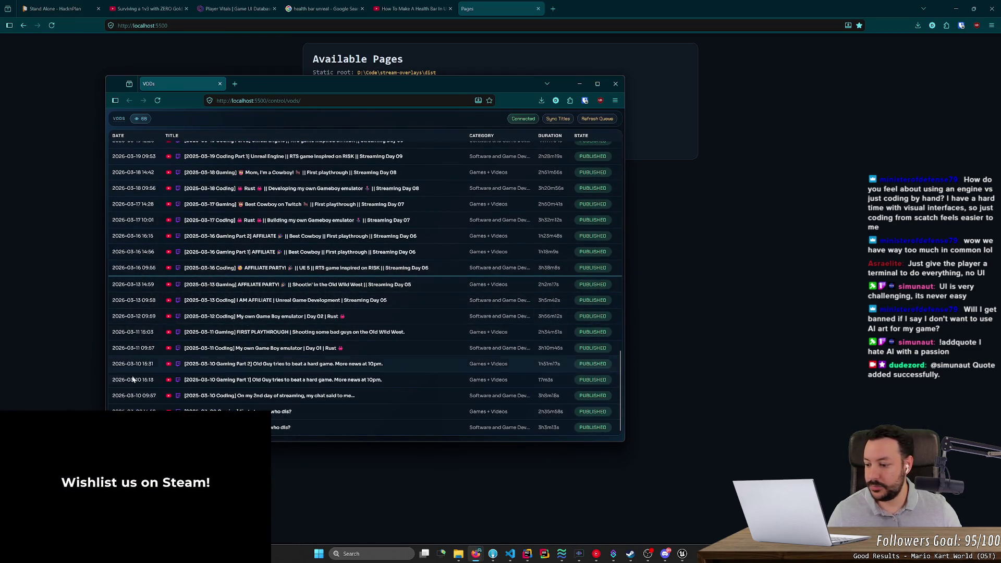
scroll(498, 398, "up", 6)
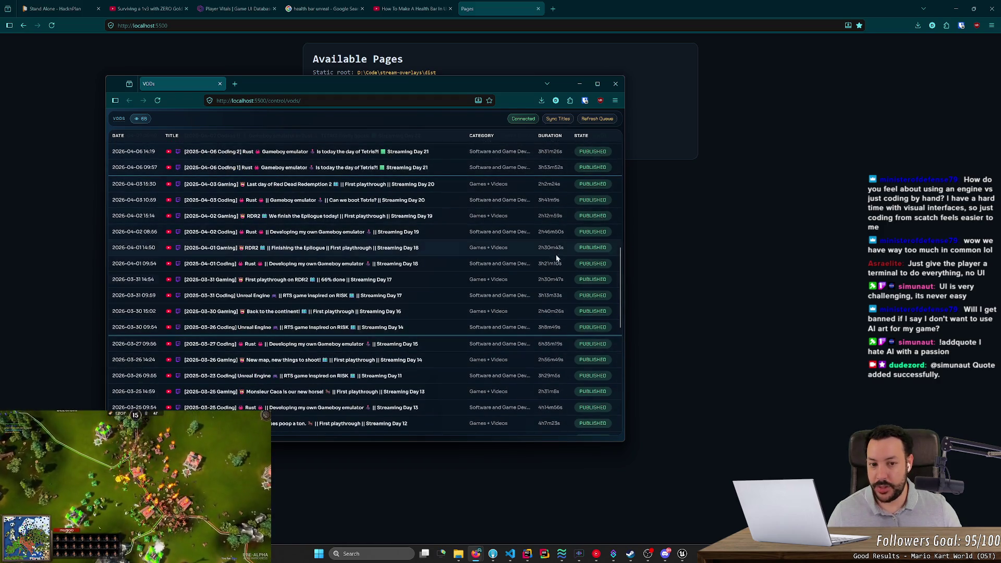
scroll(555, 271, "up", 5)
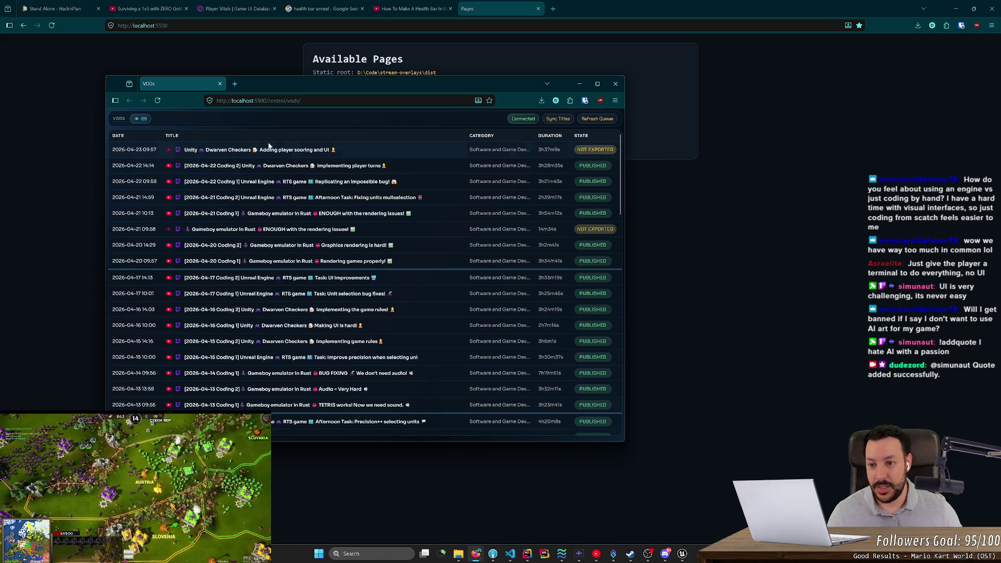
left_click_drag(119, 149, 156, 149)
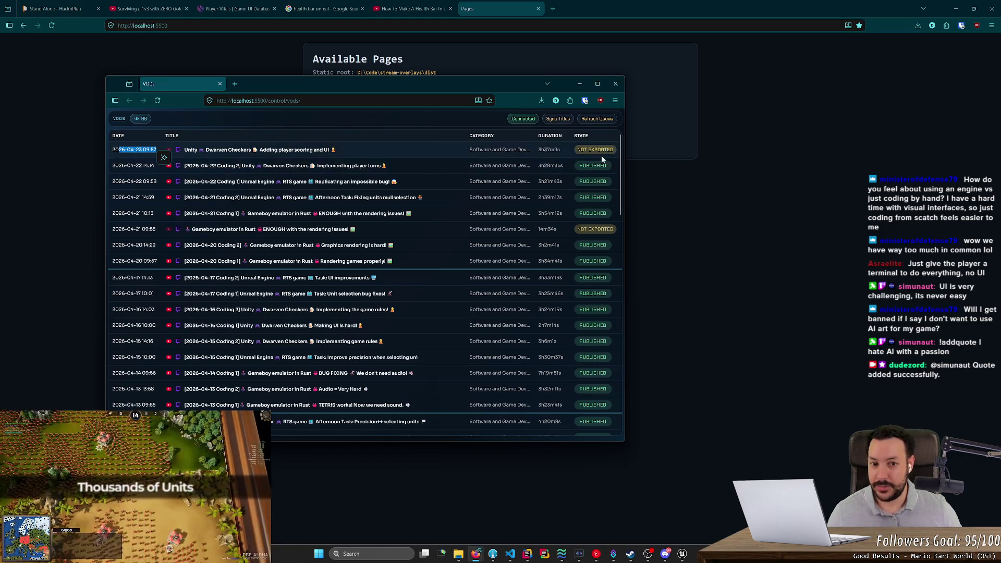
left_click(589, 150)
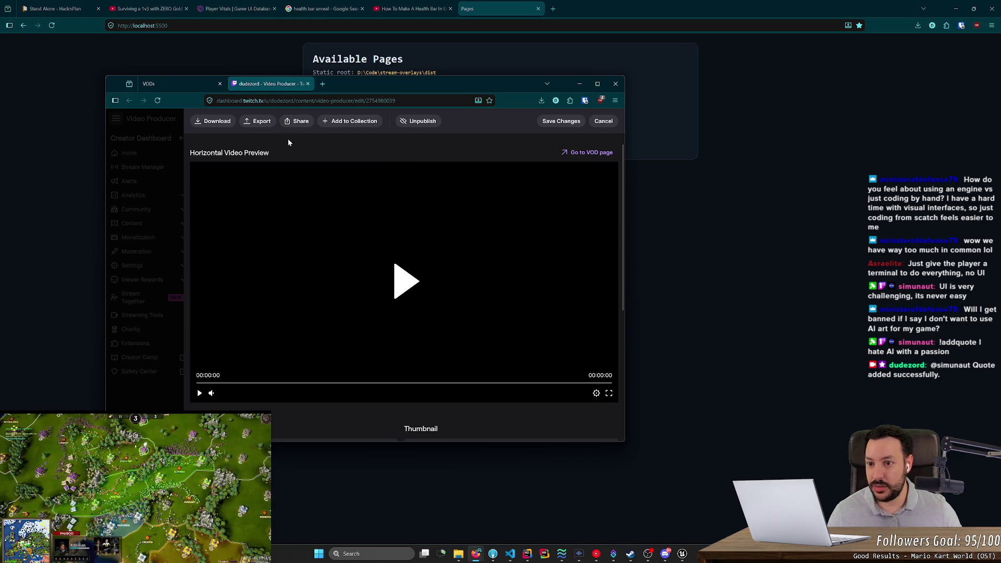
Export the Dwarven Checkers VOD to YouTube as unlisted and close the Video Producer page
left_click(258, 121)
left_click(366, 310)
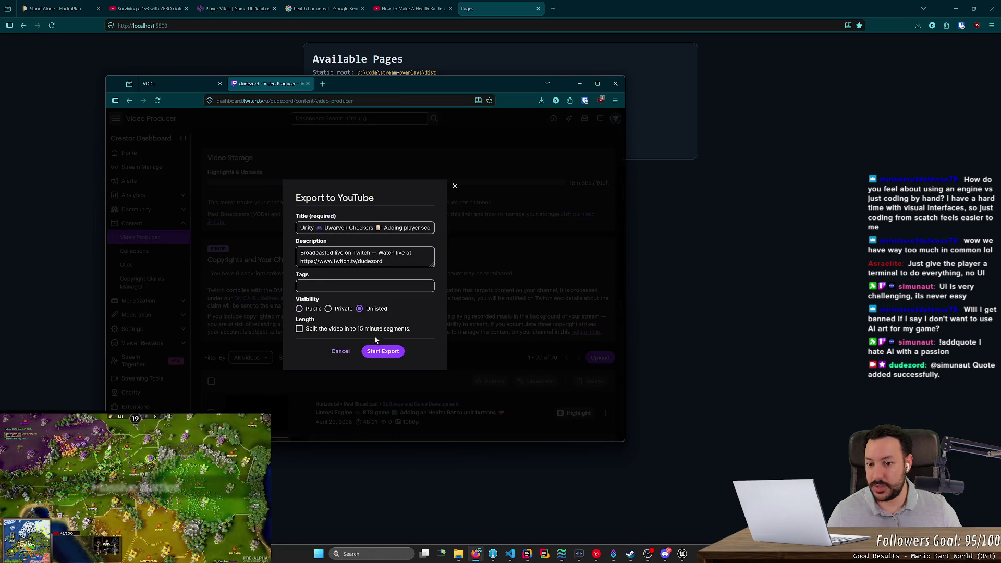
left_click(383, 351)
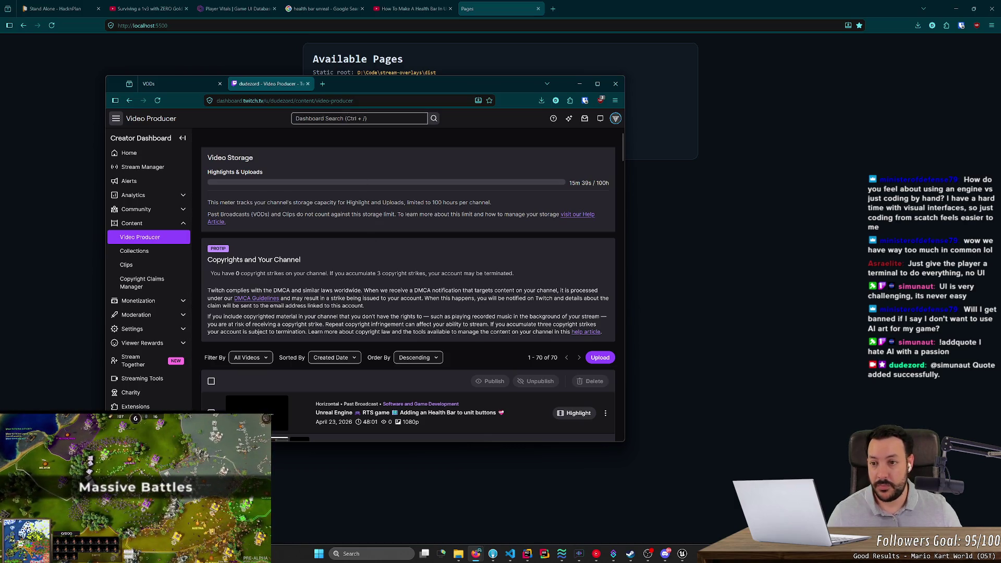
left_click(307, 83)
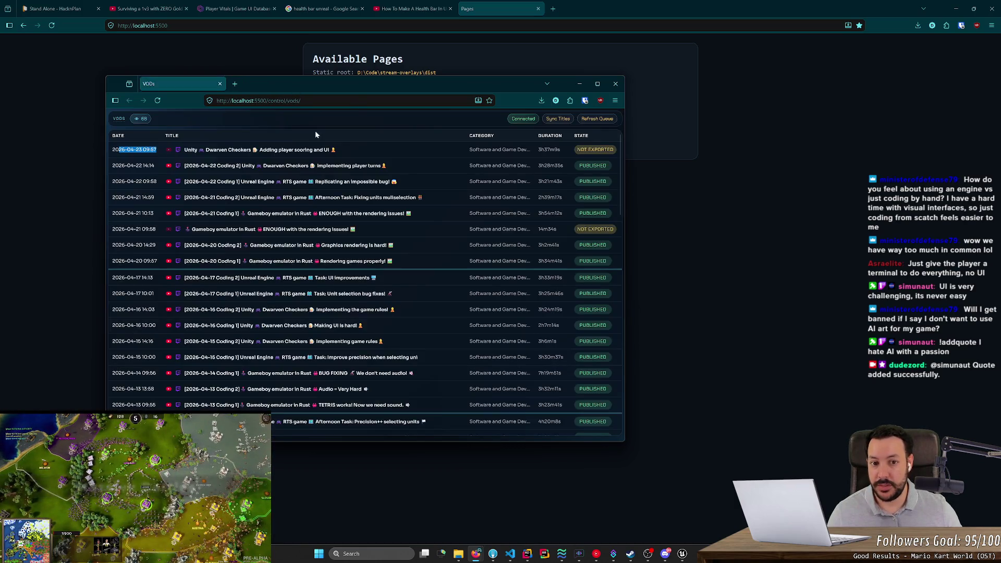
Refresh the VOD list until it updates, then open the newest video in YouTube Studio
left_click(161, 102)
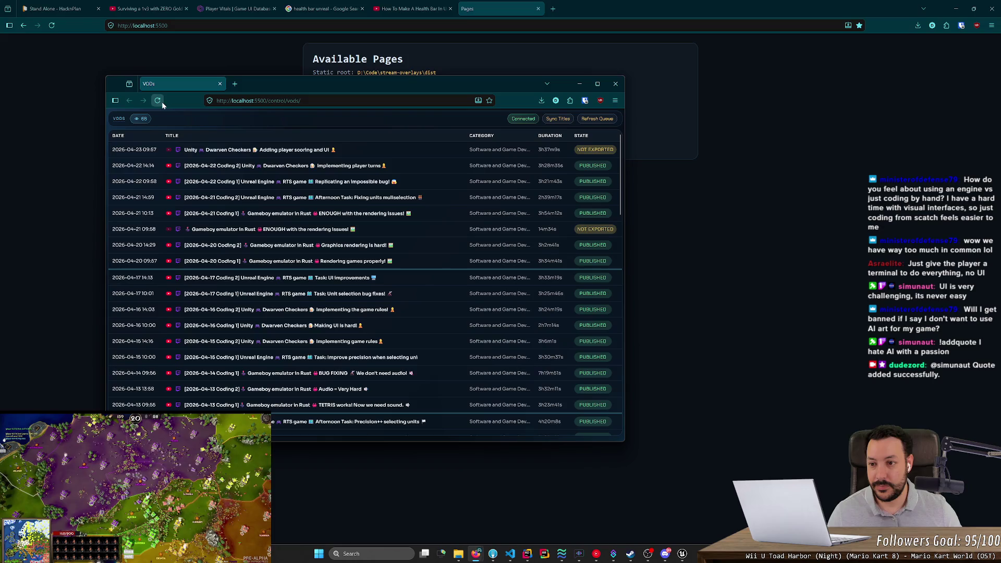
left_click(158, 102)
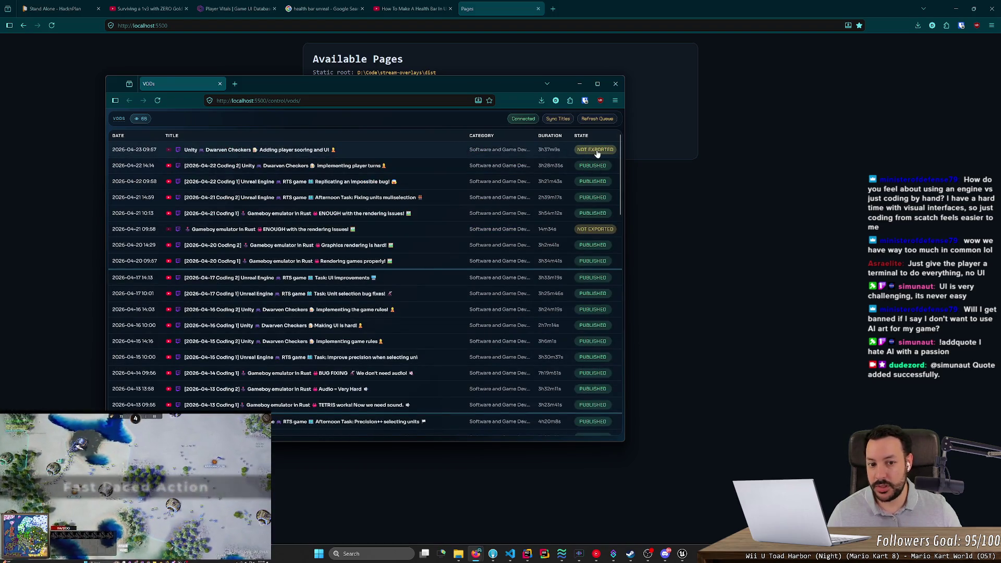
mouse_move(594, 163)
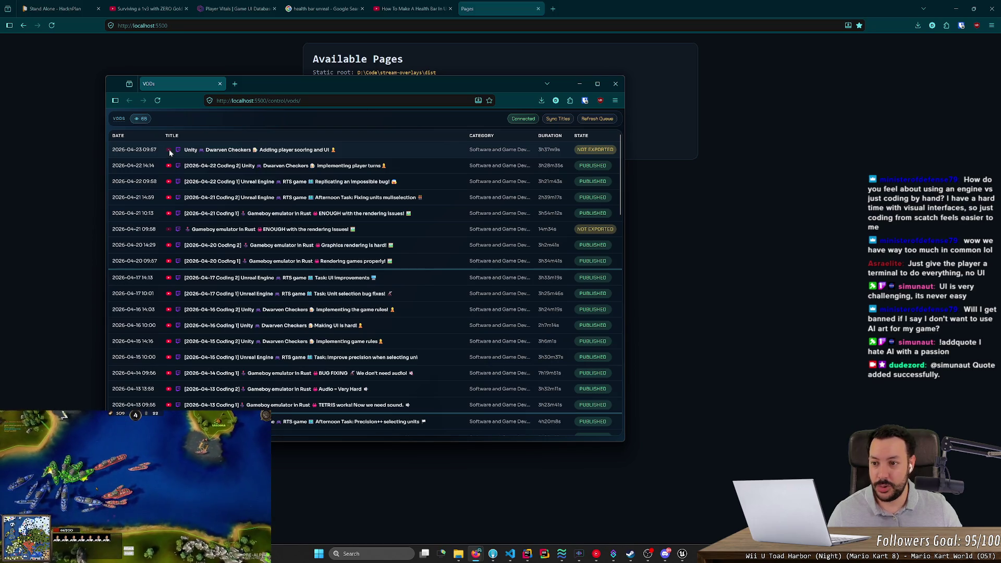
left_click(157, 101)
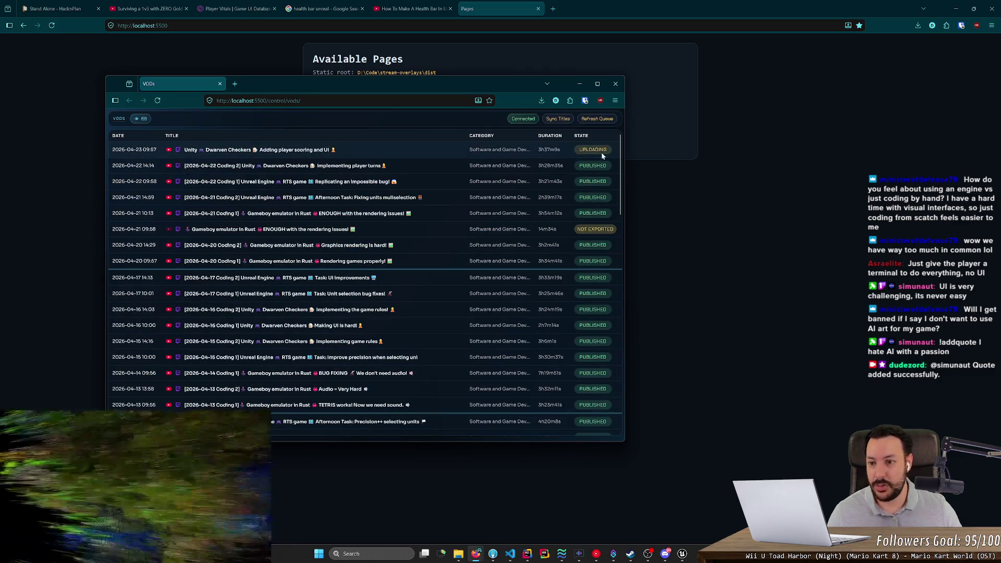
middle_click(169, 152)
left_click(261, 85)
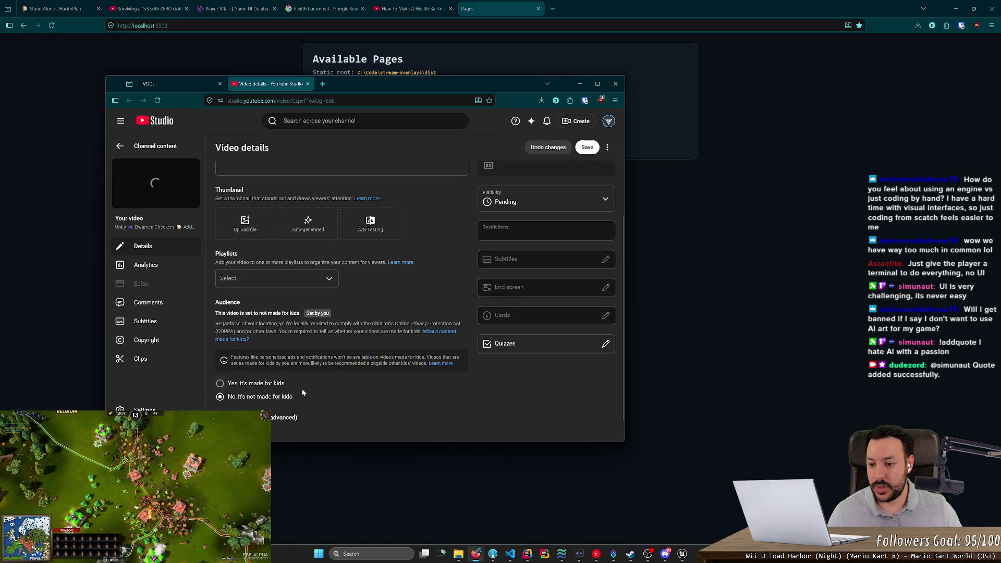
Save the Dwarven Checkers video details, confirm Unlisted visibility, and close the Studio tab
left_click(587, 147)
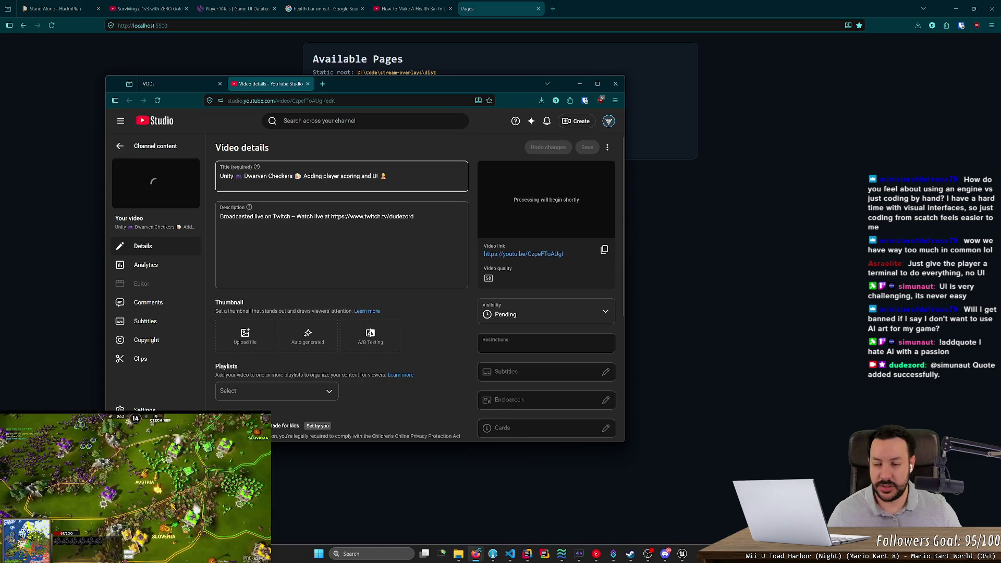
left_click(198, 85)
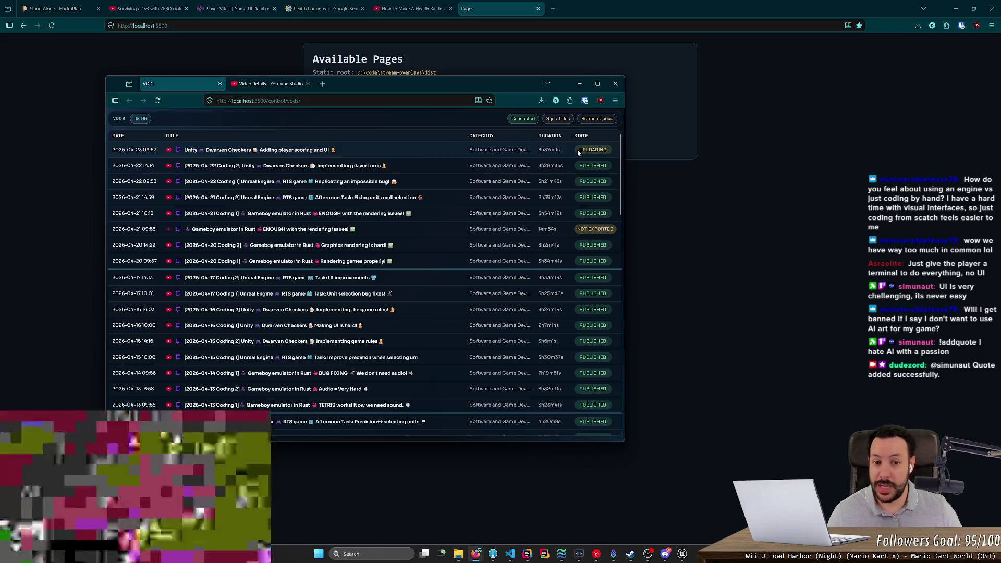
left_click(280, 83)
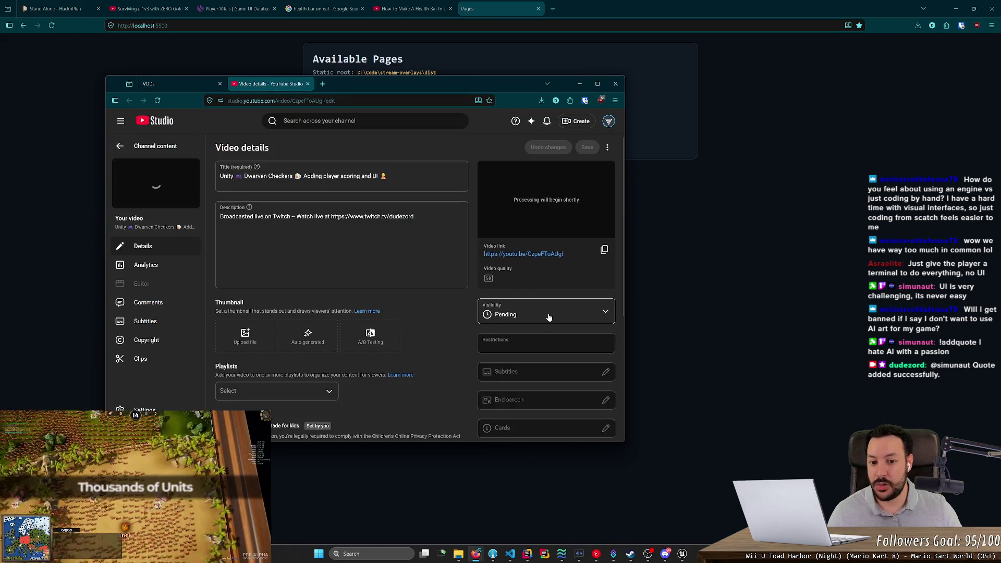
left_click(528, 314)
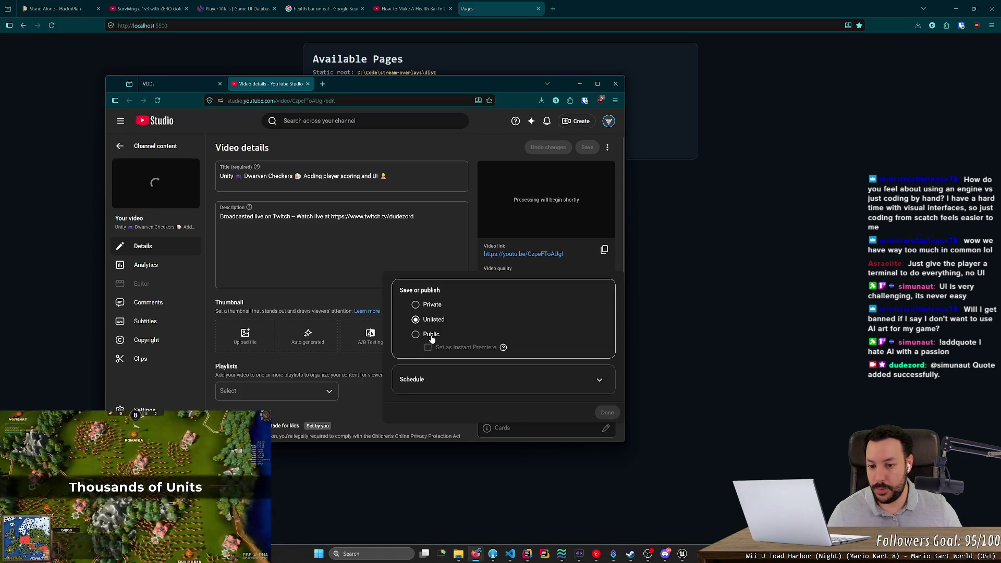
middle_click(270, 85)
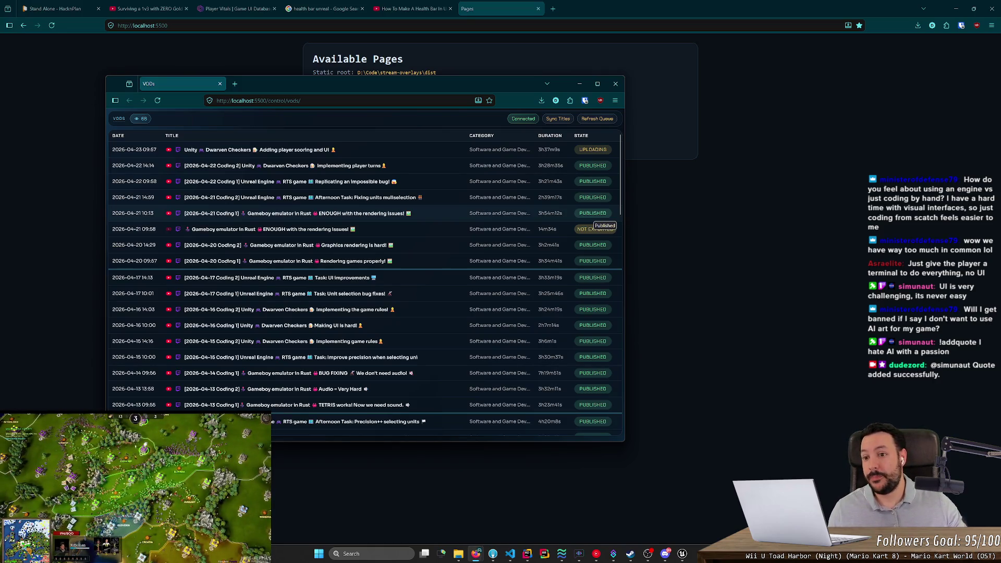
Strip control/vods/ from the address to load the localhost:5500 Available Pages index
scroll(619, 194, "down", 1)
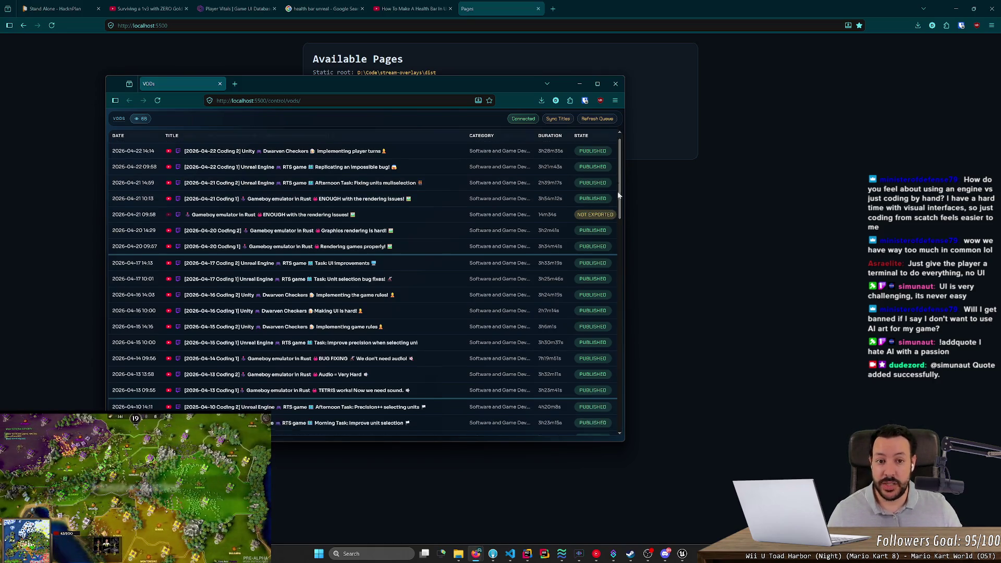
mouse_move(619, 194)
left_mouse_down()
mouse_move(613, 414)
mouse_move(634, 164)
left_mouse_up()
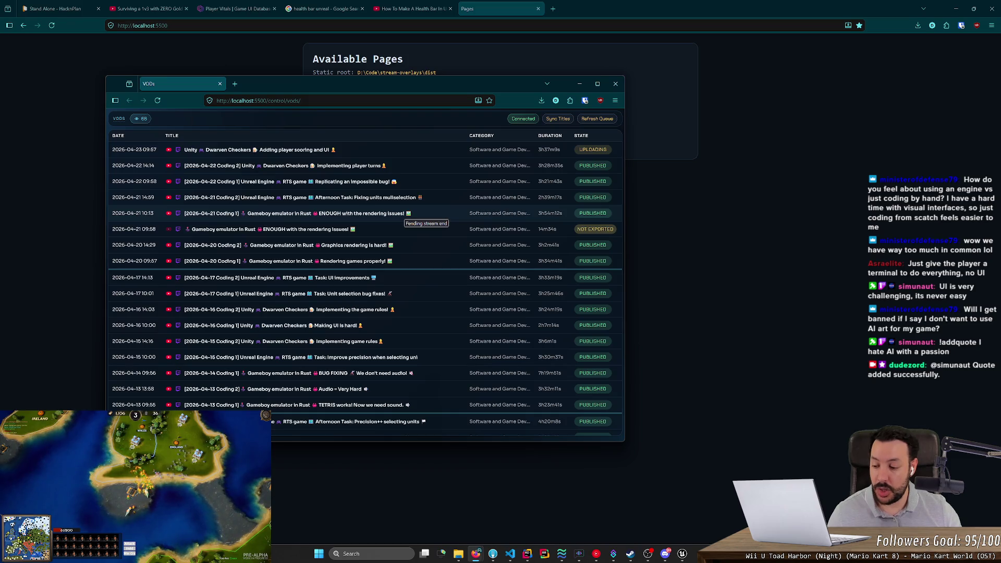
left_click(234, 84)
key("ctrl+w")
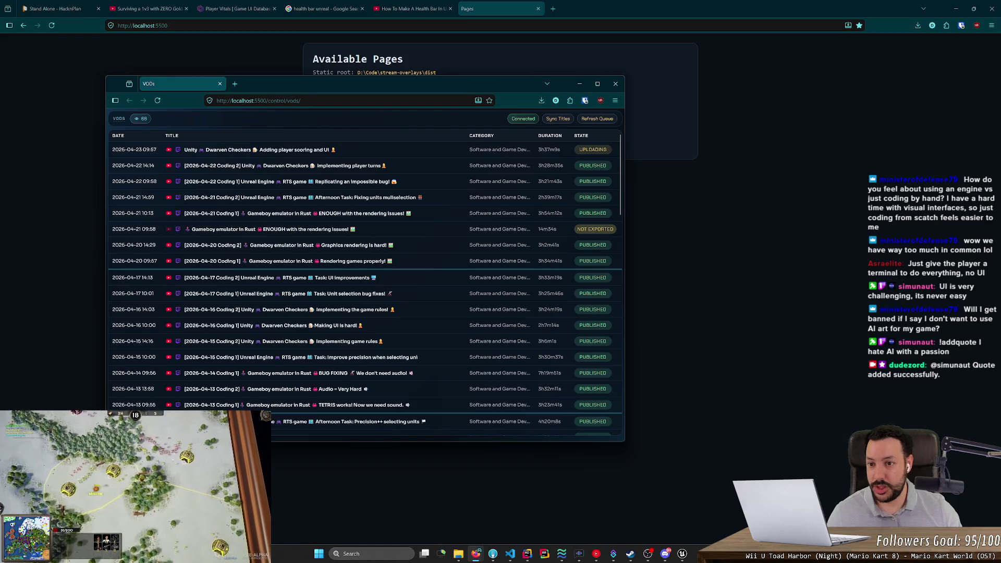
key("shift+End")
key("BackSpace")
key("Return")
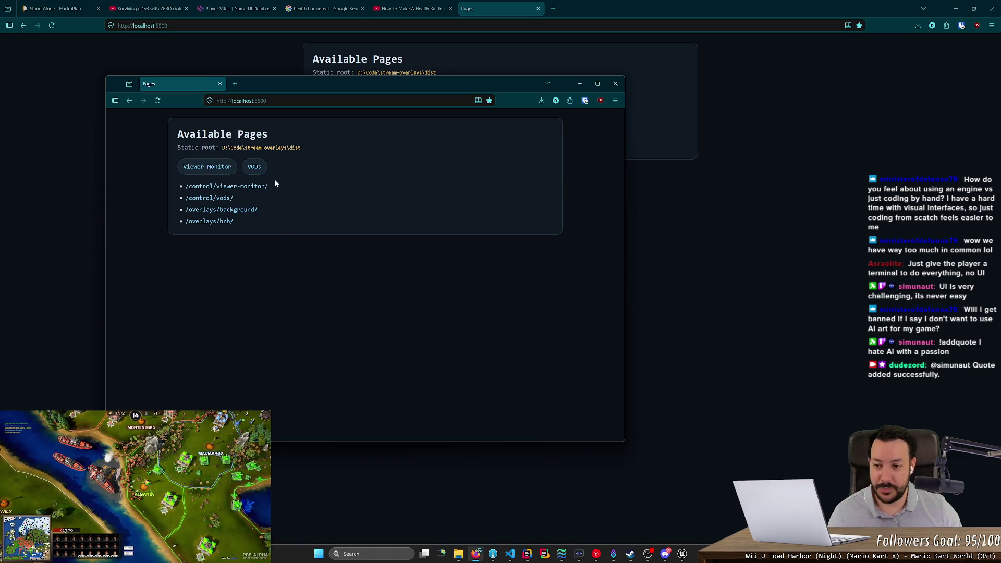
Open /control/viewer-monitor/ and highlight its followers list and no-active-non-followers message
left_click(250, 187)
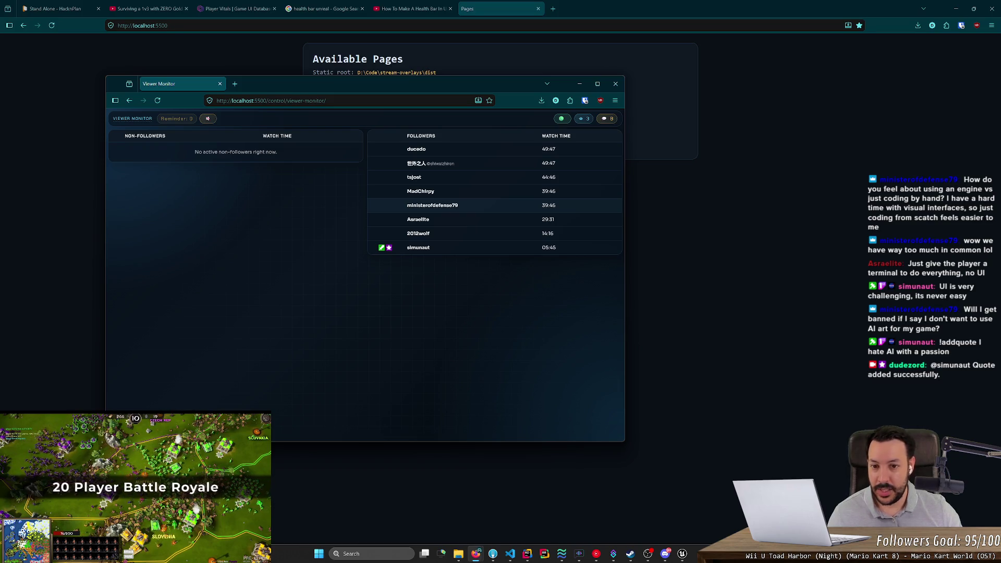
mouse_move(396, 148)
left_mouse_down()
mouse_move(579, 248)
mouse_move(575, 265)
left_mouse_up()
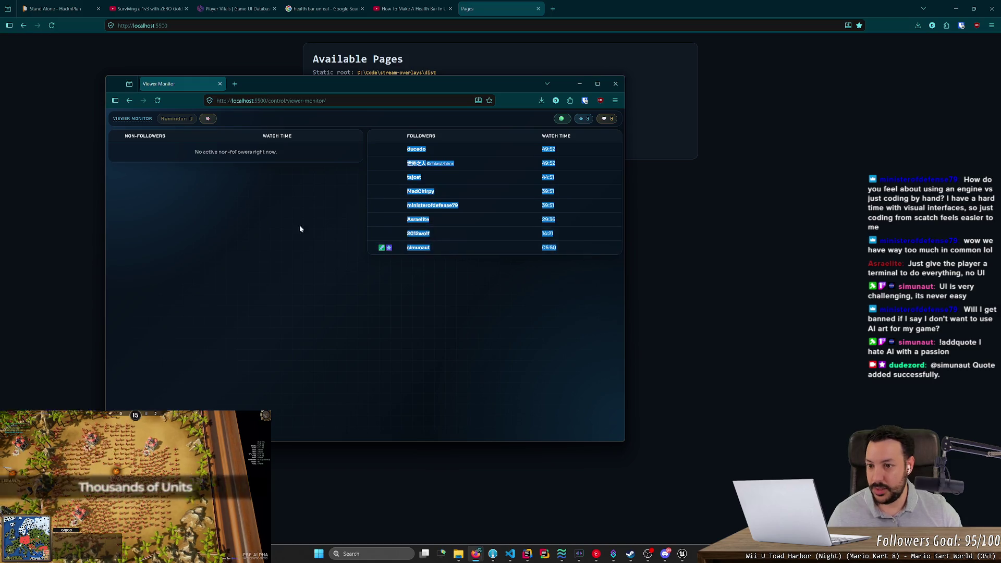
mouse_move(300, 229)
left_mouse_down()
mouse_move(236, 165)
mouse_move(130, 136)
mouse_move(296, 161)
mouse_move(169, 152)
left_mouse_up()
left_click(296, 157)
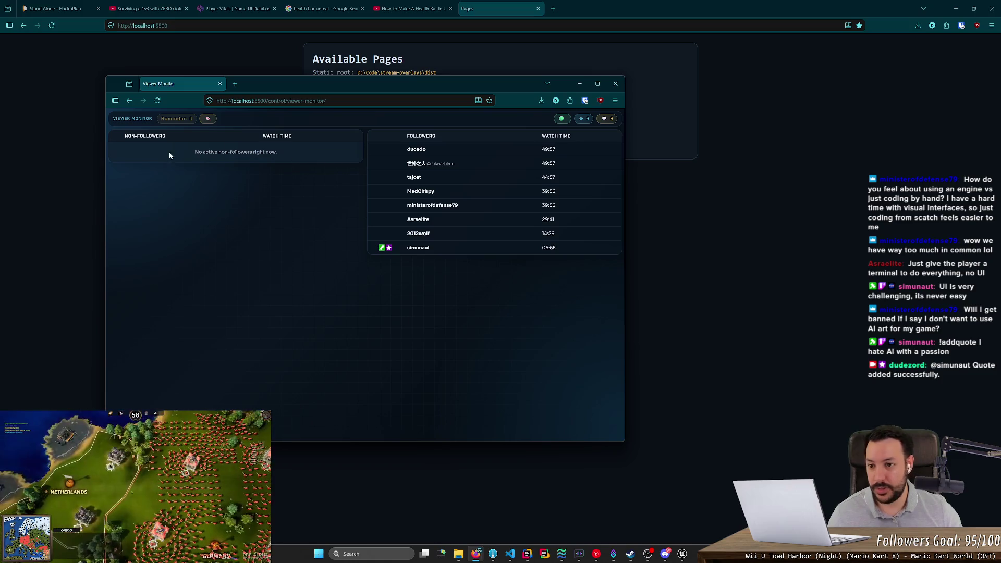
left_click(237, 151)
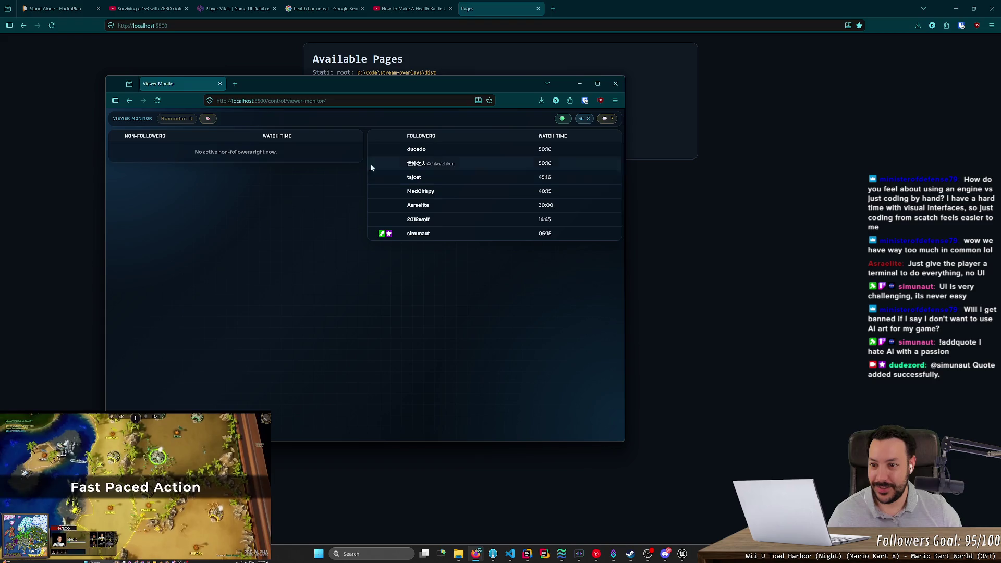
mouse_move(303, 152)
left_mouse_down()
mouse_move(174, 150)
mouse_move(292, 160)
left_mouse_up()
left_click(127, 139)
left_click(292, 163)
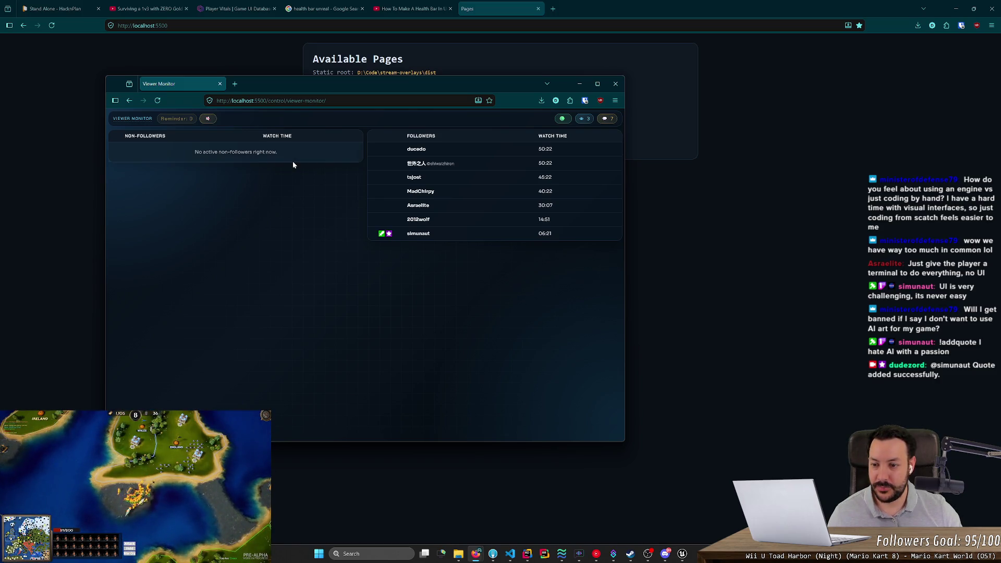
left_click_drag(279, 153, 196, 152)
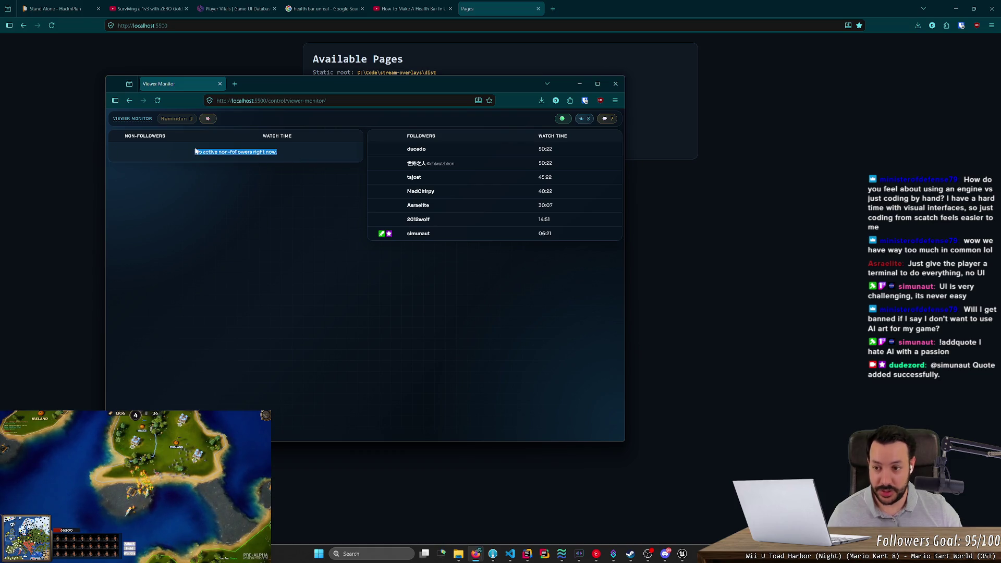
left_click(195, 151)
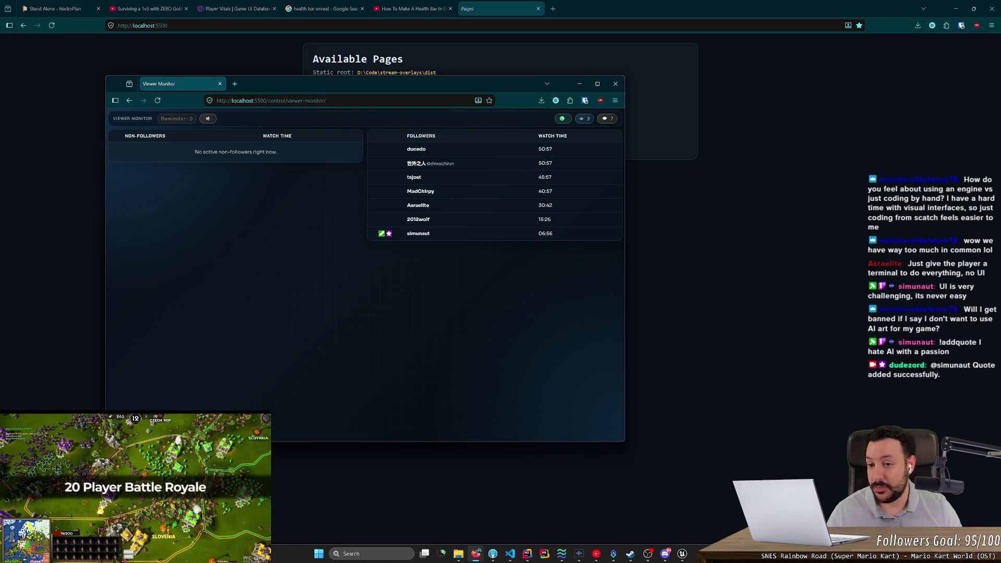
Highlight the non-followers message and follower watch times, then close the Viewer Monitor window with Ctrl+W
mouse_move(178, 159)
left_mouse_down()
mouse_move(291, 155)
mouse_move(216, 155)
mouse_move(280, 151)
left_mouse_up()
double_click(241, 151)
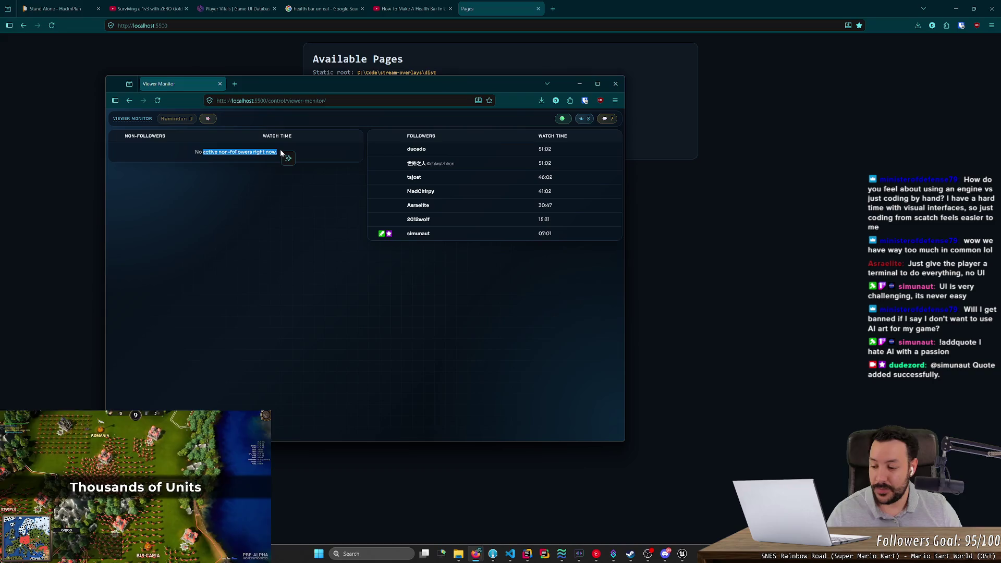
left_click(280, 152)
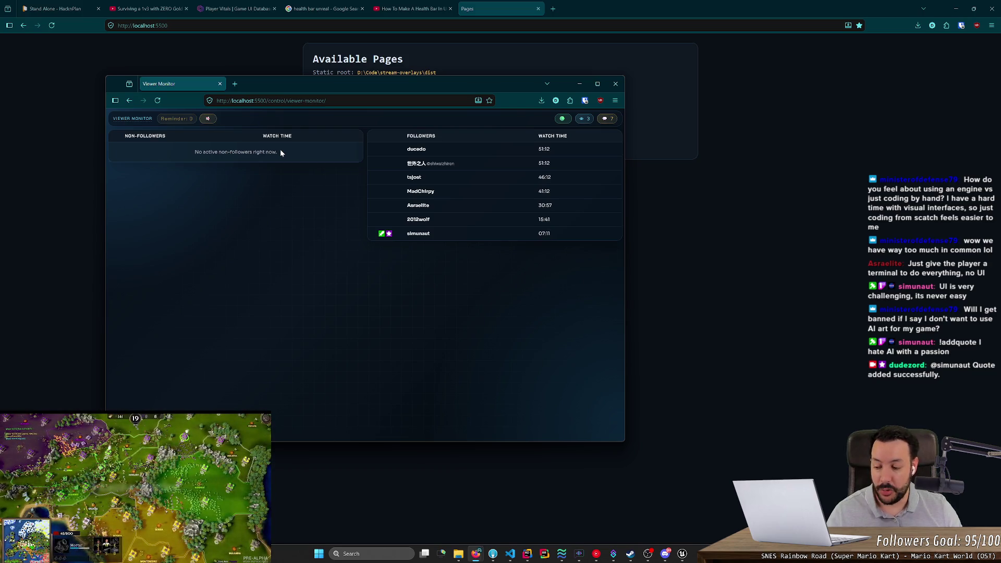
left_click(266, 191)
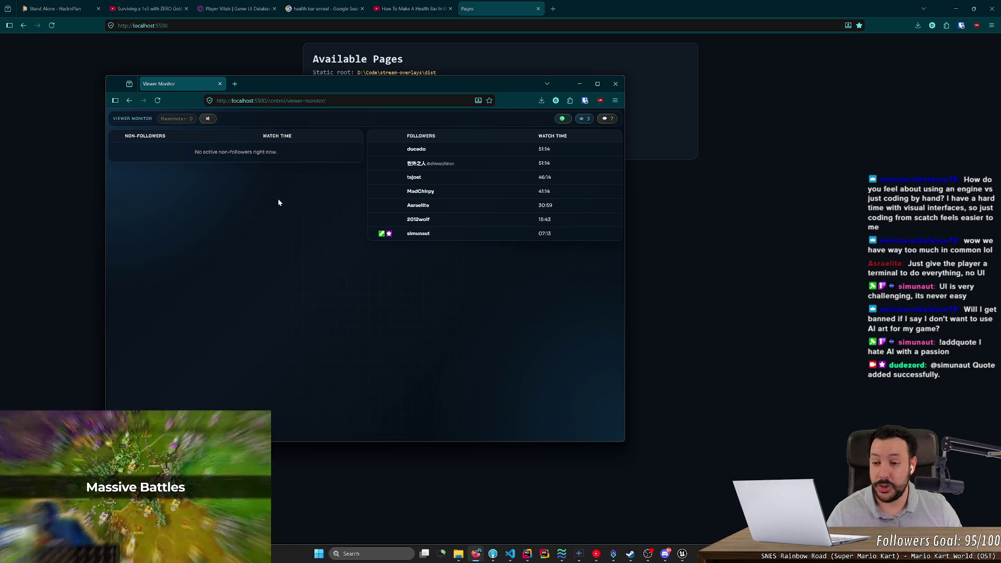
left_click_drag(373, 271, 406, 148)
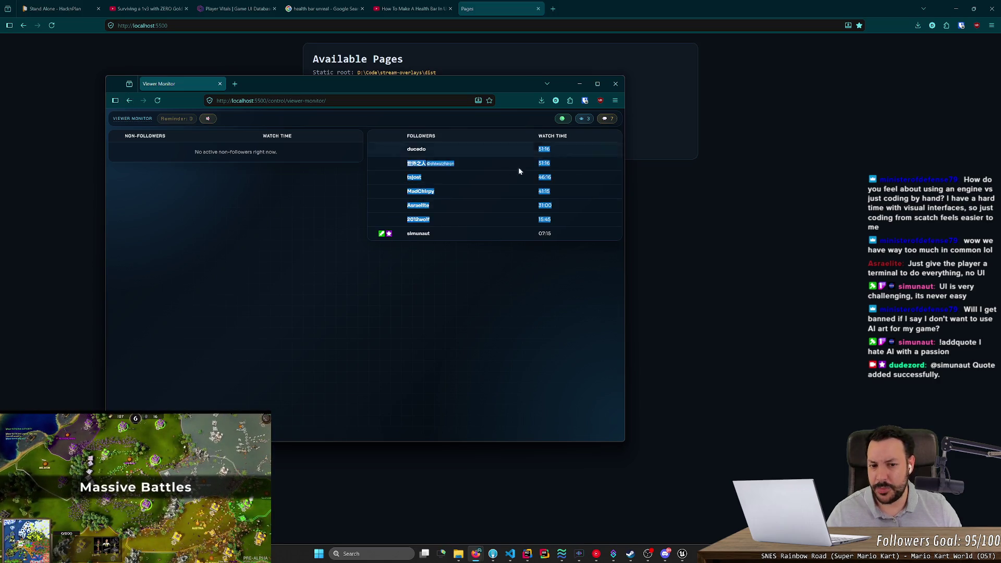
left_click(564, 235)
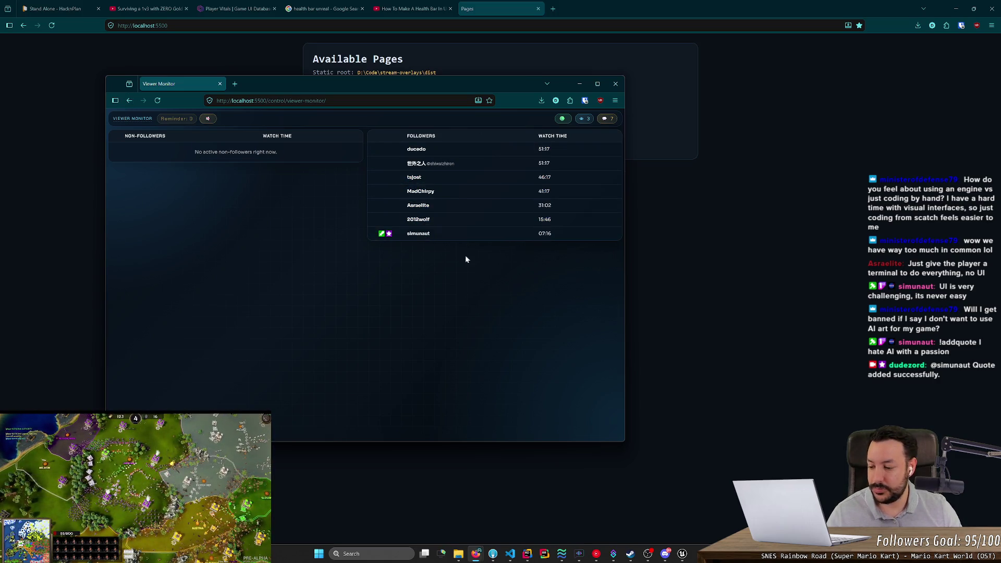
double_click(424, 233)
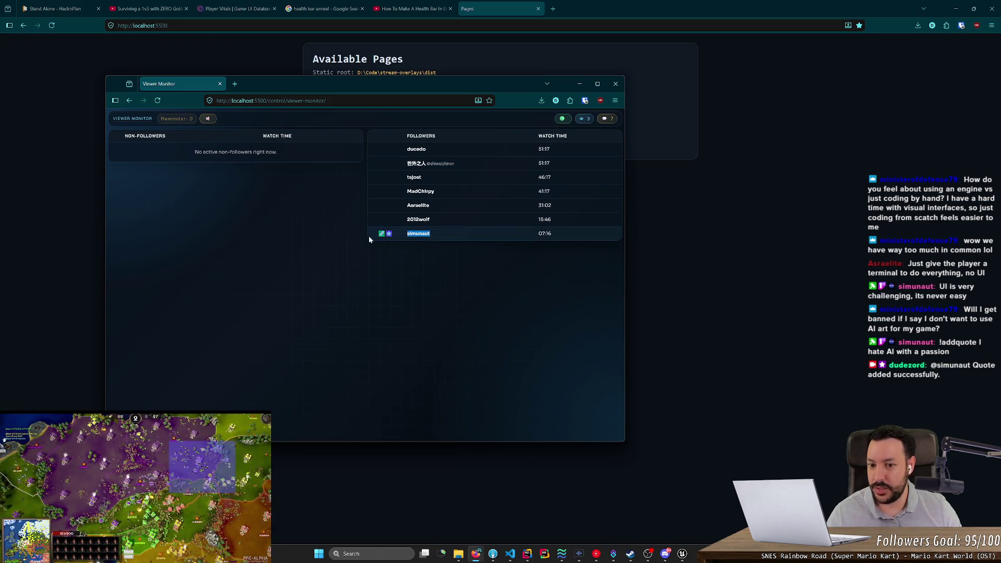
left_click(423, 266)
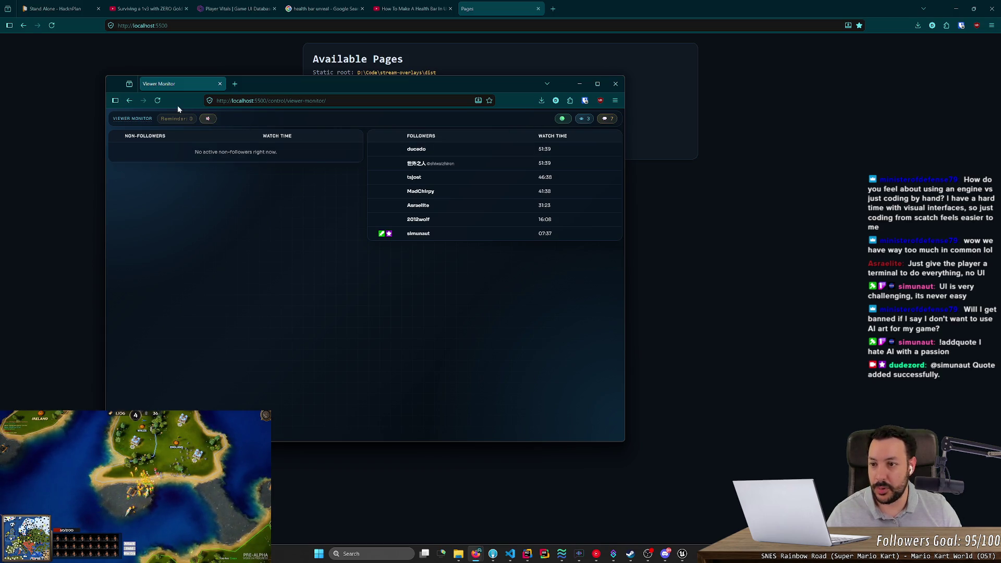
key("ctrl+w")
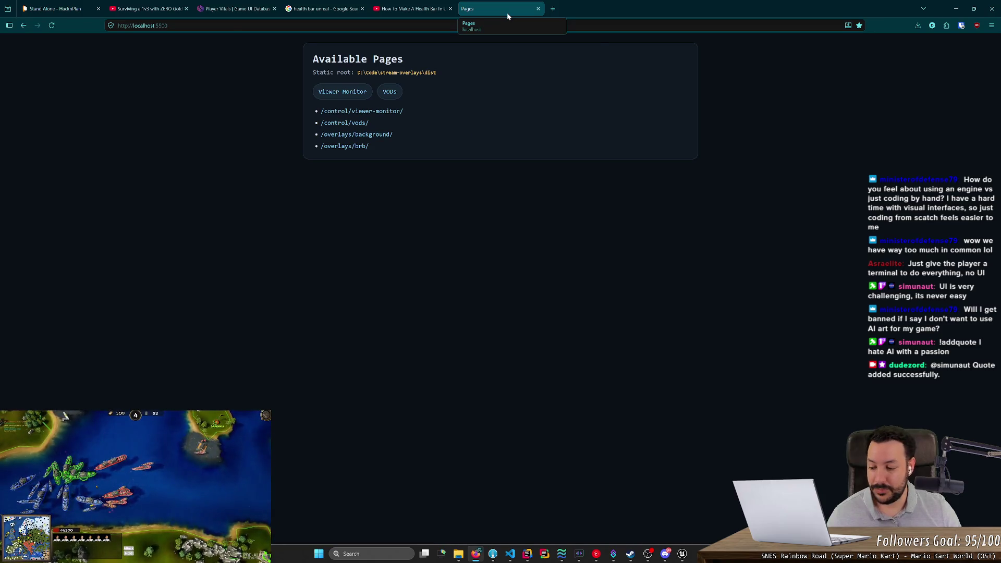
Close the Pages tab, hide the tutorial, and shrink ProgressBar_316 to 68 × 9 under the icon
key("ctrl+w")
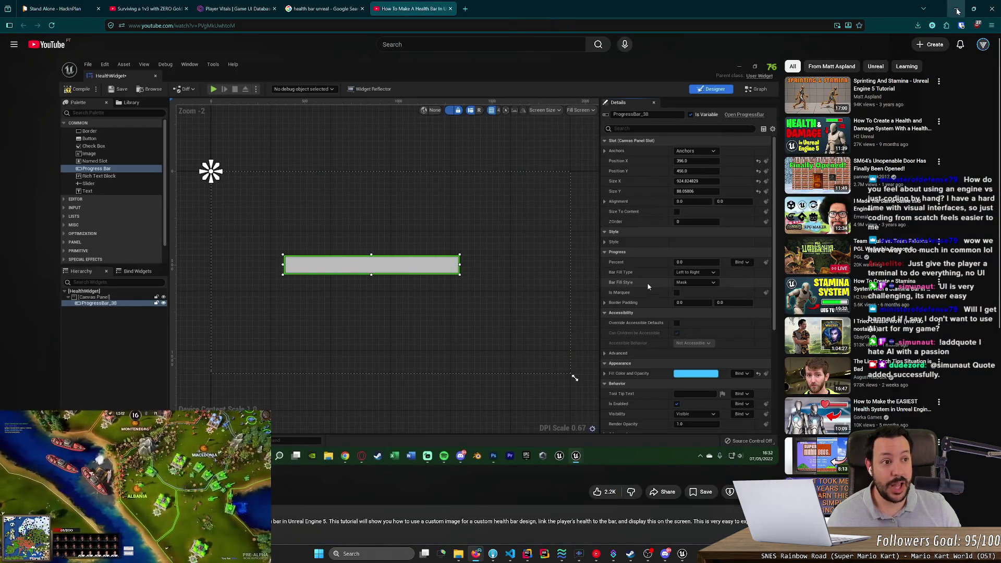
left_click(955, 9)
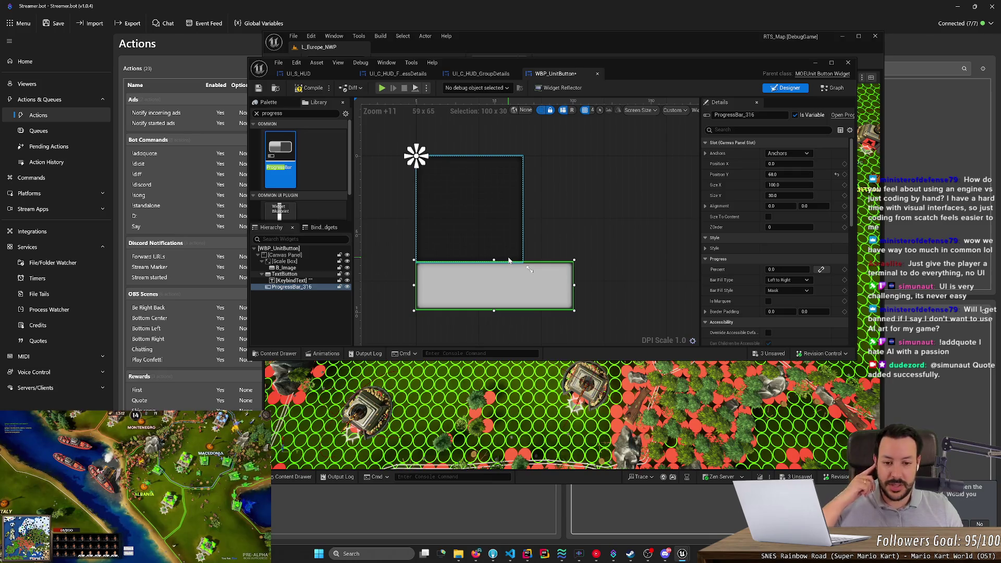
mouse_move(548, 308)
left_mouse_down()
mouse_move(524, 298)
mouse_move(524, 277)
left_mouse_up()
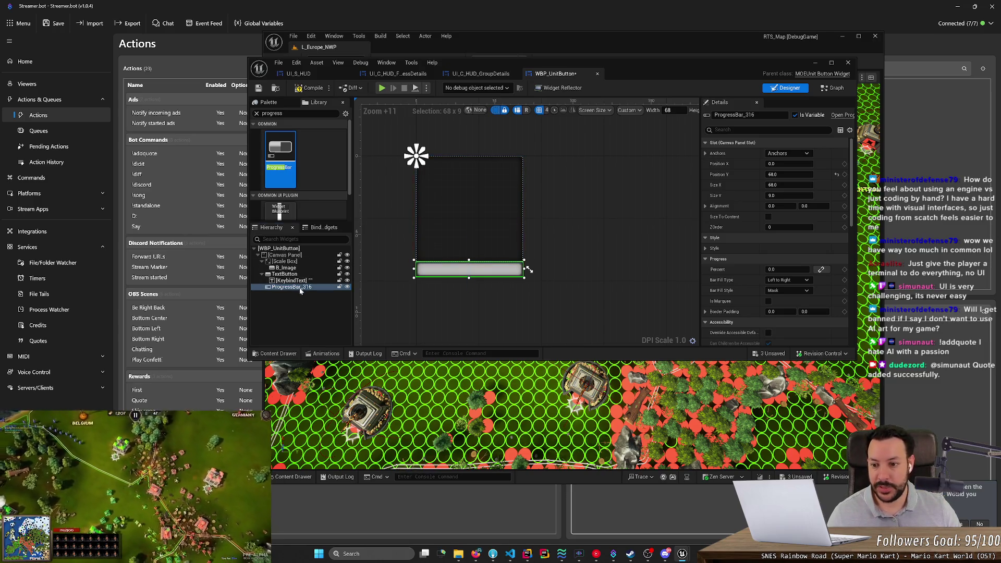
Try moving ProgressBar_316 above TextButton in the Hierarchy, with the Scale Box expanded to show B_Image
left_click_drag(301, 286, 302, 278)
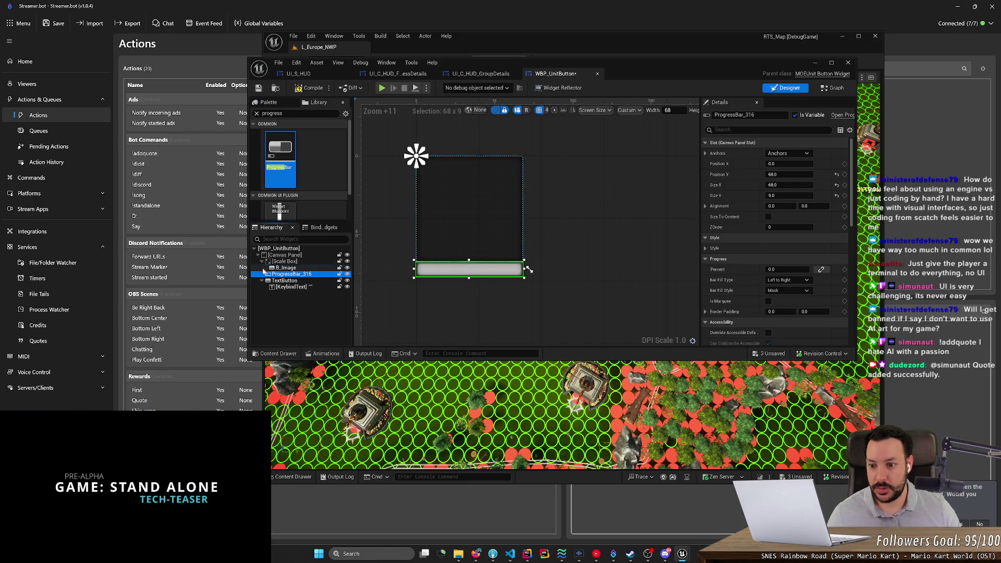
left_click(262, 261)
left_click(262, 261)
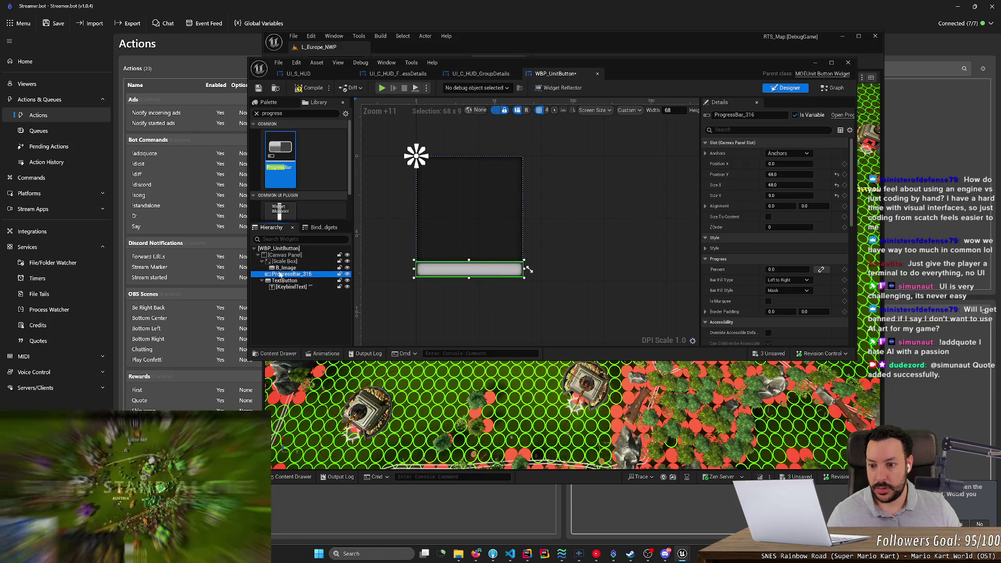
left_click_drag(282, 273, 303, 267)
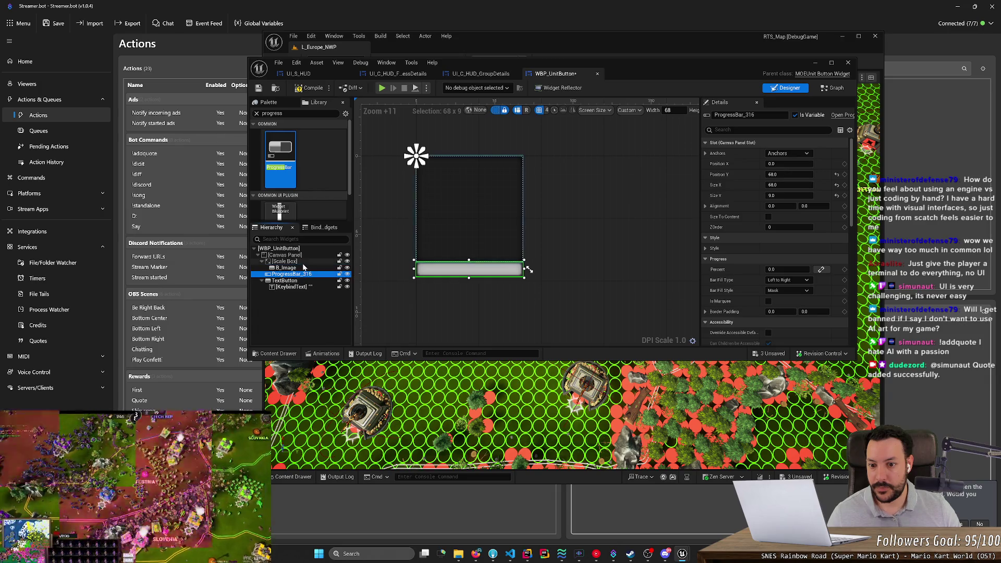
left_click(411, 292)
Reselect ProgressBar_316 and drop it onto B_Image so it becomes the icon's child
scroll(414, 293, "up", 2)
scroll(441, 277, "up", 2)
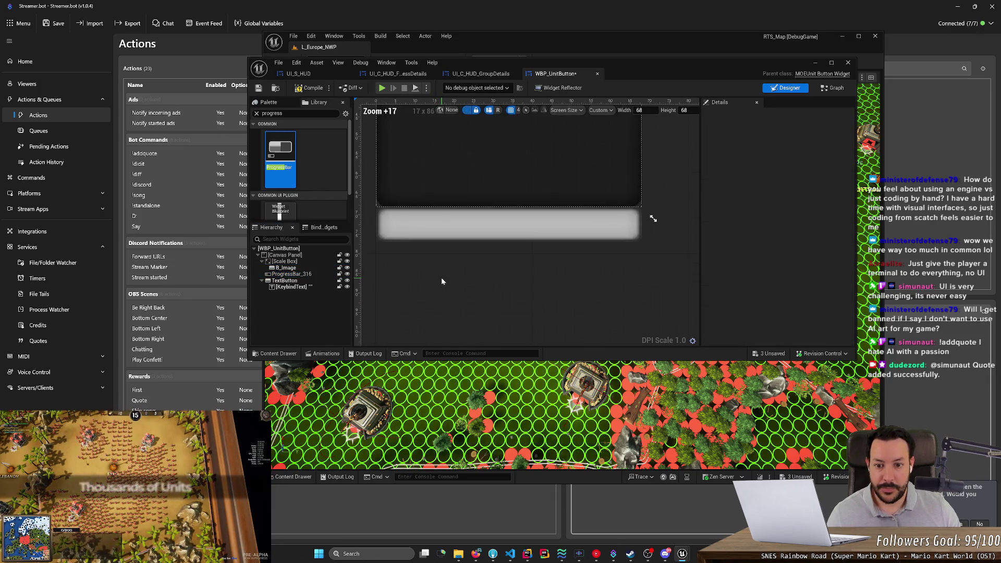
scroll(415, 273, "up", 2)
left_click(298, 275)
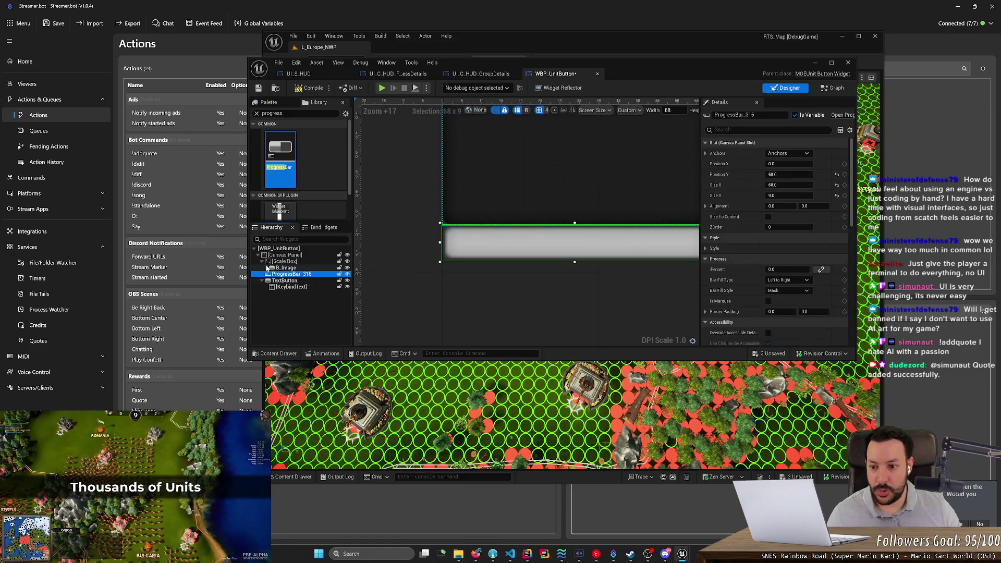
left_click(262, 262)
left_click(262, 262)
left_click(284, 261)
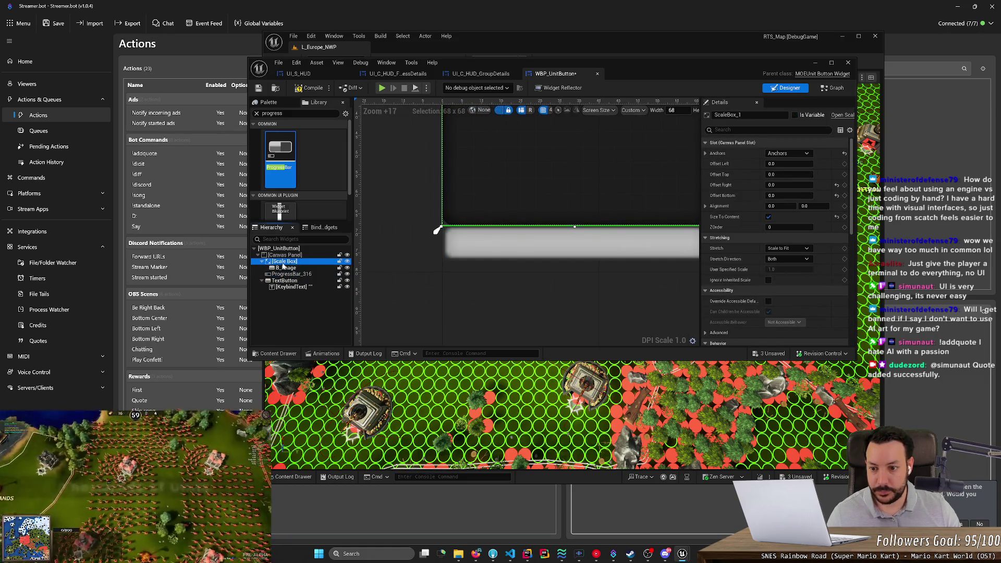
left_click(284, 274)
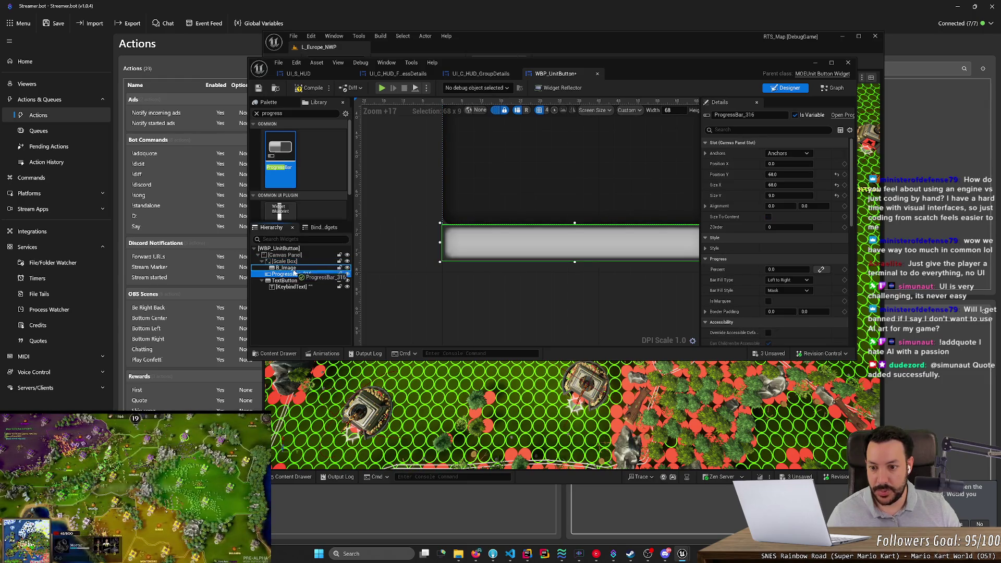
left_click_drag(295, 268, 295, 269)
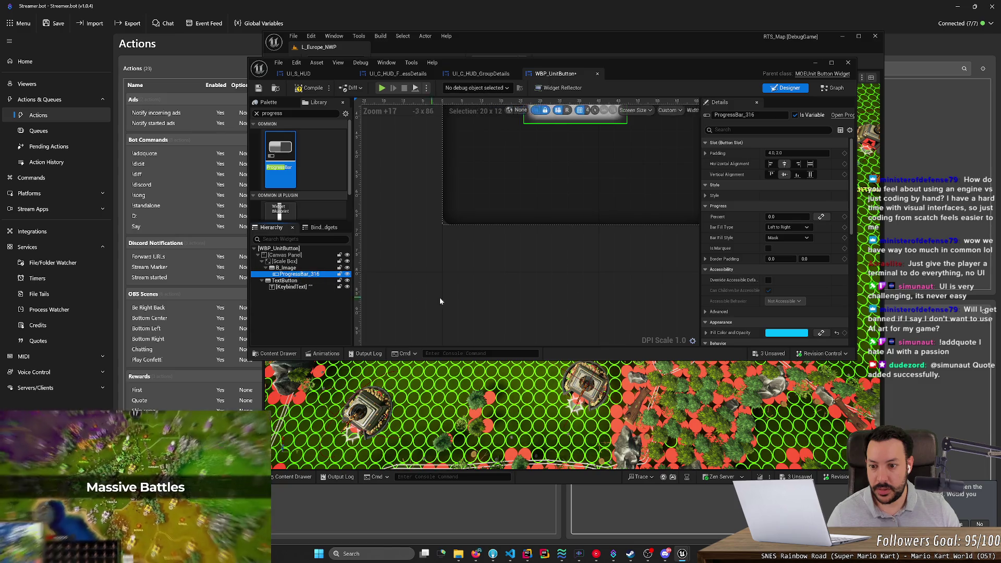
Set the progress bar's Render Transform Translation Y to 32, below the icon
scroll(439, 297, "down", 5)
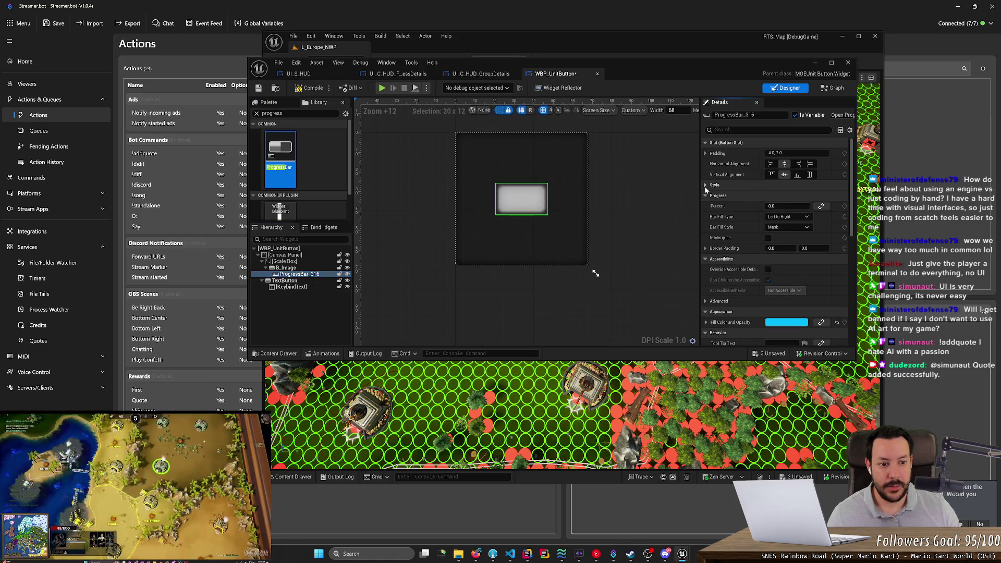
scroll(708, 266, "down", 4)
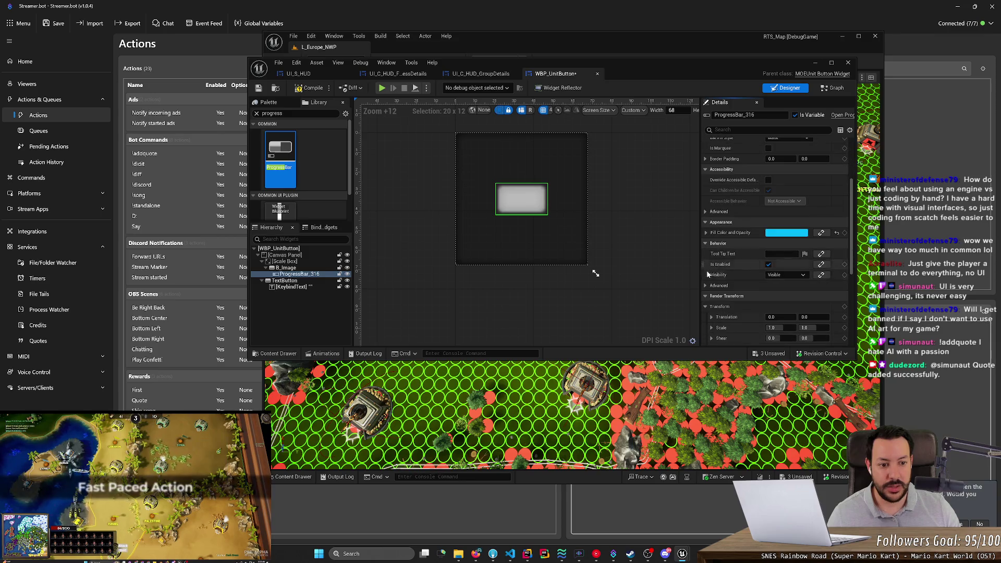
scroll(704, 264, "down", 3)
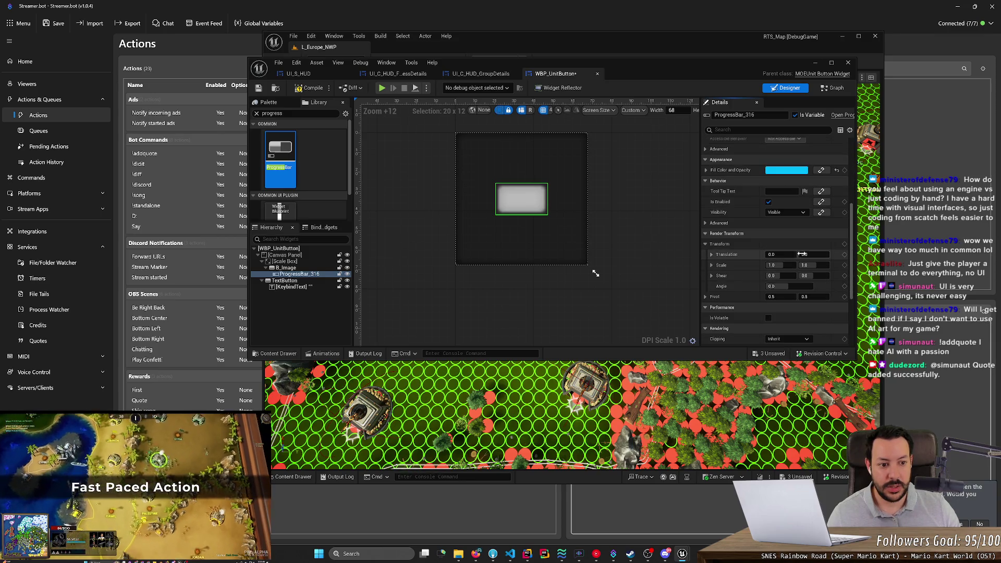
left_click_drag(813, 254, 831, 254)
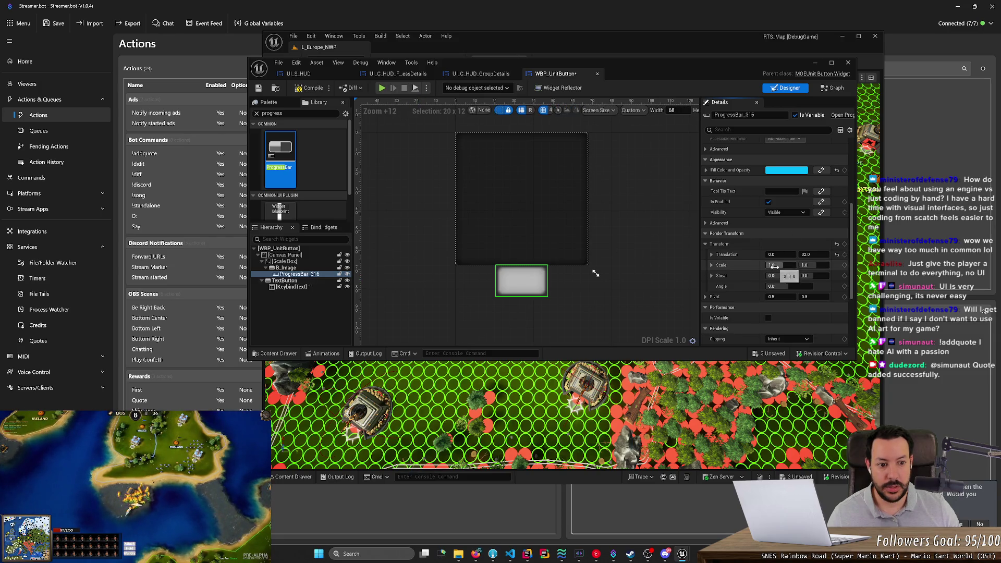
Try a horizontal Scale of 2.0, then reset Scale X back to 1
left_click_drag(777, 265, 787, 265)
left_click(776, 265)
type("1")
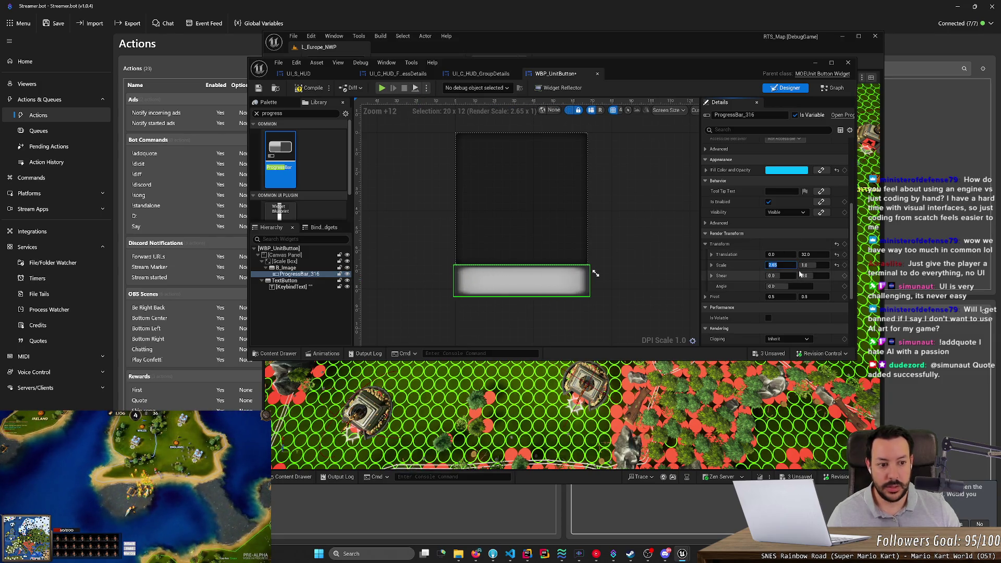
key("Return")
left_click(632, 280)
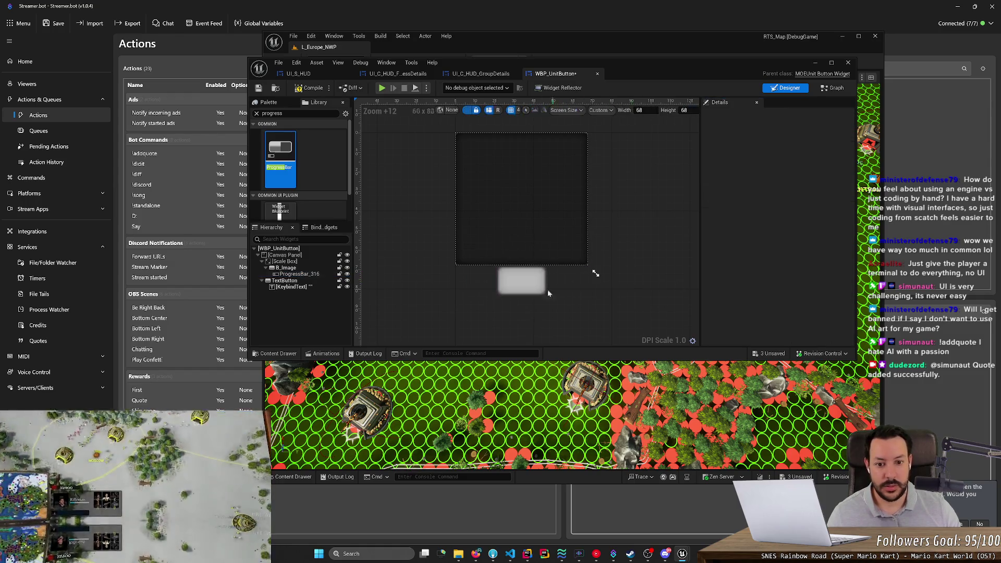
left_click(546, 291)
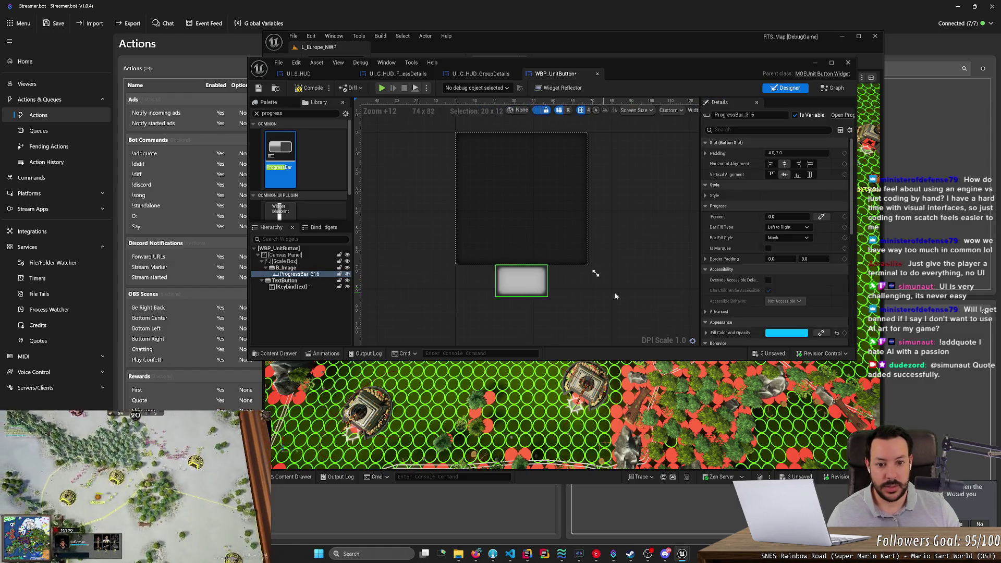
Expand Slot Padding to show its individual sides
left_click(705, 154)
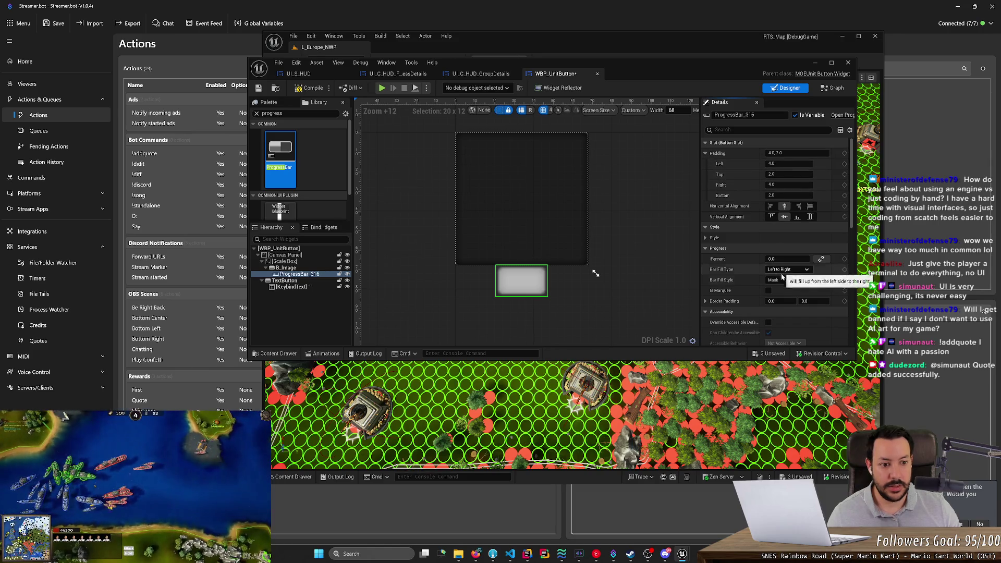
scroll(787, 209, "down", 2)
scroll(787, 212, "down", 2)
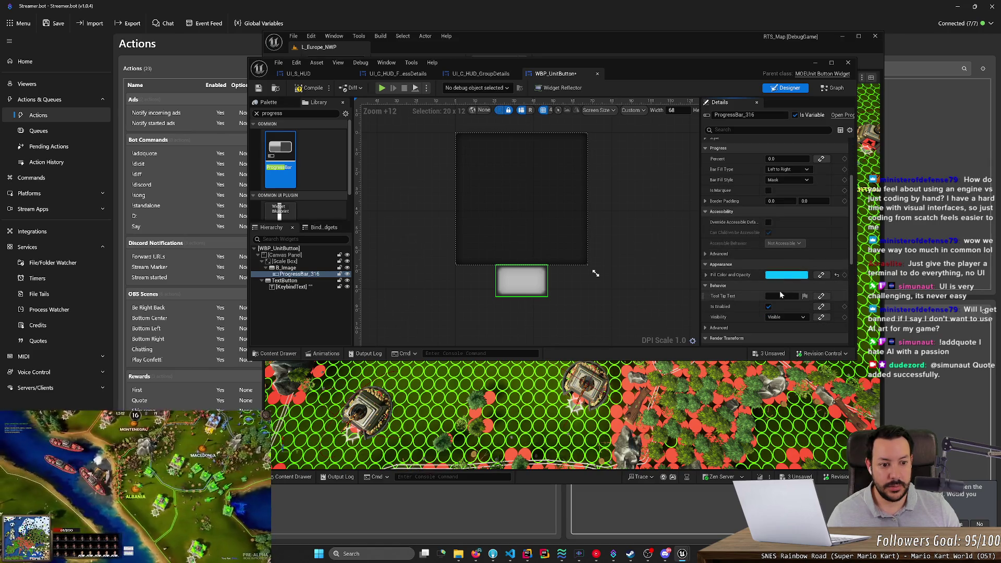
scroll(756, 255, "up", 4)
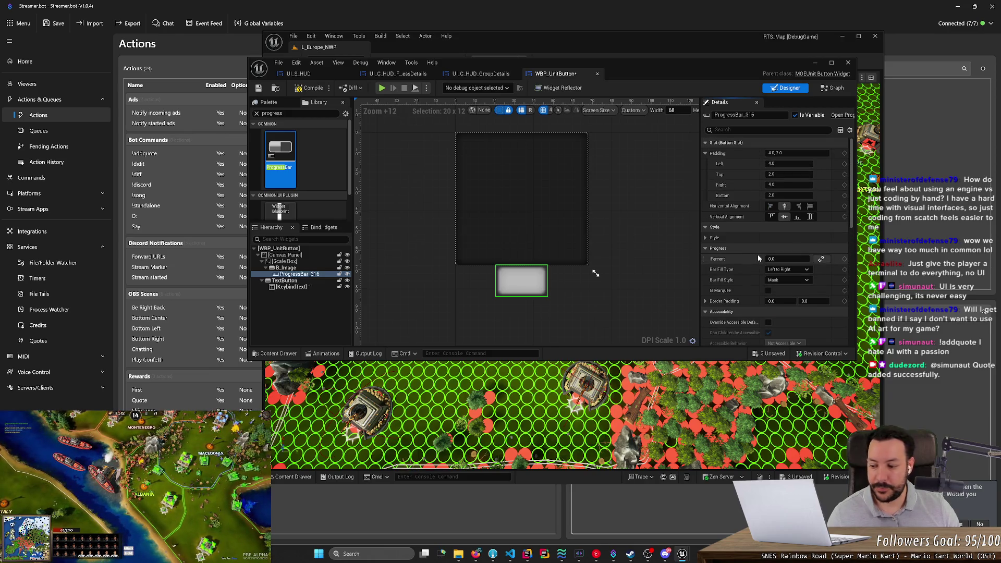
scroll(852, 217, "up", 1)
scroll(843, 307, "down", 10)
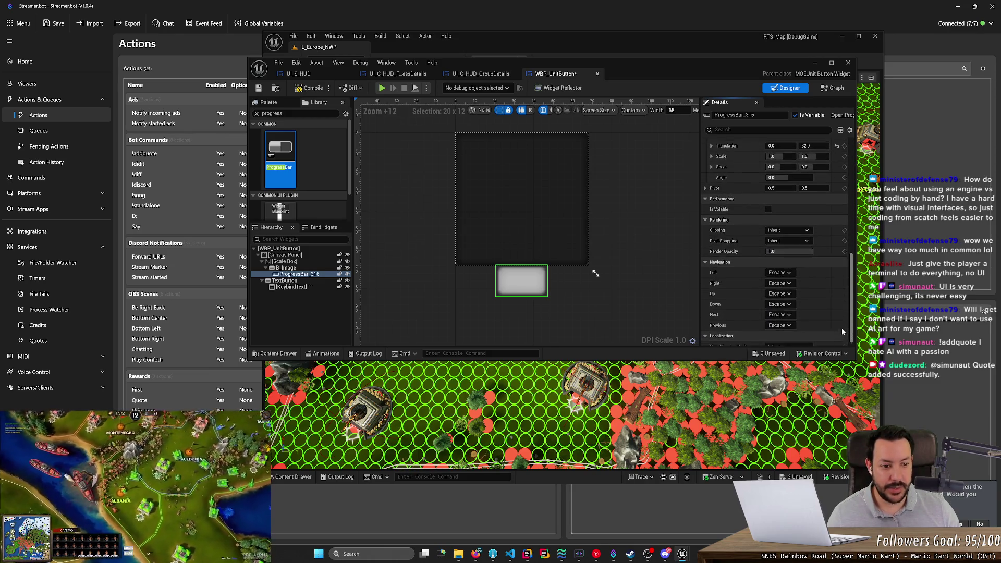
scroll(845, 292, "up", 1)
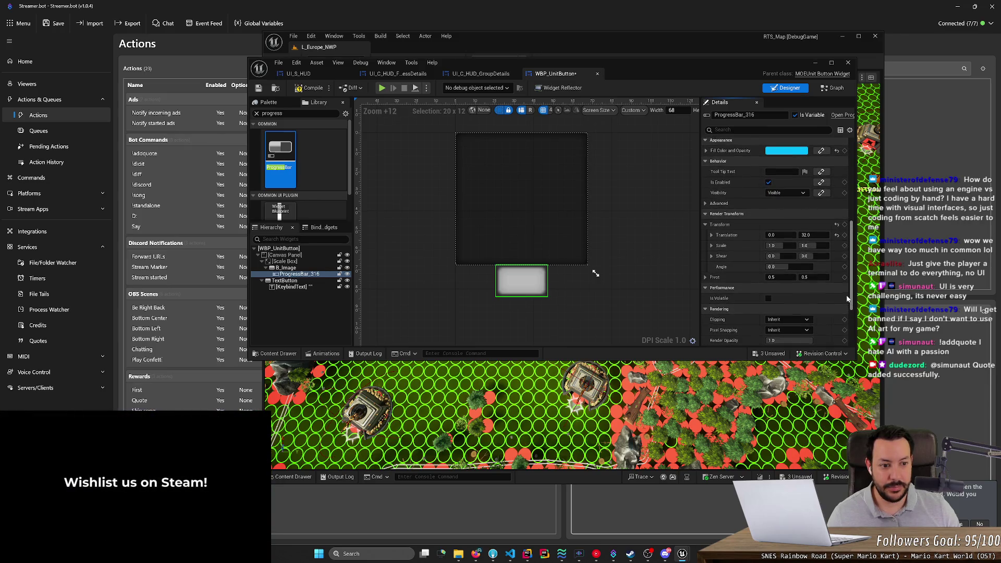
Reset the bar's Translation Y to 0 so it returns to the icon's centre
left_click(806, 236)
type("0")
key("Return")
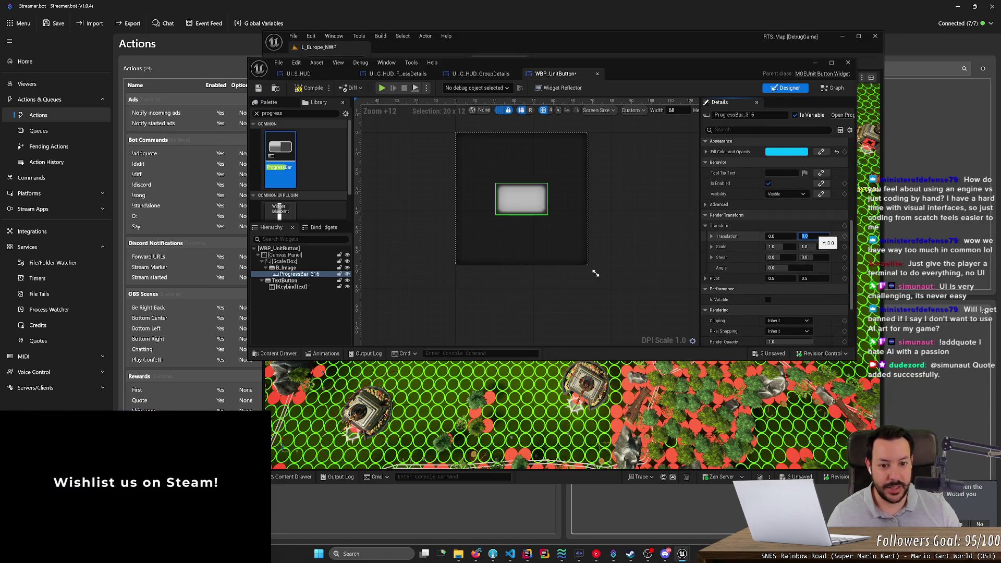
scroll(772, 195, "up", 5)
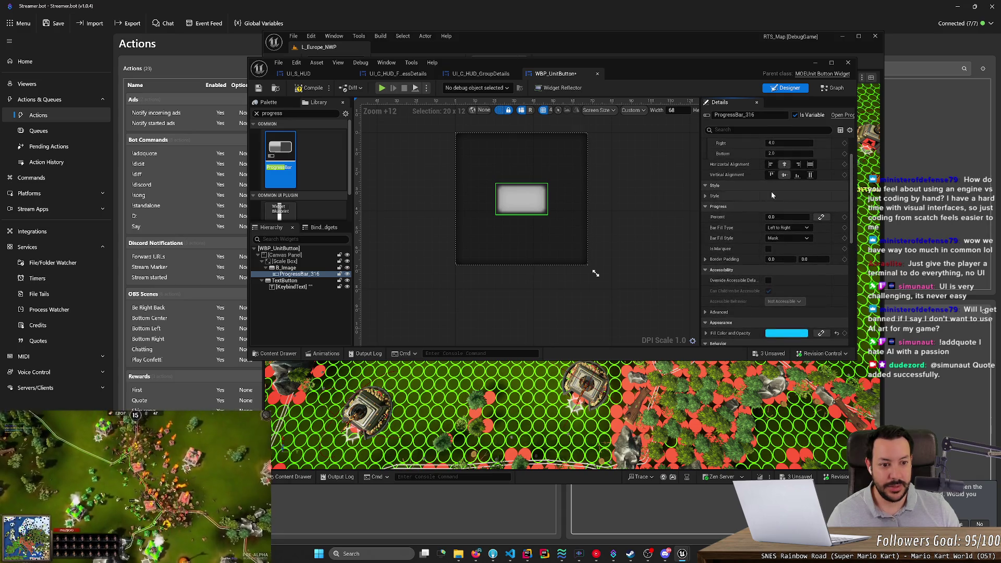
Preview the bar's Percent at about 0.41 and select the Slot Padding value
mouse_move(781, 216)
left_mouse_down()
mouse_move(811, 216)
mouse_move(796, 217)
left_mouse_up()
scroll(730, 270, "up", 2)
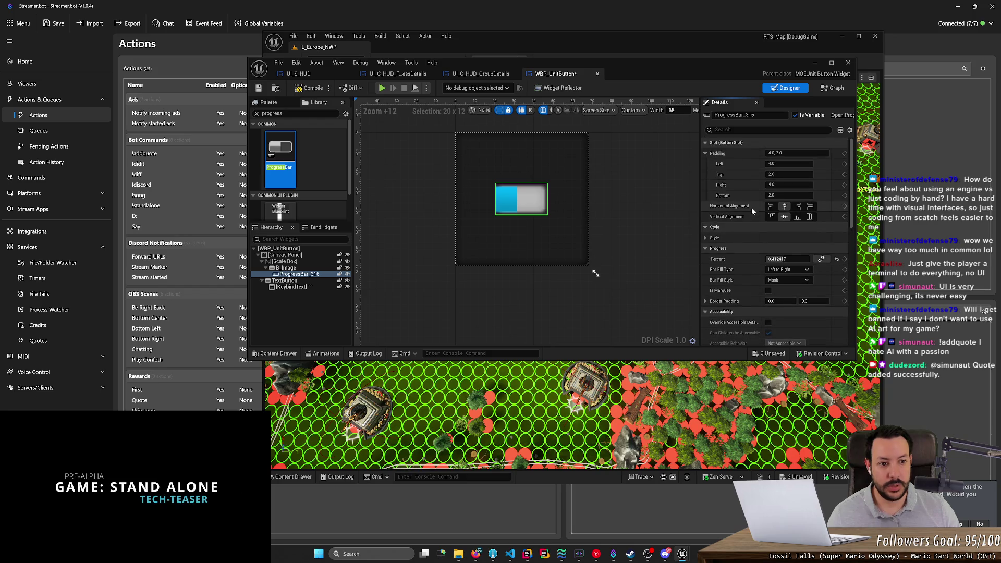
left_click(791, 152)
type("0")
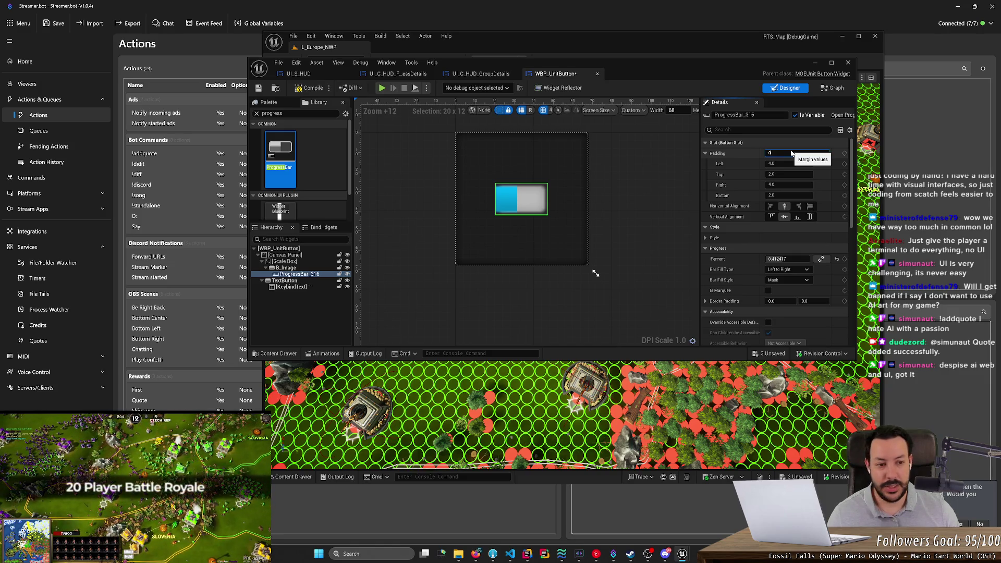
Set Slot Padding to 0 and try a top padding of 10
key("Return")
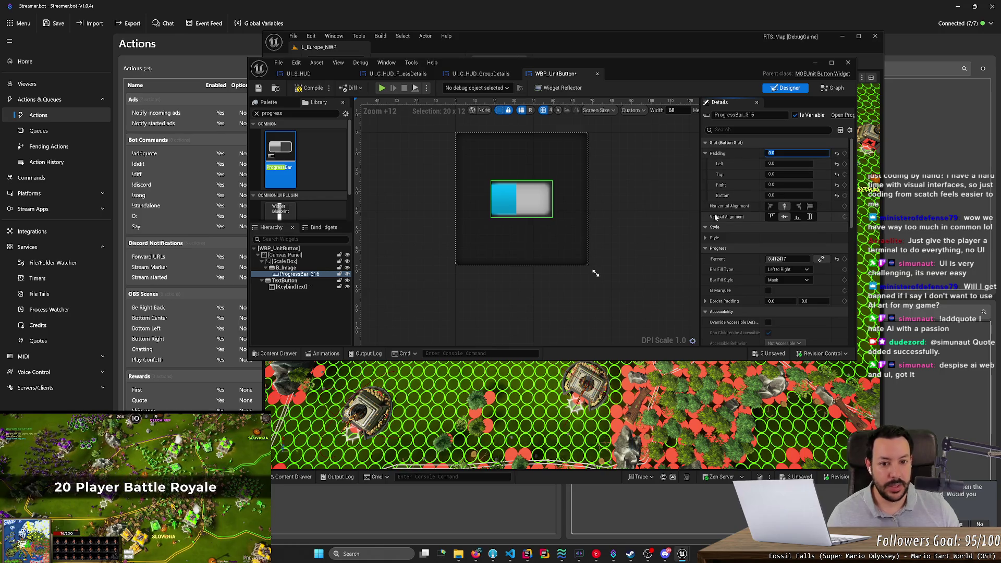
left_click(855, 161)
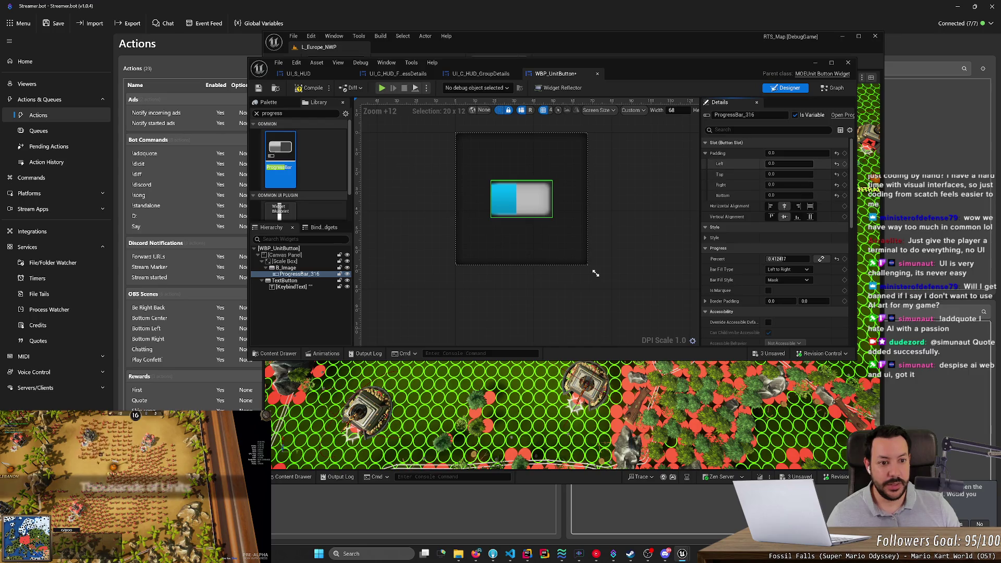
left_click(787, 174)
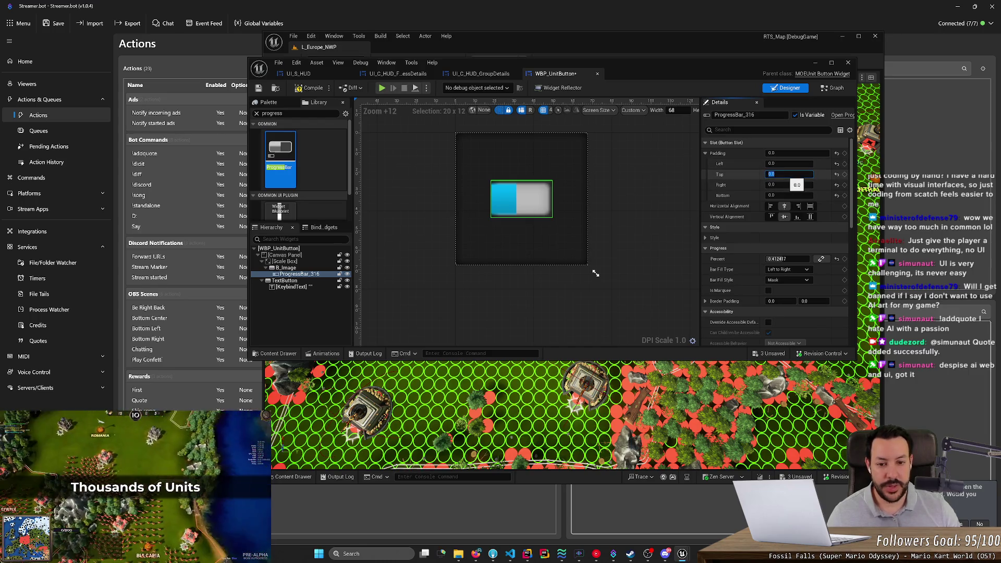
type("10")
key("Return")
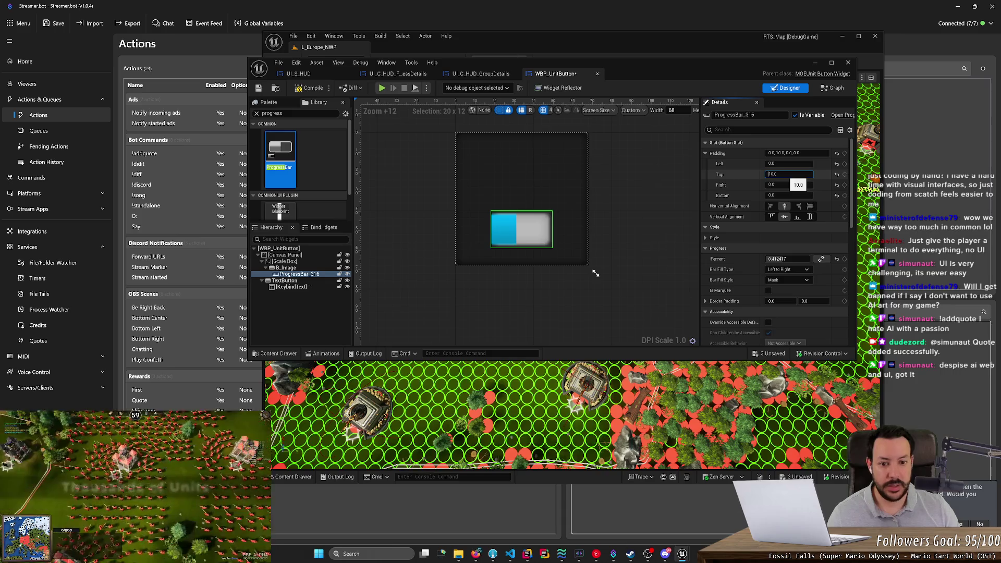
type("2")
key("Return")
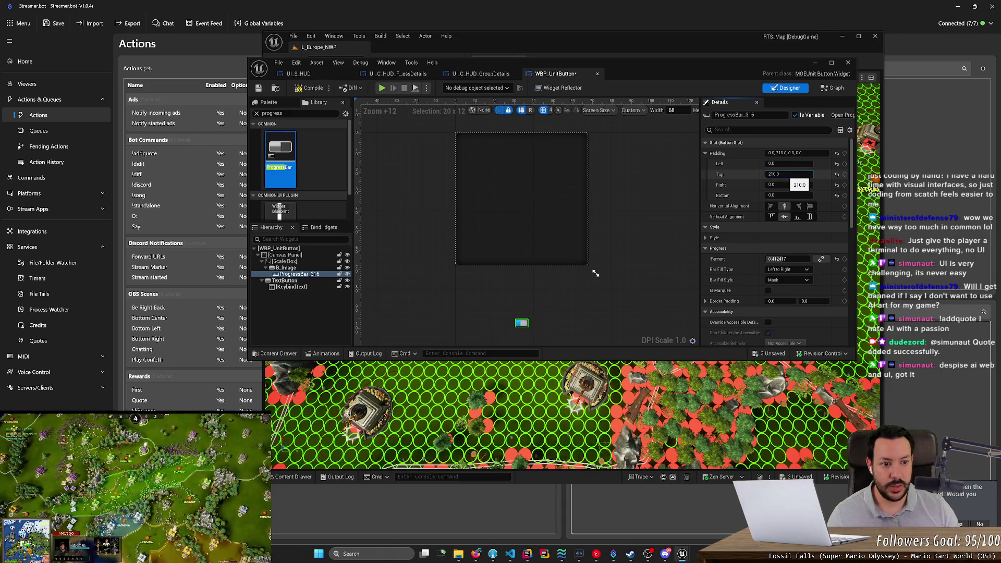
Adjust the top padding through 20 and 25, settling on 28
key("Delete")
key("Return")
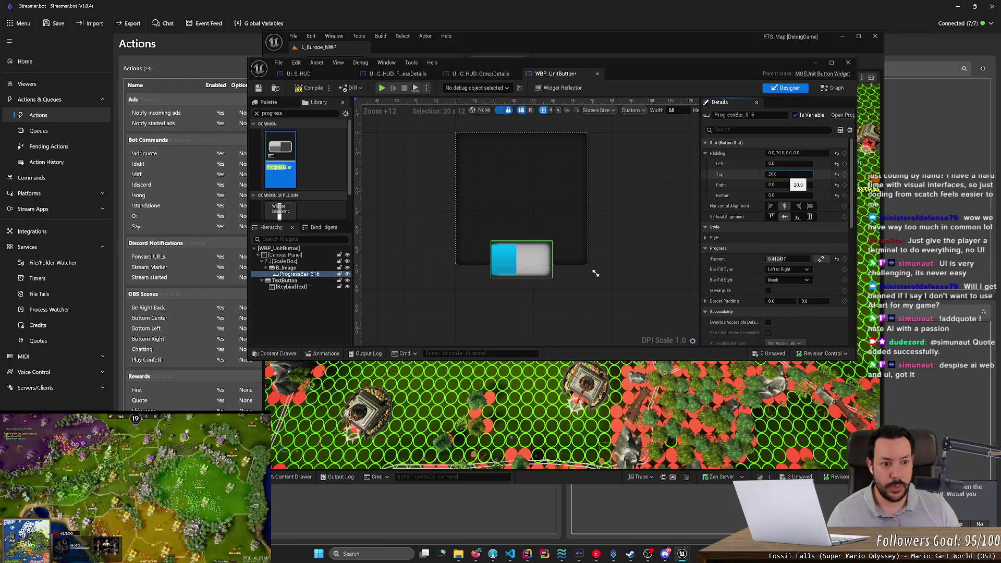
key("Return")
type("25")
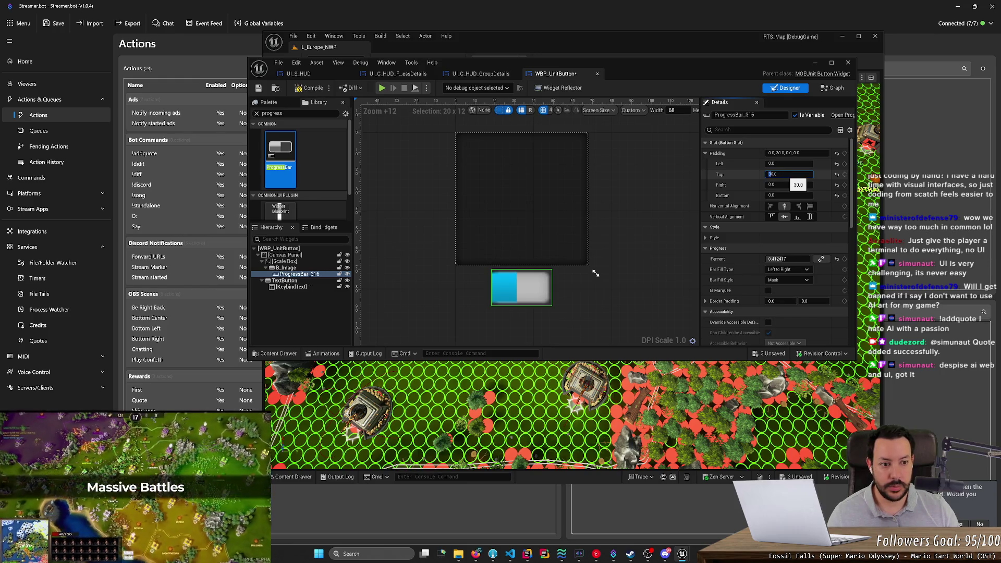
key("Return")
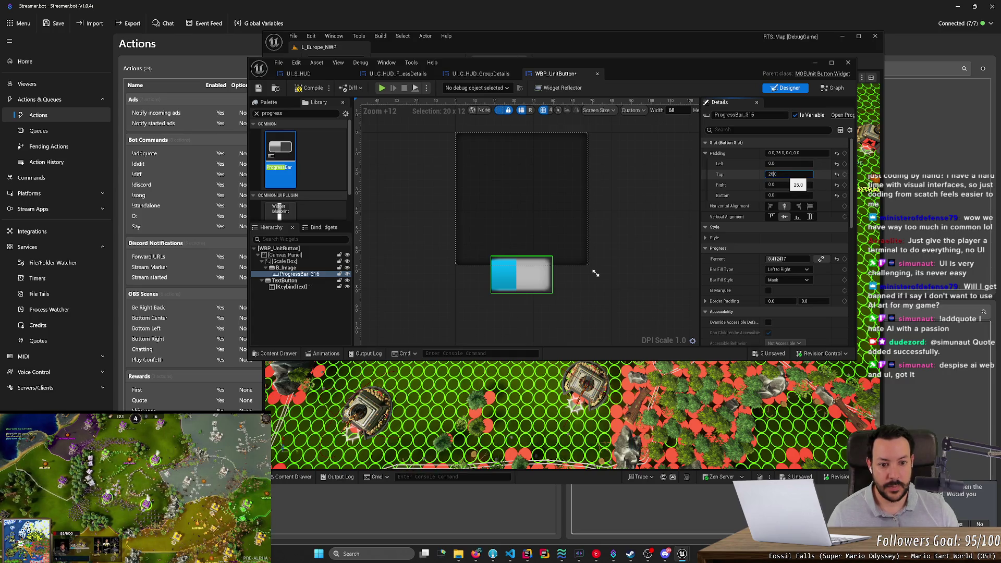
key("Return")
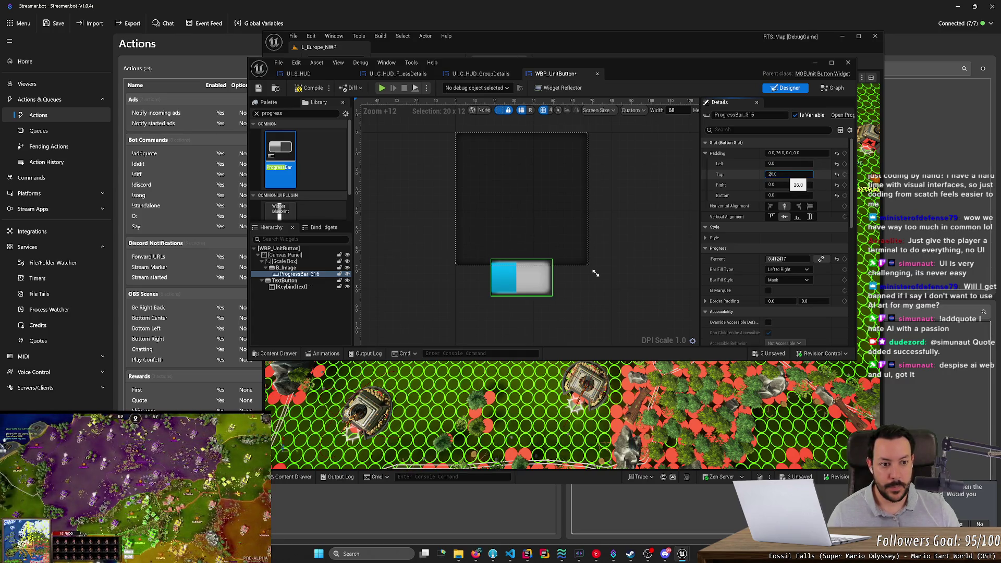
type("28")
key("Return")
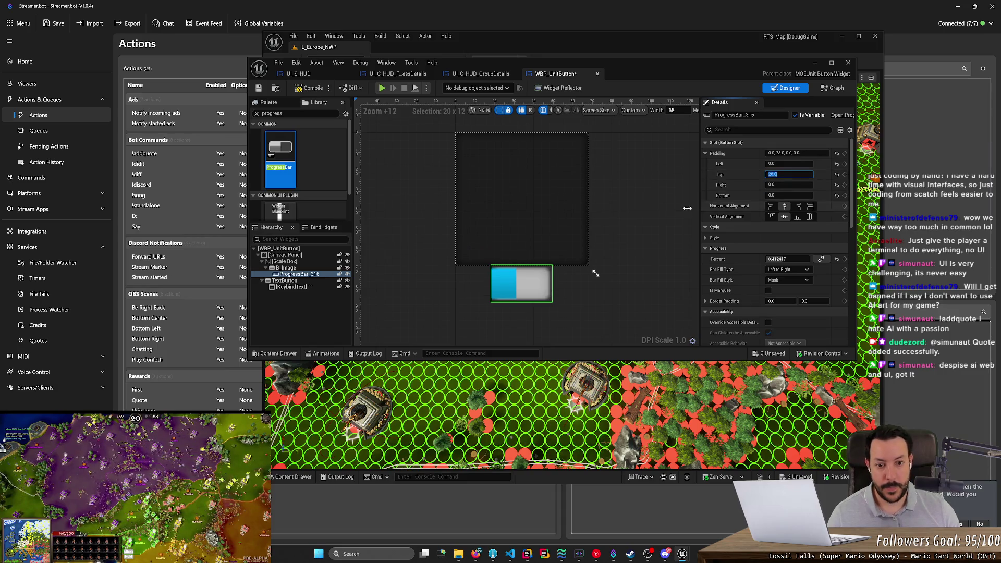
Reselect ProgressBar_316 and raise its Percent to about 0.62
left_click(671, 224)
left_click(508, 286)
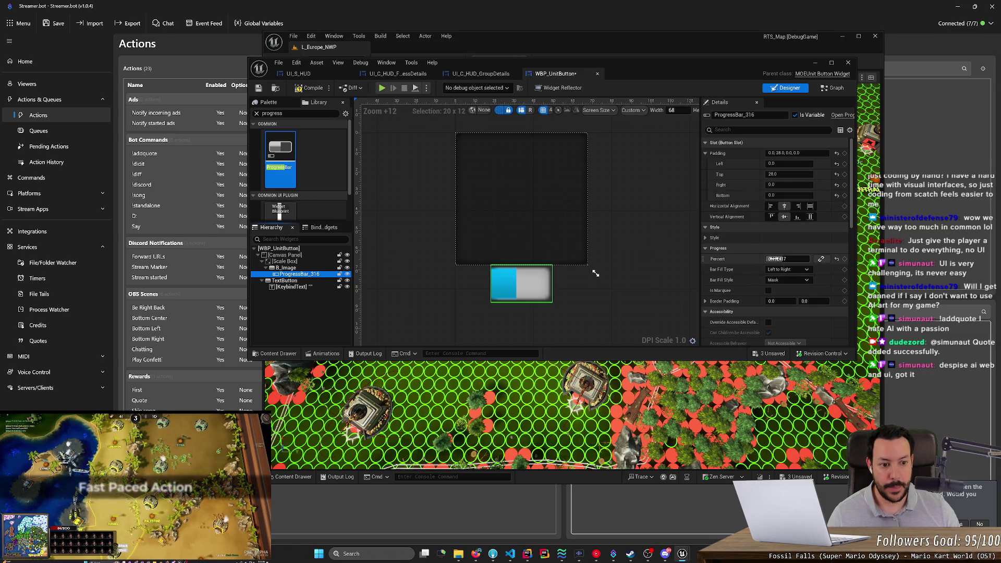
left_click_drag(787, 258, 799, 258)
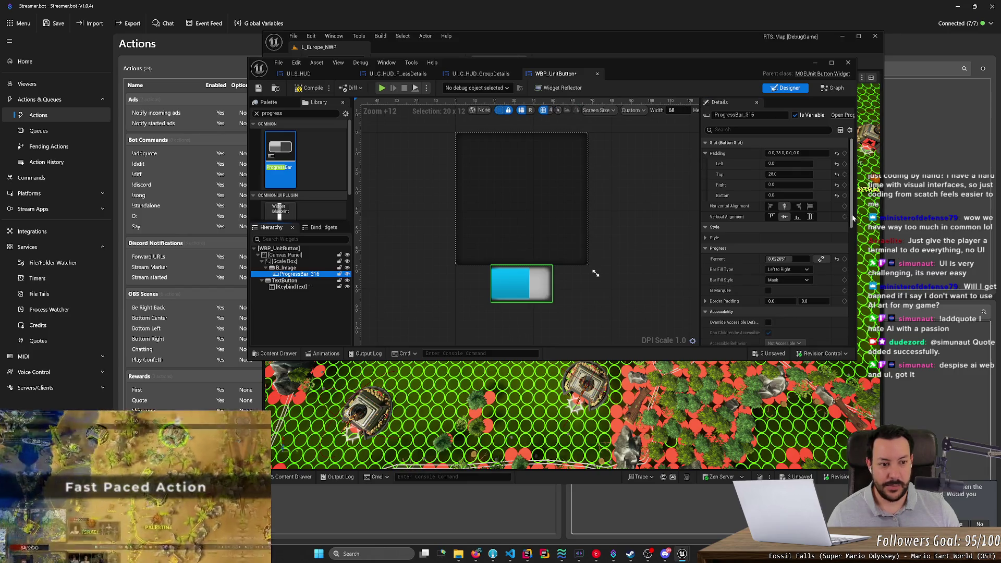
mouse_move(853, 218)
left_mouse_down()
mouse_move(852, 342)
mouse_move(852, 219)
left_mouse_up()
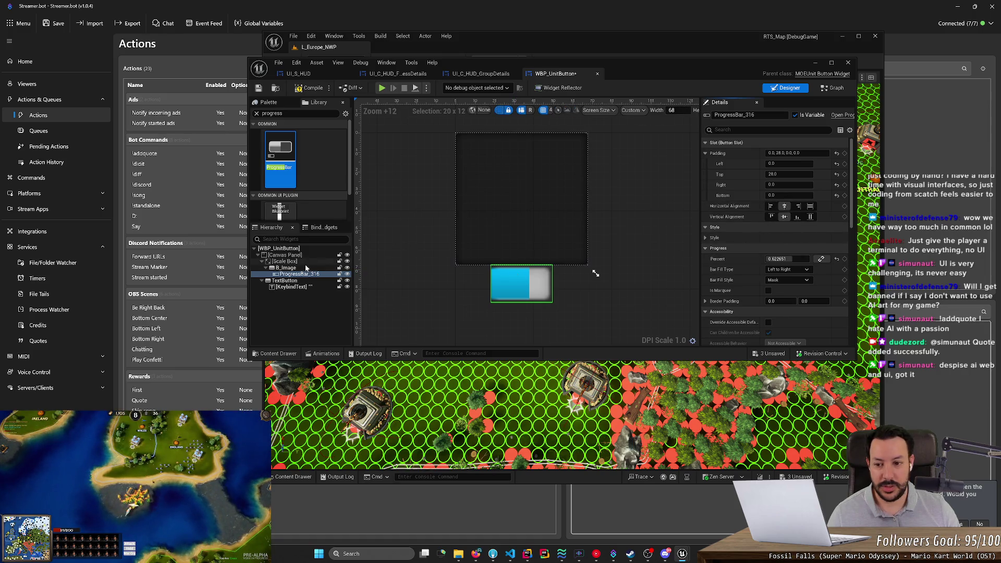
Delete ProgressBar_316, wrap B_Image in a Canvas Panel, and stretch it to about 100 × 100
key("Delete")
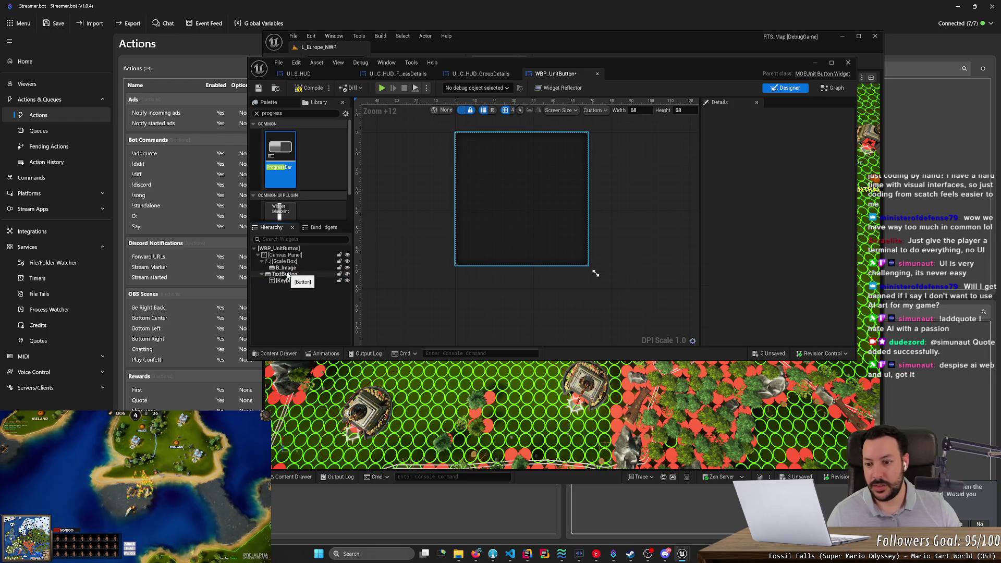
right_click(295, 263)
right_click(291, 268)
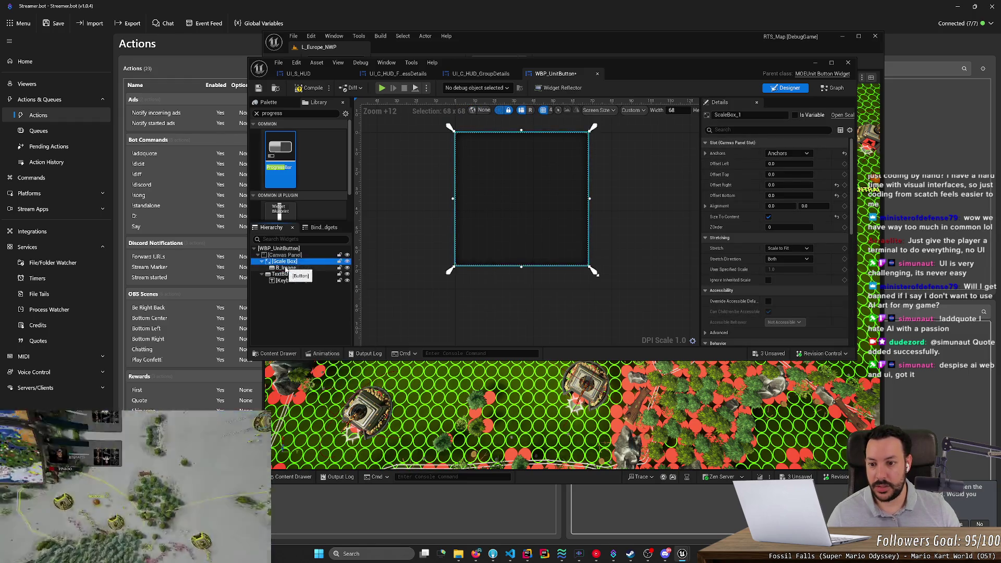
mouse_move(335, 350)
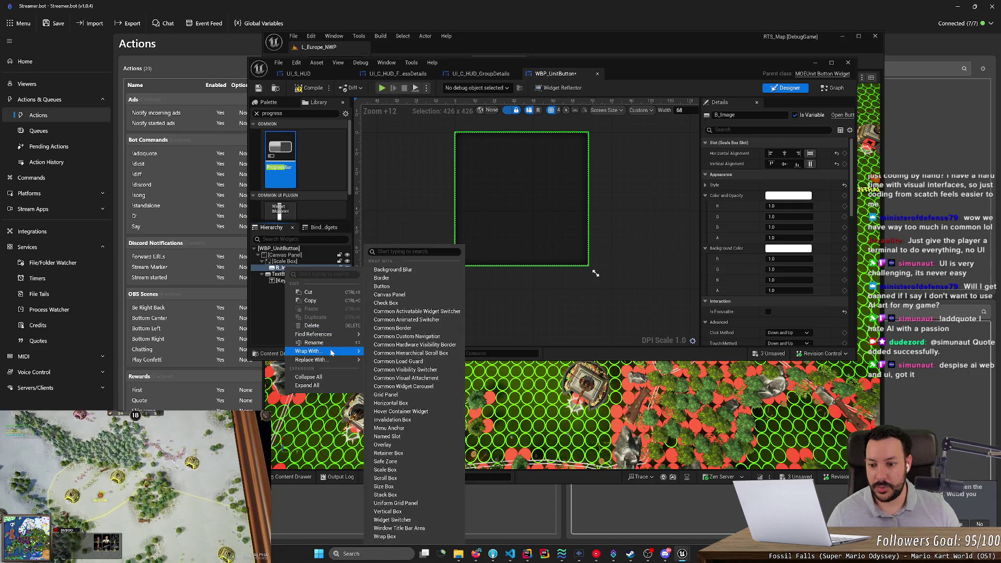
left_click(428, 295)
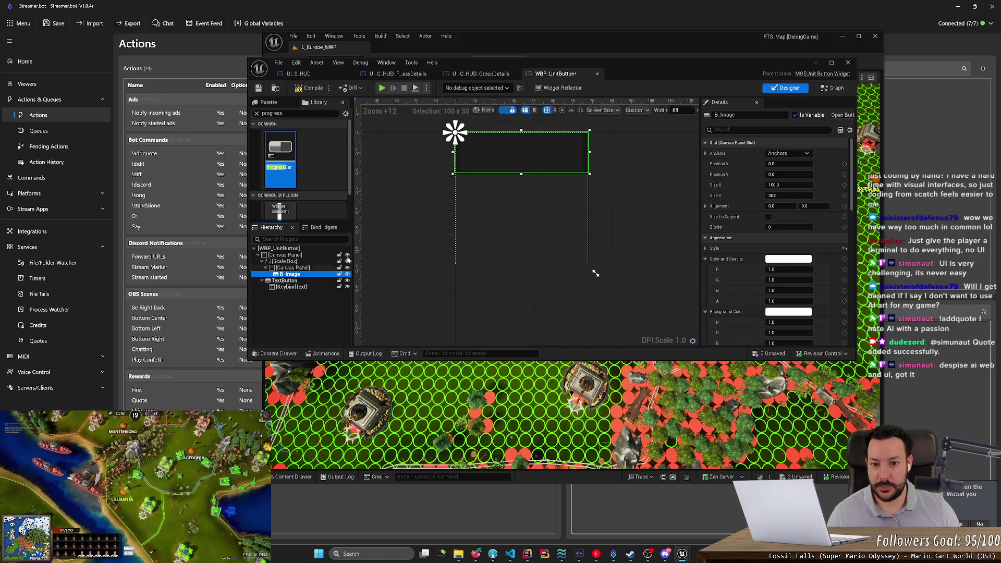
left_click_drag(521, 173, 549, 310)
Set B_Image Size Y to 100 and add ProgressBar_432 to its Canvas Panel from the Palette
left_click(789, 195)
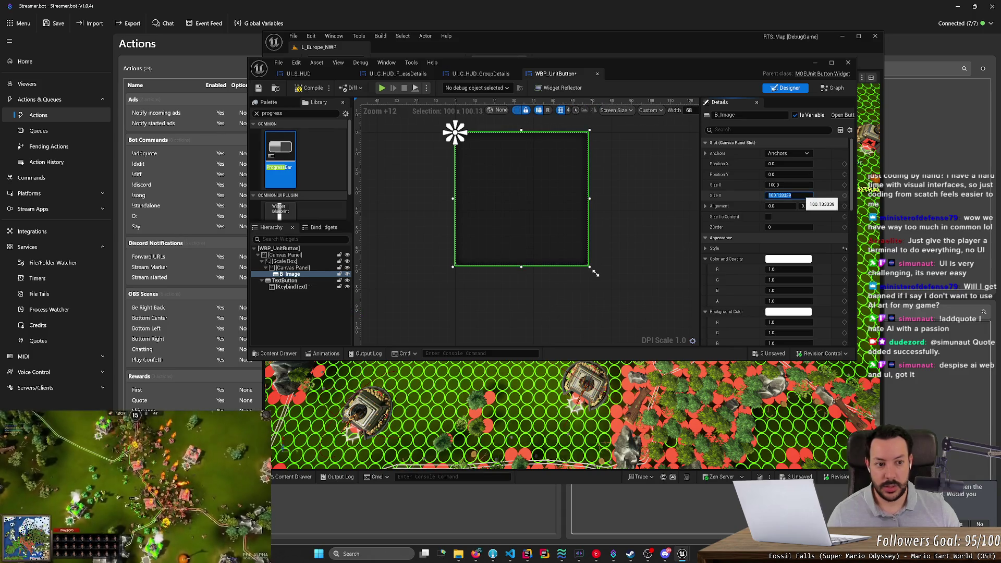
type("100")
key("Return")
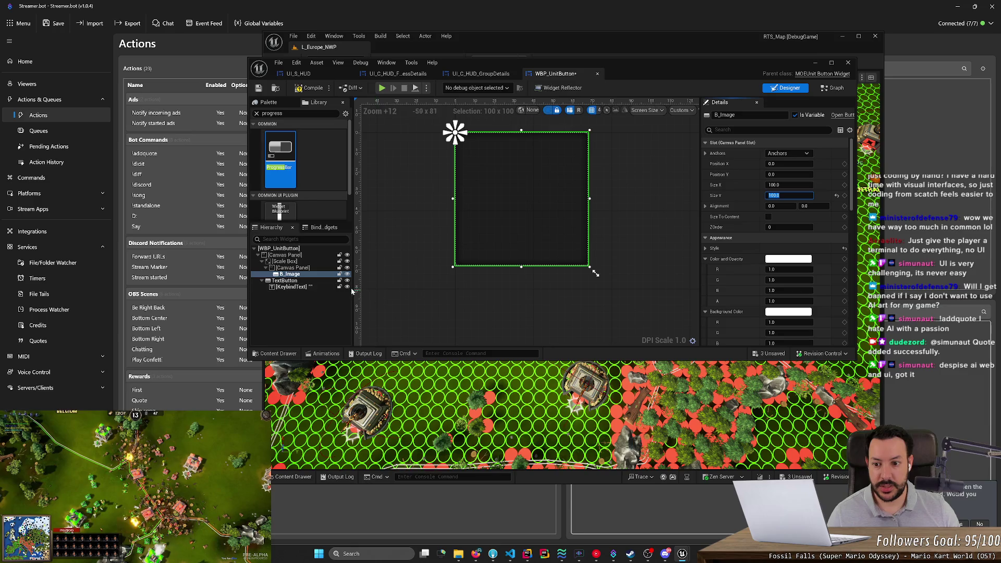
left_click(308, 267)
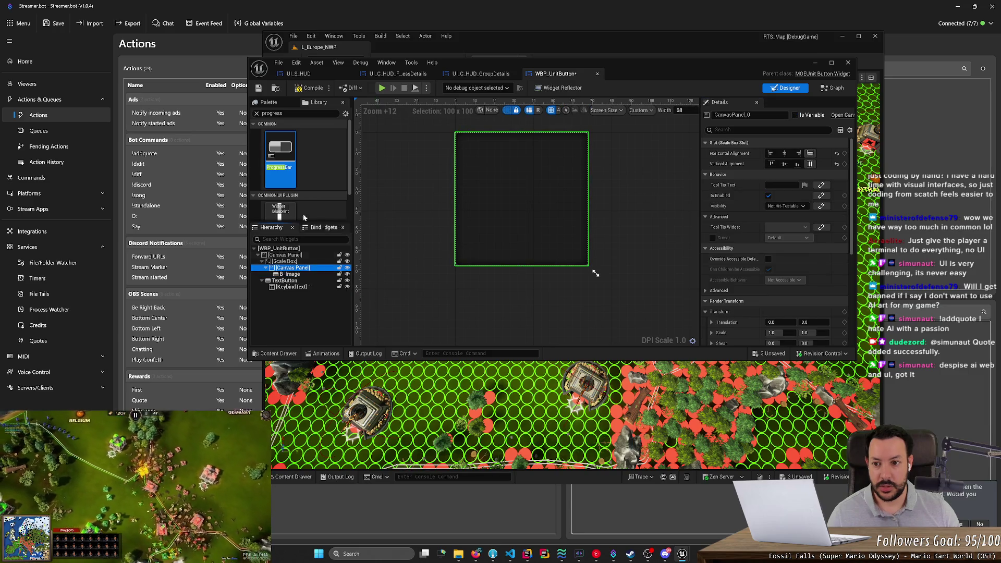
mouse_move(280, 159)
left_mouse_down()
mouse_move(286, 202)
mouse_move(333, 282)
mouse_move(313, 268)
mouse_move(314, 280)
left_mouse_up()
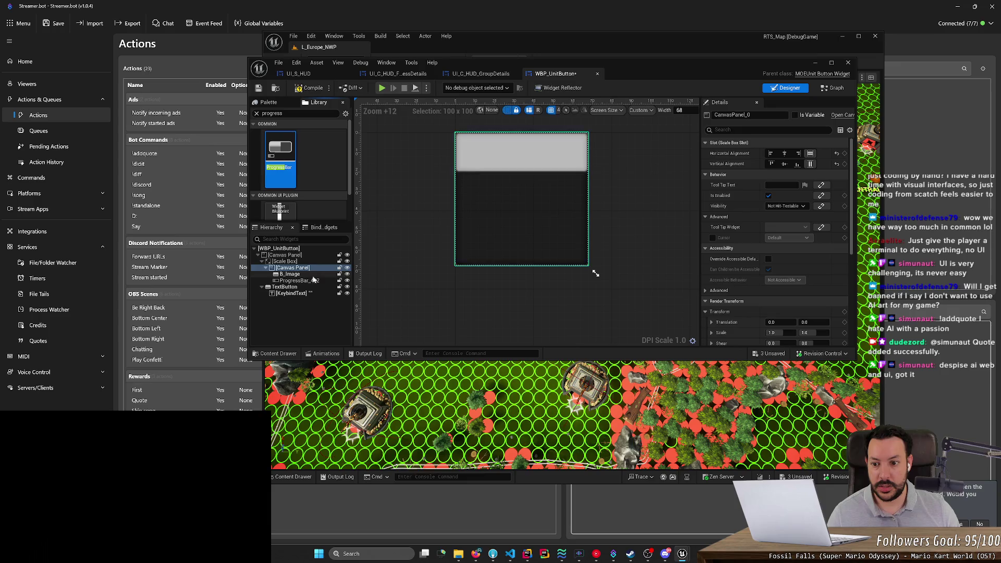
left_click(527, 154)
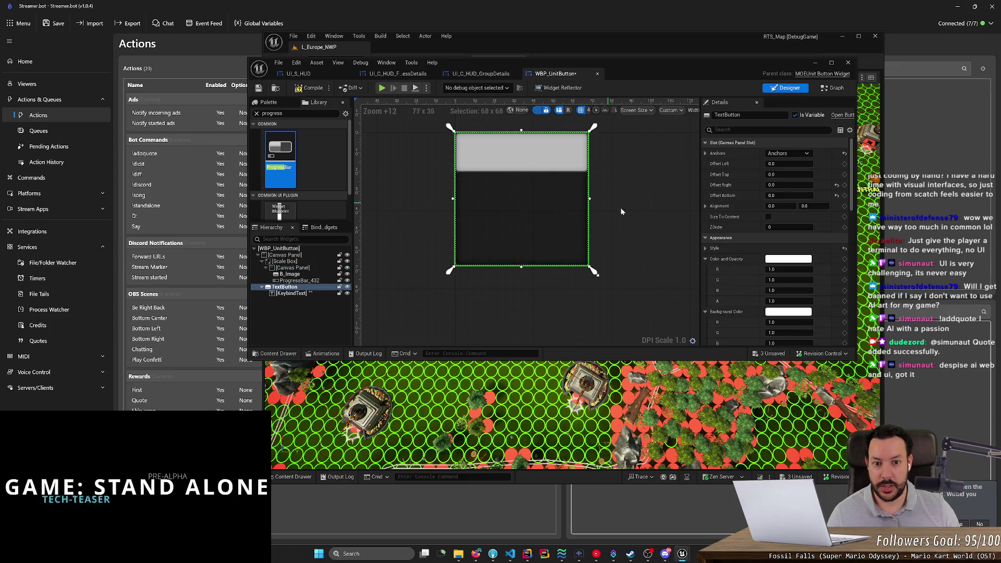
left_click(299, 281)
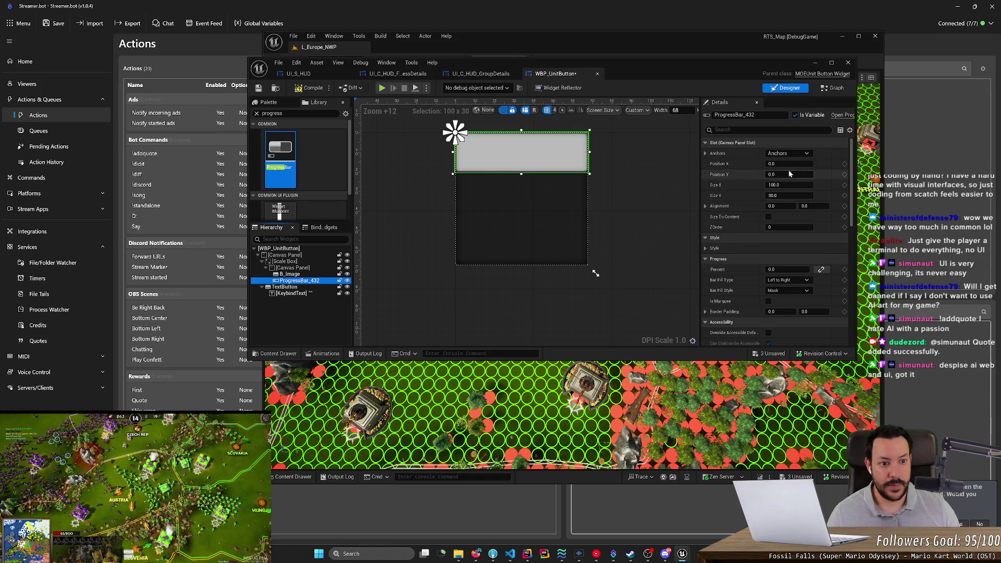
Experiment with ProgressBar_432's position and stretch-to-fill anchor presets
mouse_move(788, 175)
left_mouse_down()
mouse_move(820, 174)
mouse_move(770, 175)
left_mouse_up()
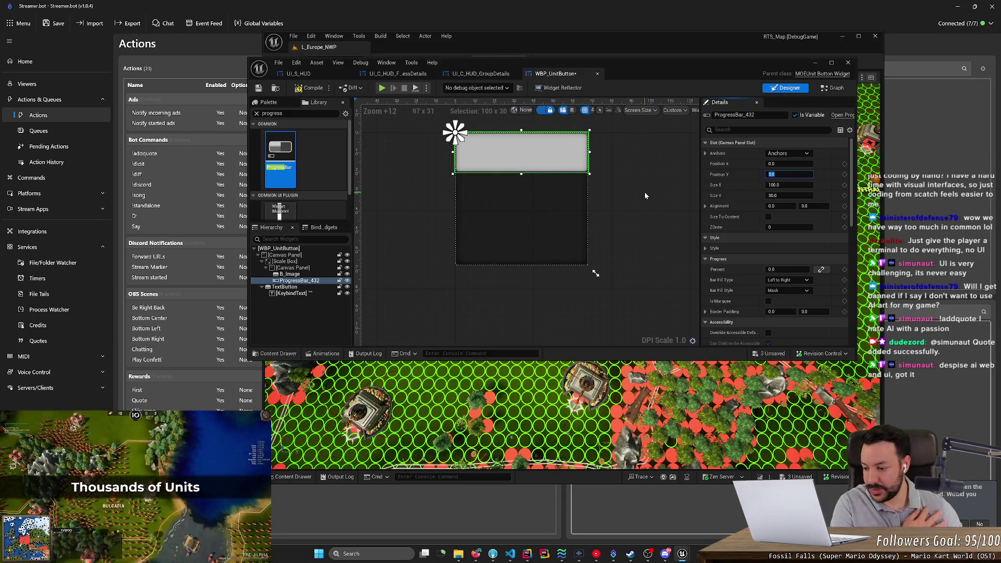
left_click(705, 154)
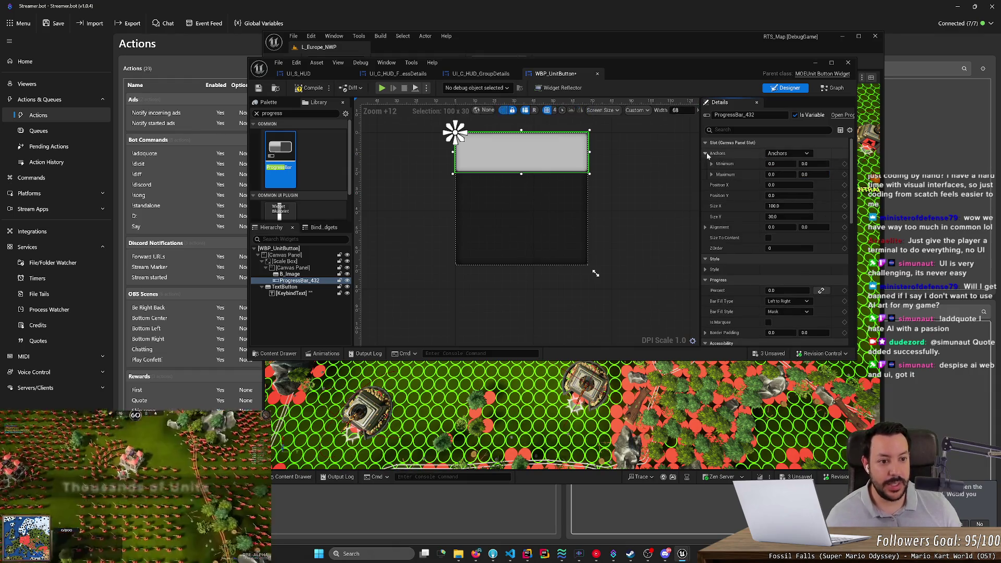
left_click(798, 154)
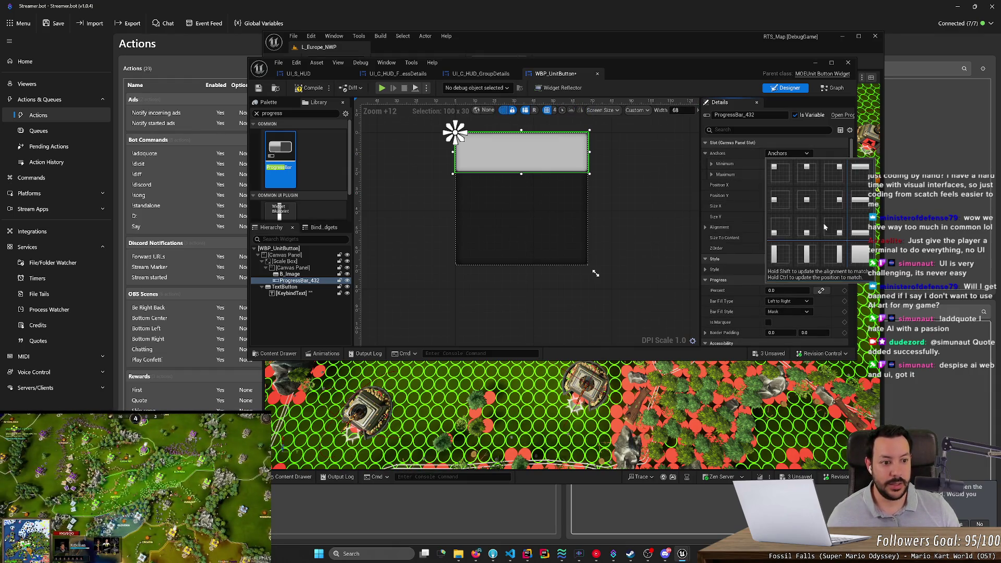
left_click(861, 255)
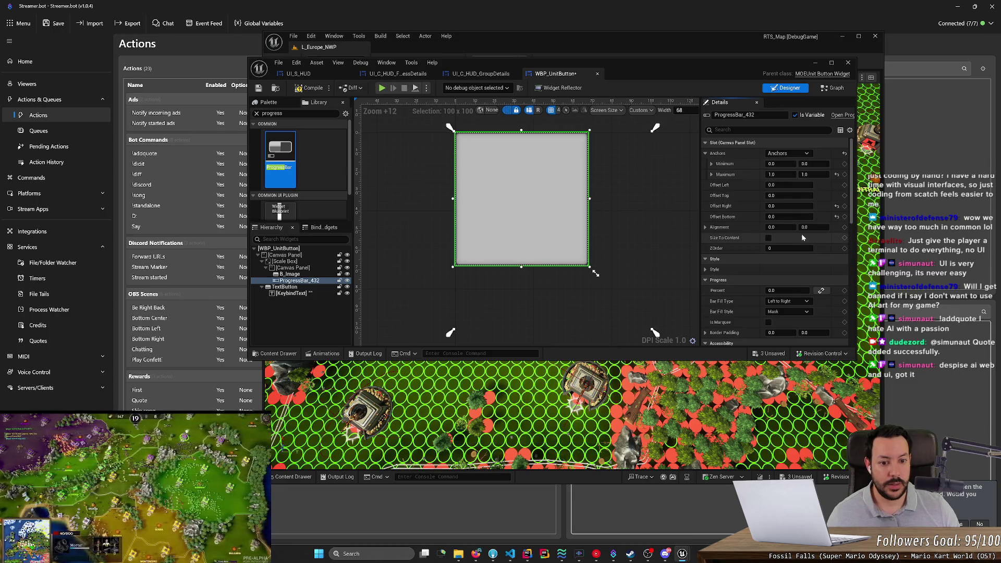
scroll(672, 220, "down", 5)
scroll(677, 216, "up", 2)
mouse_move(666, 300)
left_mouse_down()
mouse_move(636, 265)
mouse_move(660, 278)
left_mouse_up()
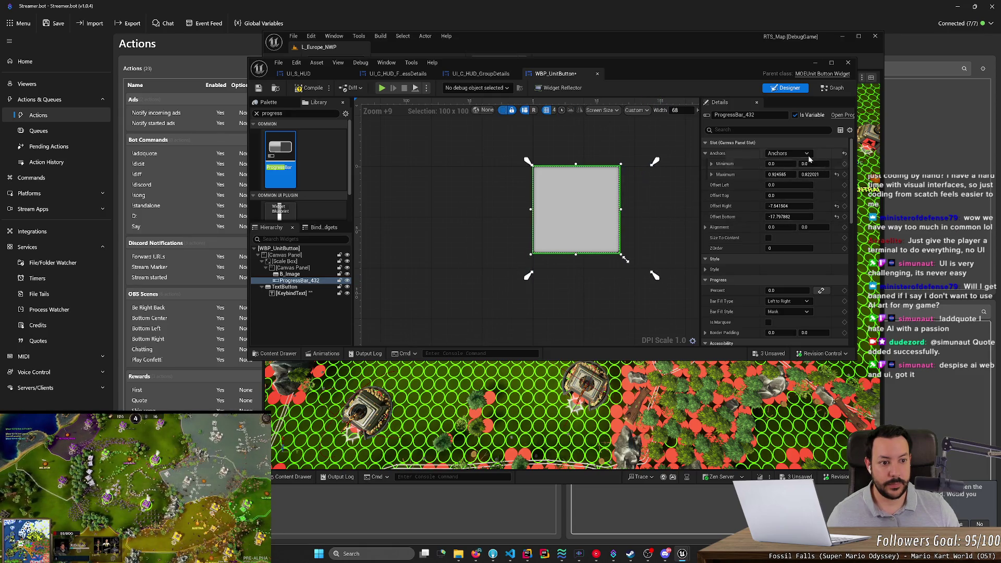
left_click(787, 153)
left_click(860, 255)
Apply the bottom-centre anchor preset to ProgressBar_432
left_click_drag(562, 268, 473, 242)
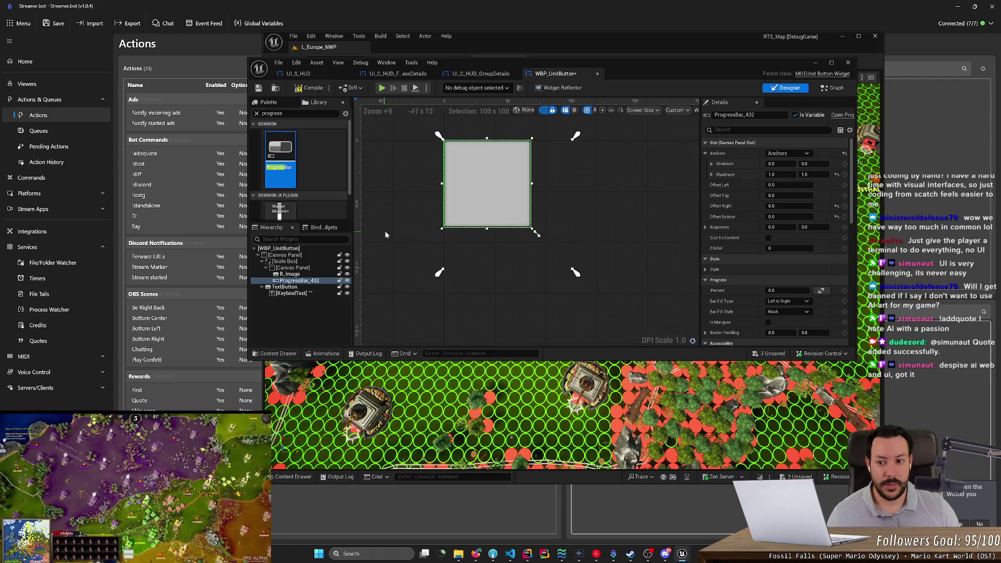
left_click(292, 274)
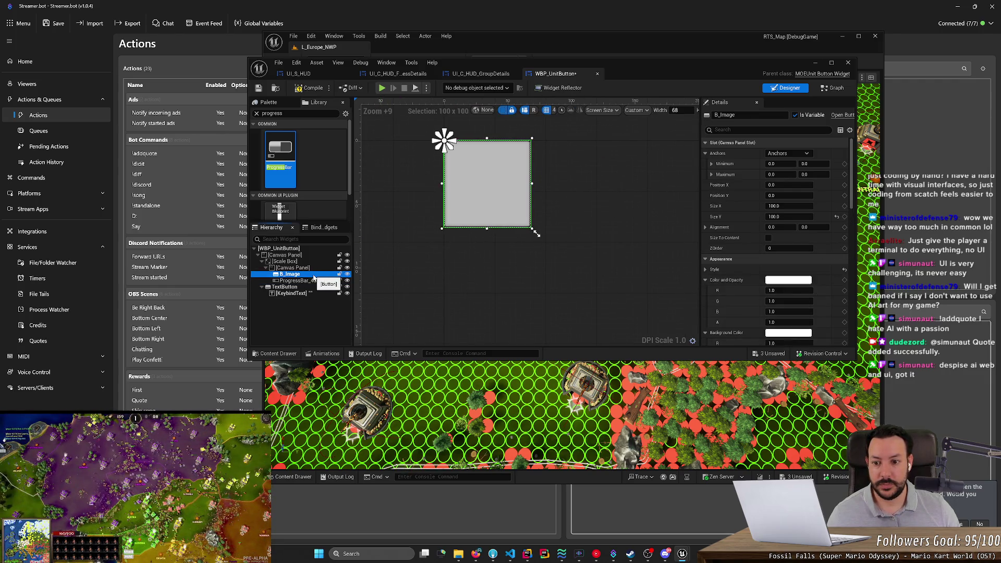
left_click(314, 282)
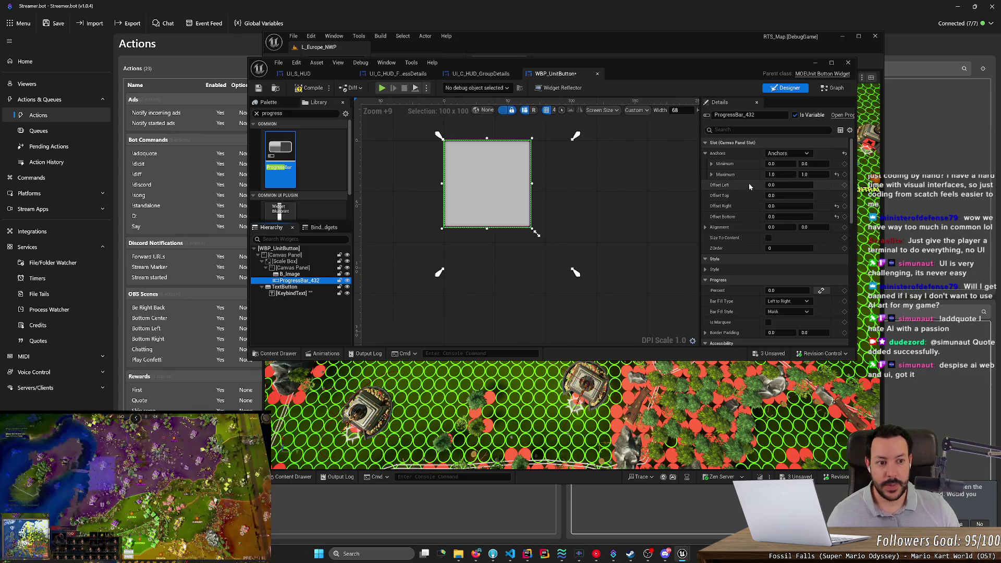
left_click(784, 154)
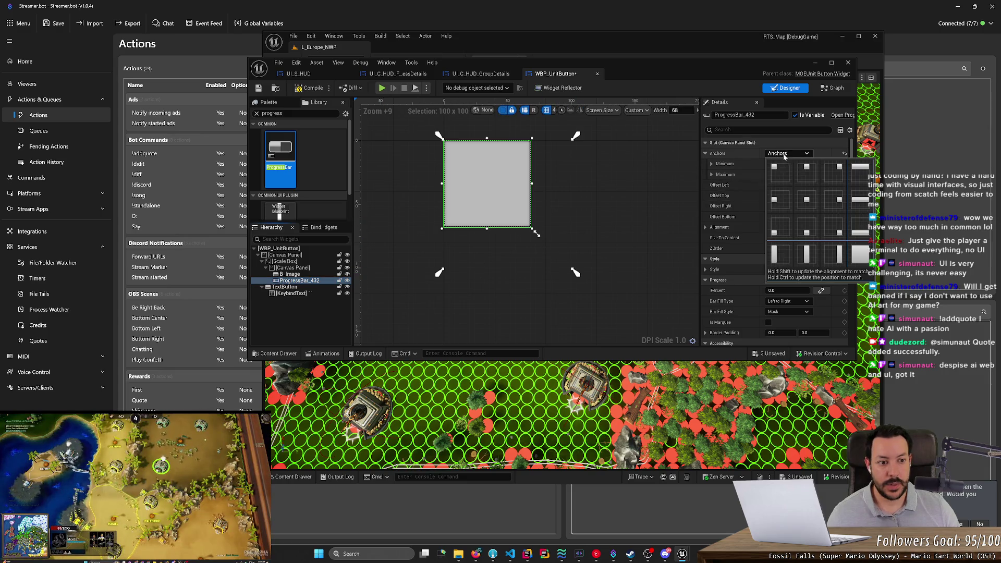
left_click(809, 233, "ctrl")
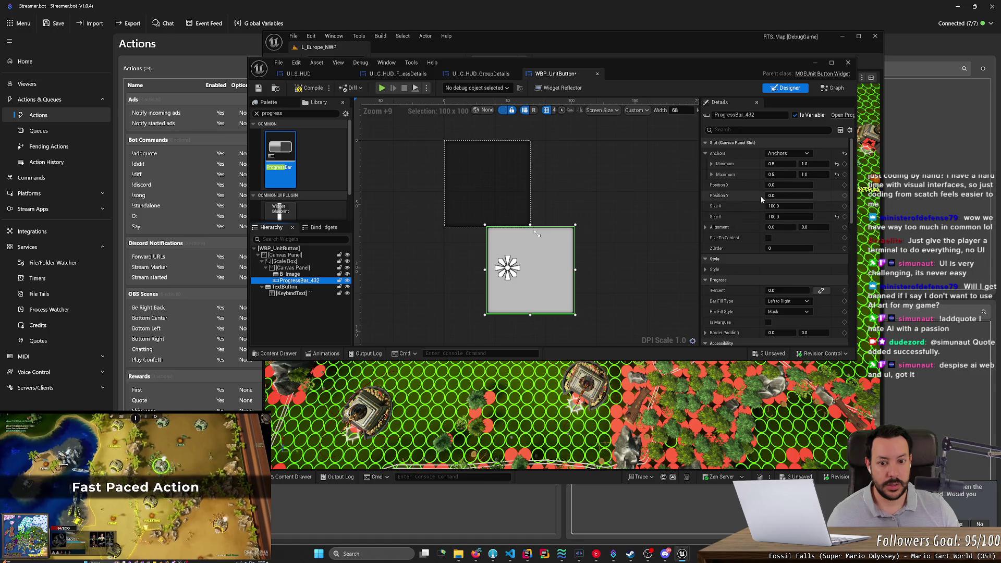
left_click(292, 268)
left_click(291, 275)
Move B_Image onto the Canvas Panel and anchor ProgressBar_432 to the bottom centre
mouse_move(293, 277)
left_mouse_down()
mouse_move(308, 263)
mouse_move(533, 236)
mouse_move(538, 257)
left_mouse_up()
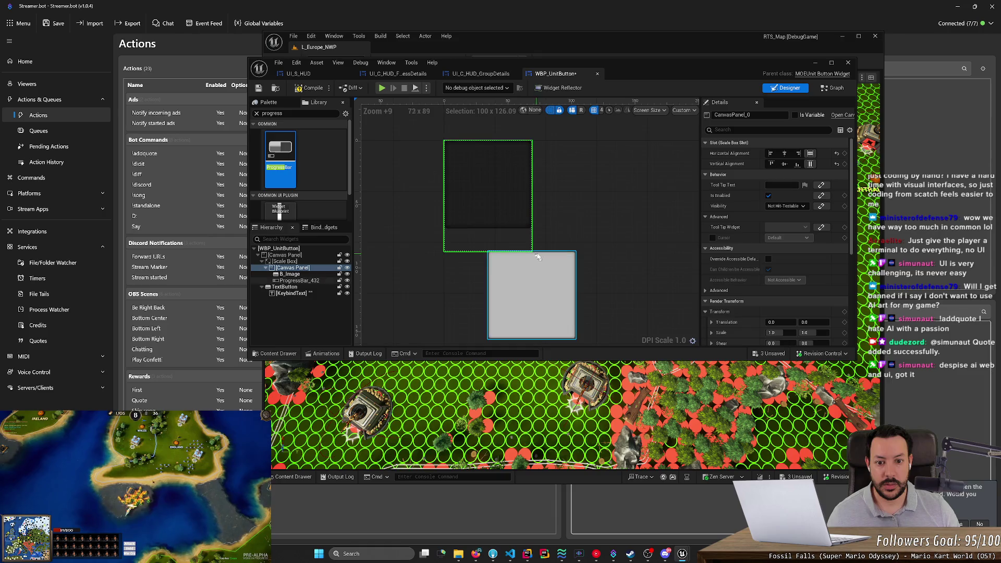
left_click(305, 268)
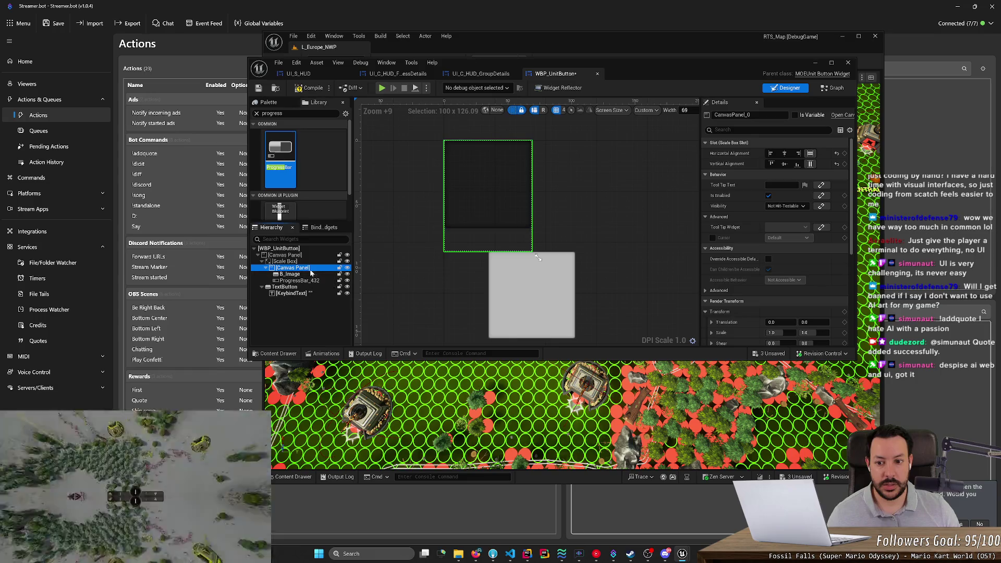
right_click(312, 272)
left_click(298, 281)
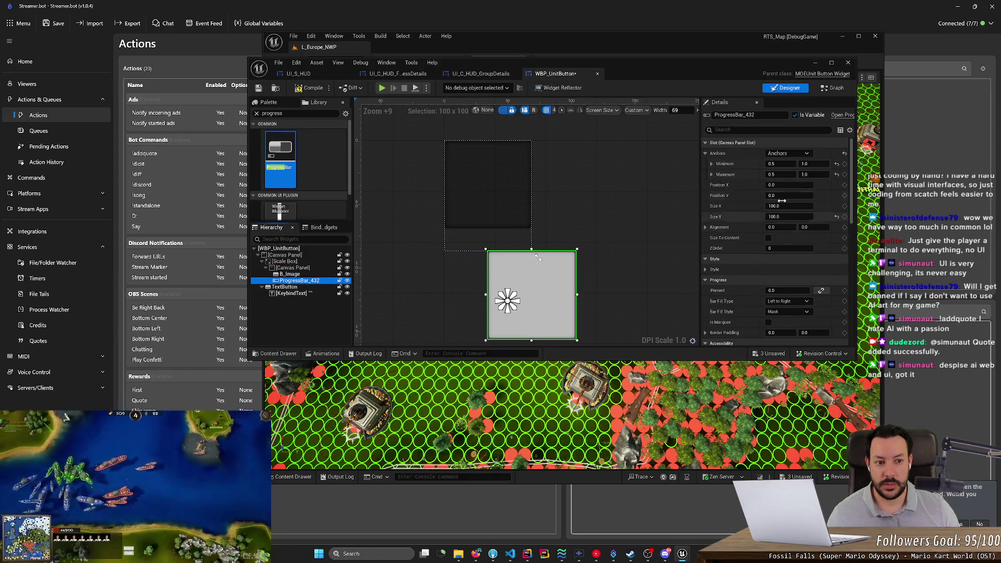
left_click(801, 153)
left_click(808, 231)
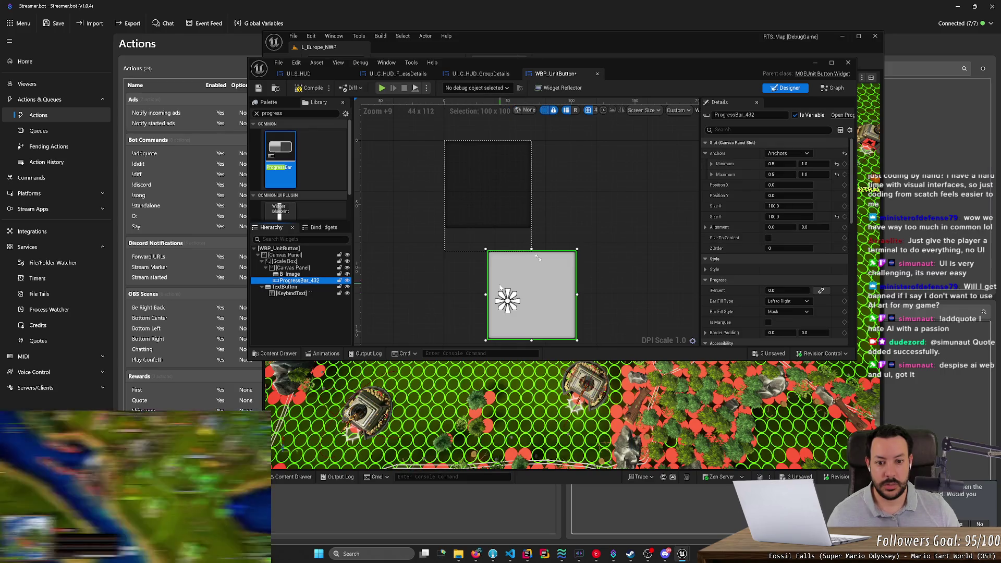
Position the bar just under the unit image and set its height to 22
mouse_move(493, 286)
left_mouse_down()
mouse_move(456, 269)
mouse_move(481, 284)
mouse_move(483, 274)
left_mouse_up()
left_click_drag(487, 317, 489, 252)
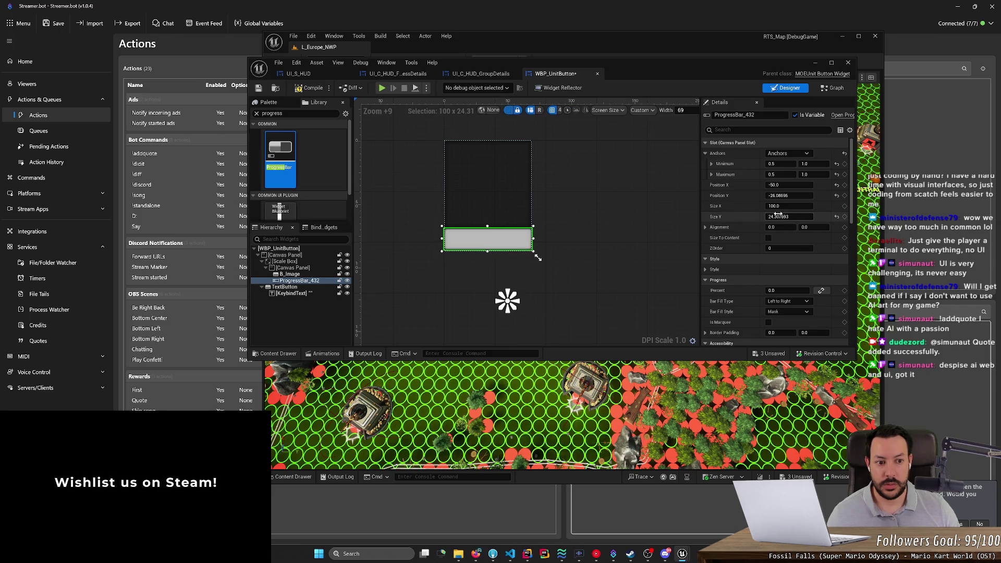
type("22")
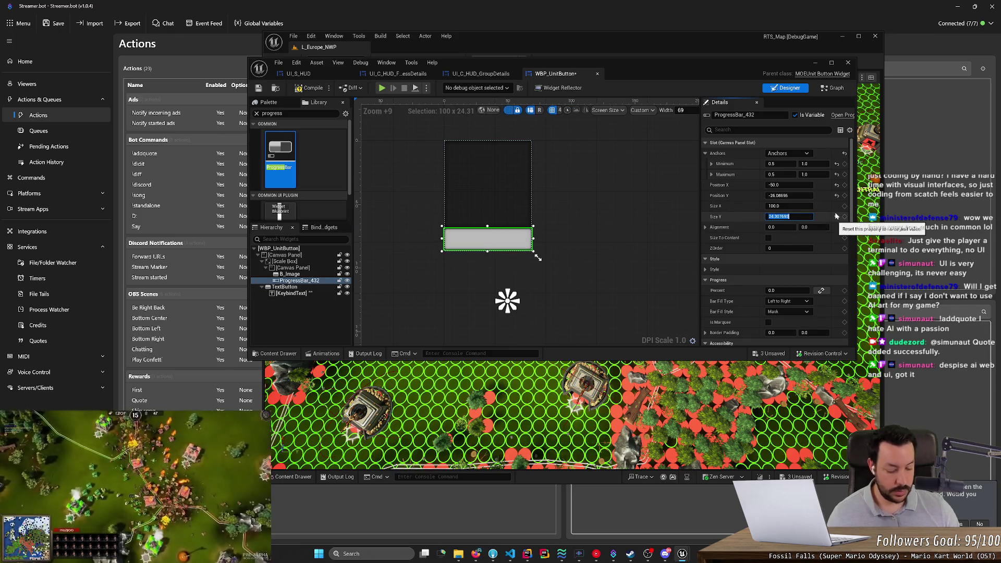
key("Return")
Reselect the progress bar and reduce its Size Y to 16
left_click(590, 252)
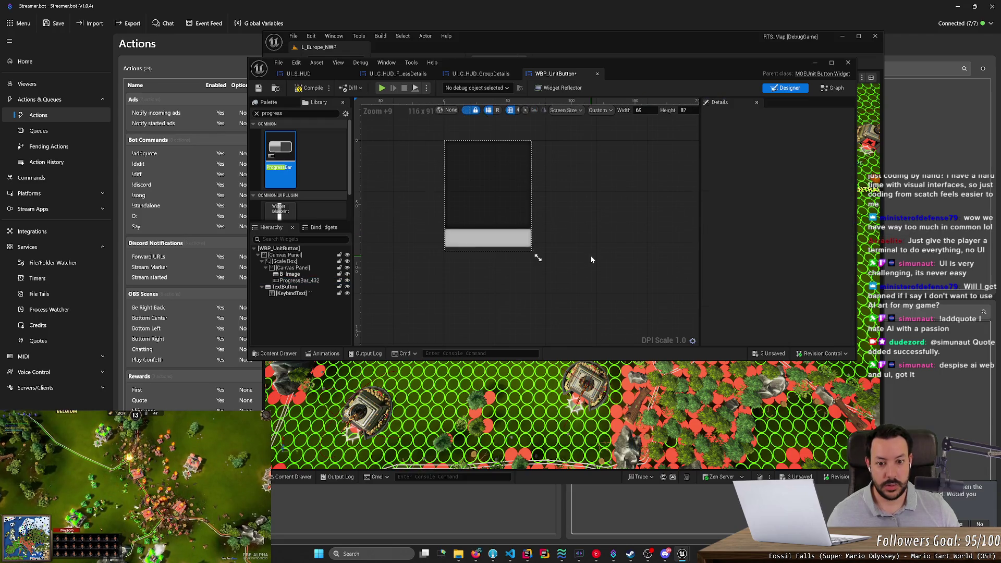
scroll(590, 256, "up", 2)
left_click(493, 233)
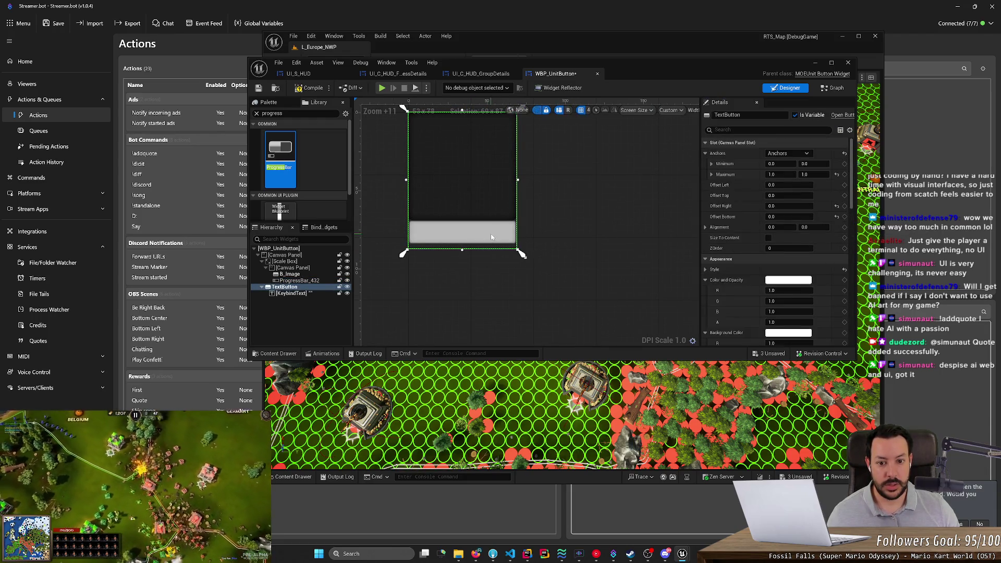
left_click(490, 233)
left_click(787, 217)
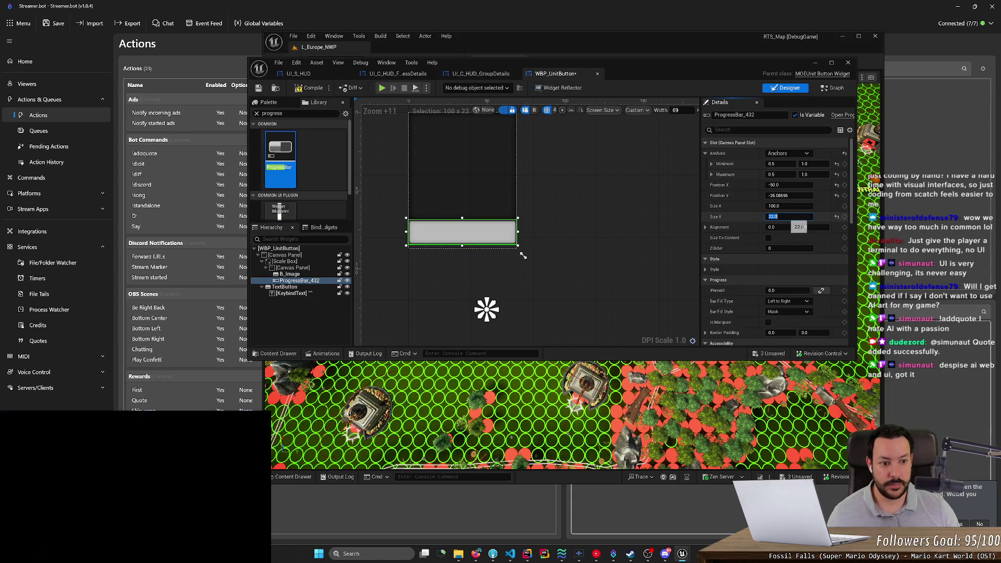
key("Return")
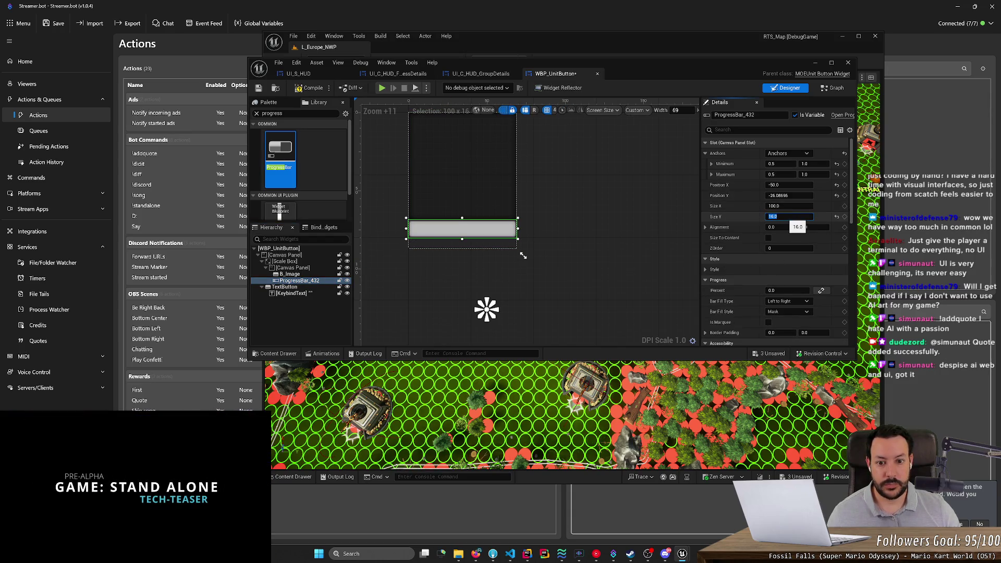
left_click(459, 259)
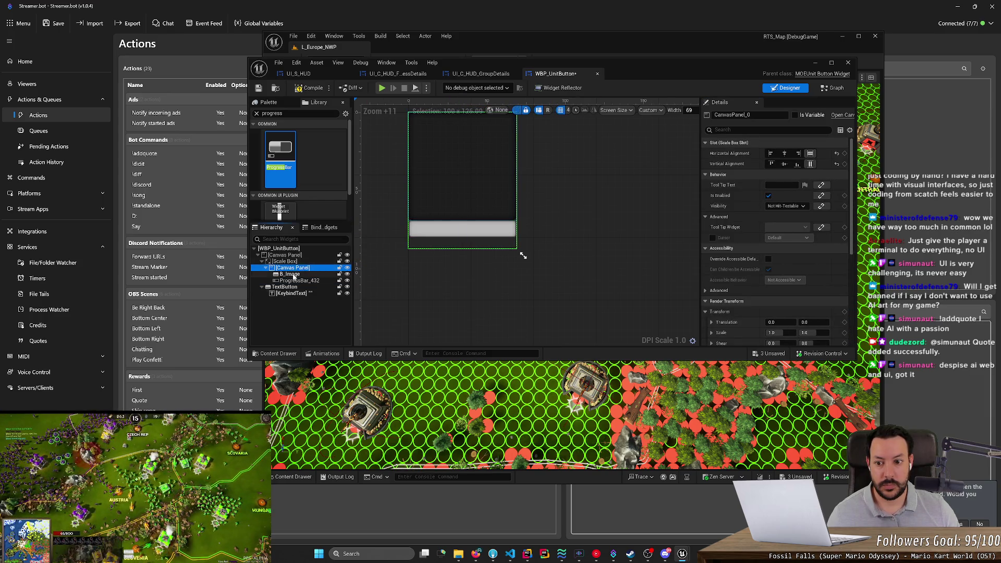
Select the inner Canvas Panel and drag its corner handle to make it 125 × 100
left_click(300, 272)
left_click(290, 262)
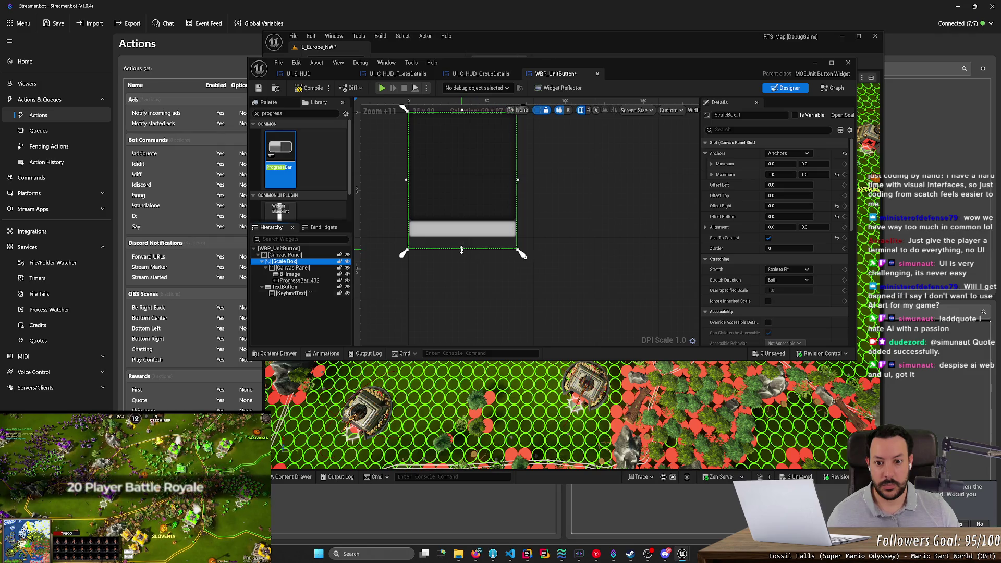
mouse_move(461, 249)
left_mouse_down()
mouse_move(461, 230)
mouse_move(464, 291)
left_mouse_up()
left_click(492, 297)
left_click(304, 275)
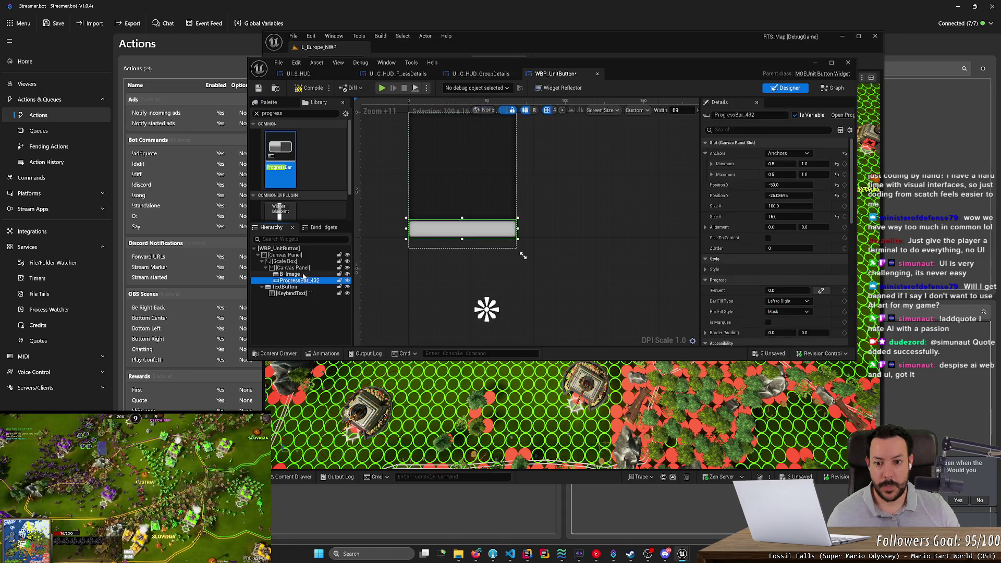
left_click(306, 268)
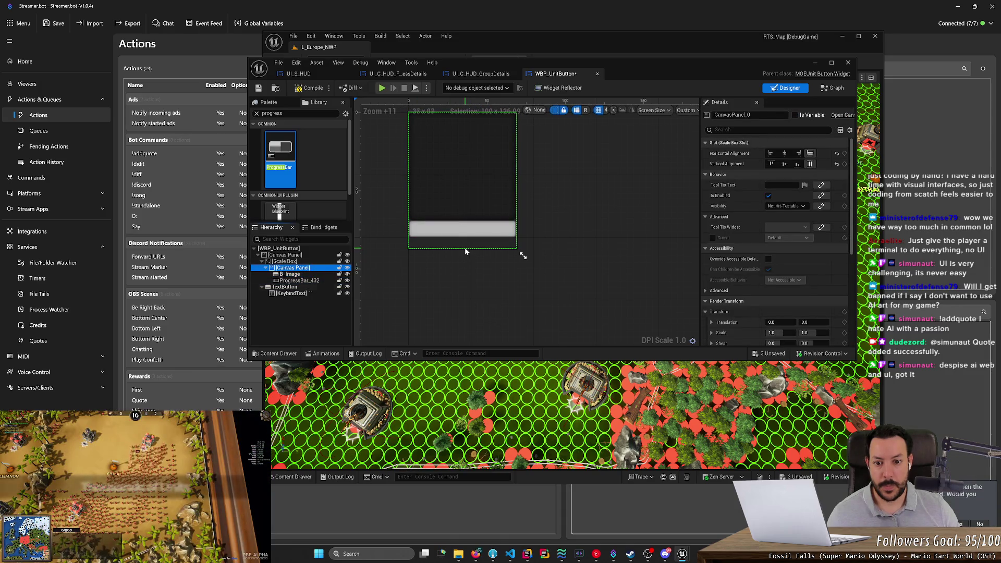
mouse_move(523, 256)
left_mouse_down()
mouse_move(530, 212)
mouse_move(558, 245)
mouse_move(658, 297)
mouse_move(625, 309)
mouse_move(537, 213)
mouse_move(494, 226)
mouse_move(527, 227)
mouse_move(539, 261)
left_mouse_up()
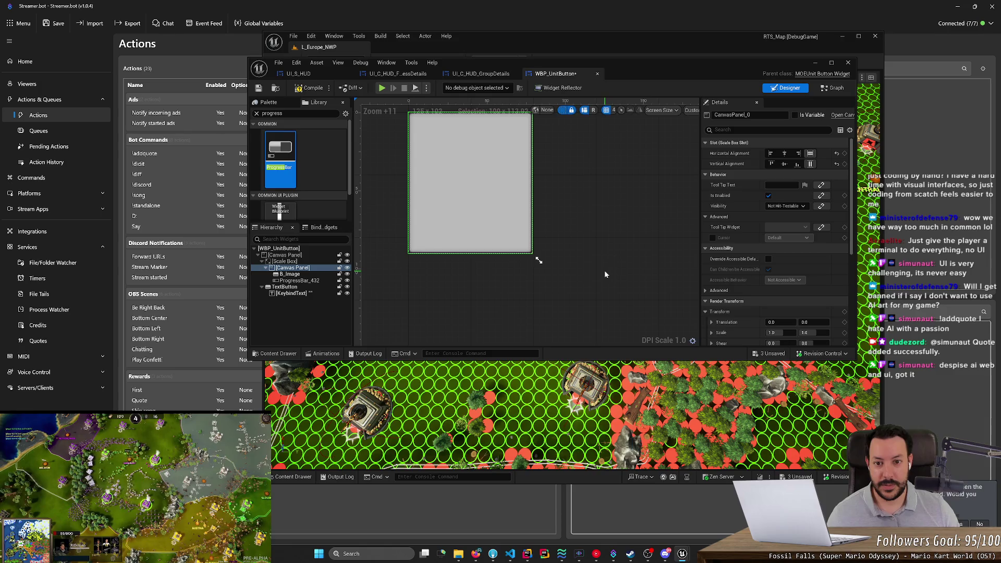
Undo the new progress bar and Canvas Panel restructure, then delete ProgressBar_316
key("ctrl+z")
key("ctrl+z")
key("ctrl+z")
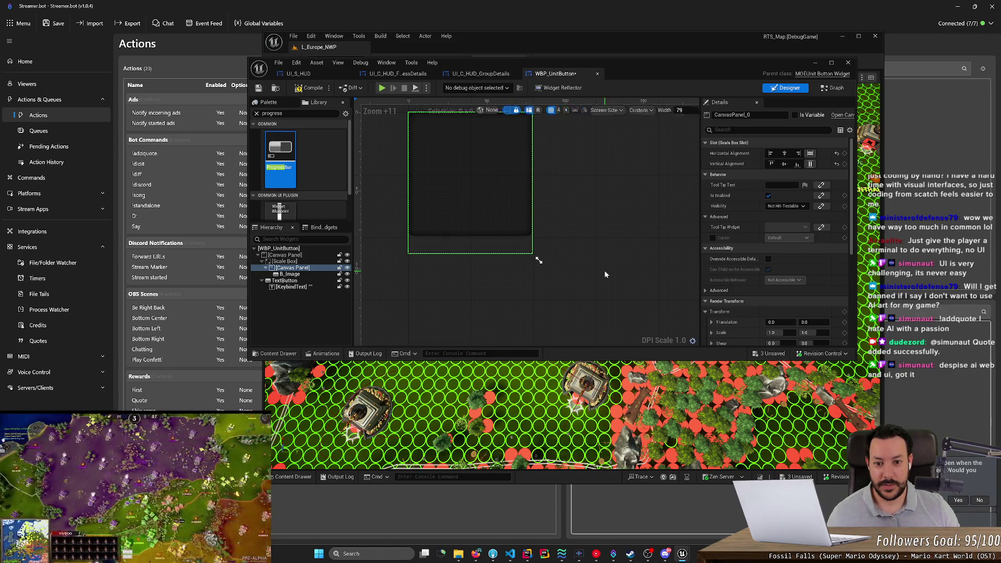
key("ctrl+z")
key("ctrl+z")
key("ctrl+z")
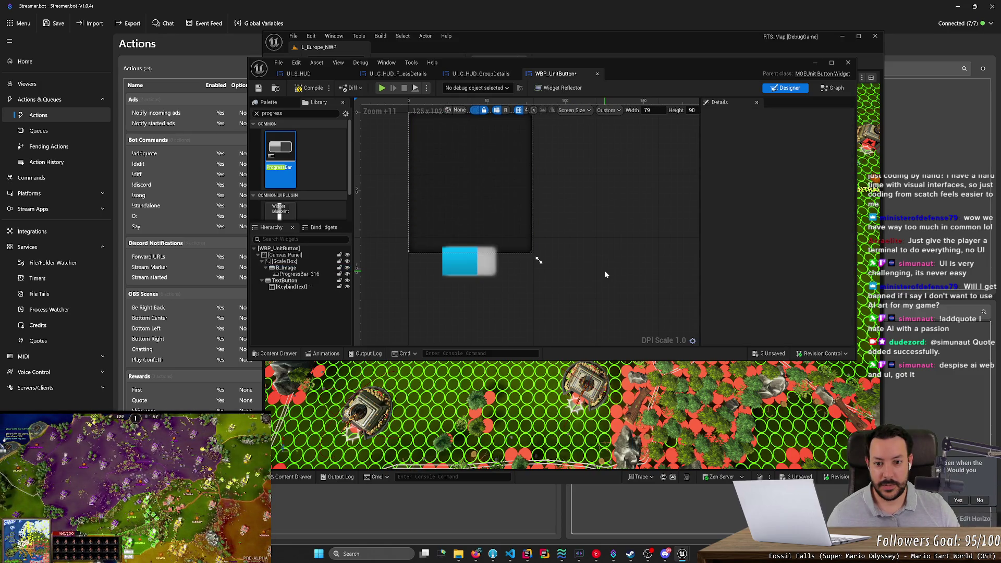
left_click(482, 265)
key("Delete")
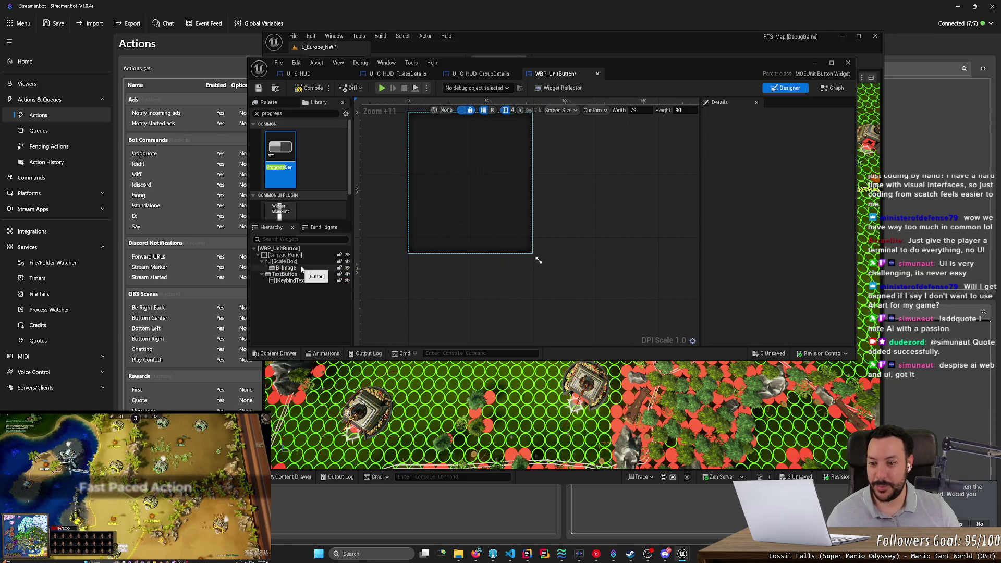
Restore the deleted ProgressBar_316 and close the WBP_UnitButton editor
left_click(286, 267)
scroll(485, 272, "down", 4)
left_click(581, 241)
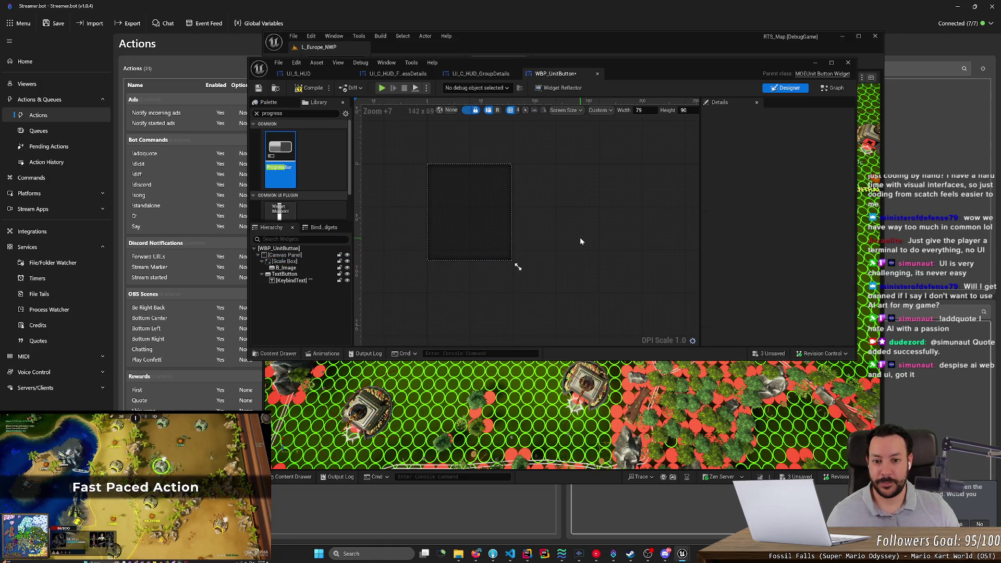
key("ctrl+z")
scroll(580, 238, "down", 2)
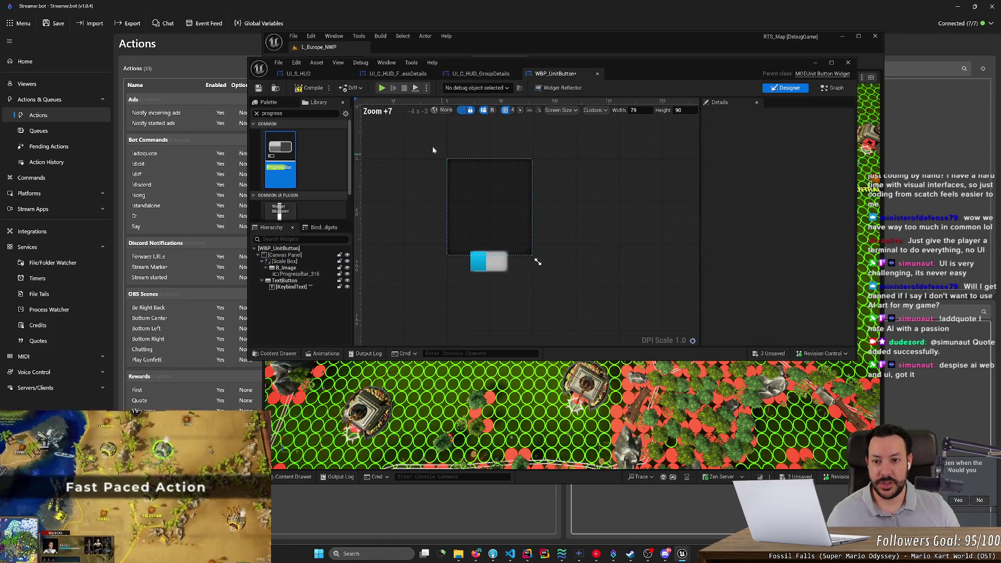
left_click(597, 74)
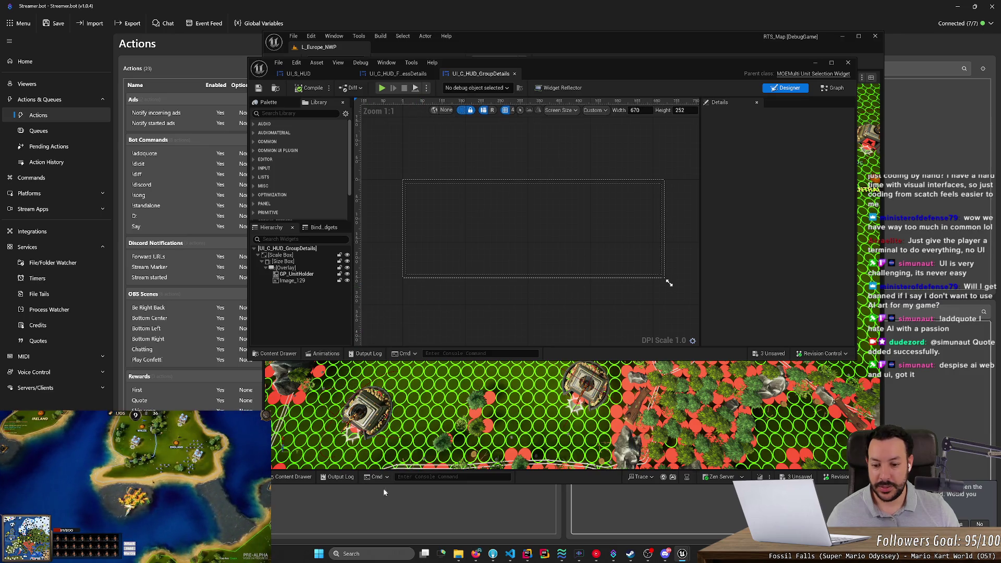
Open WBP_UnitButton from the Content Drawer, look through its Compile, File and Window menus, then close it
left_click(291, 478)
double_click(487, 386)
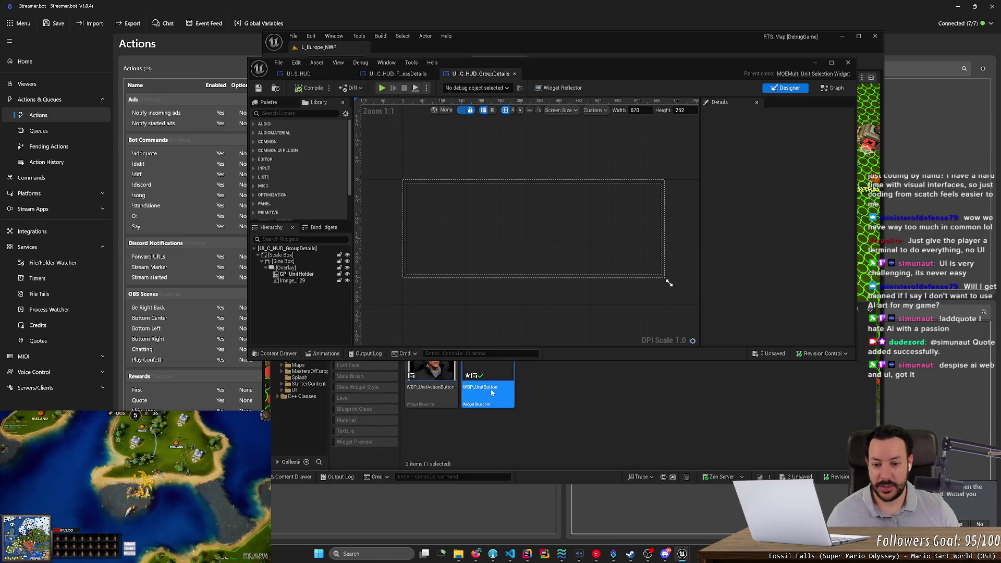
scroll(561, 261, "up", 5)
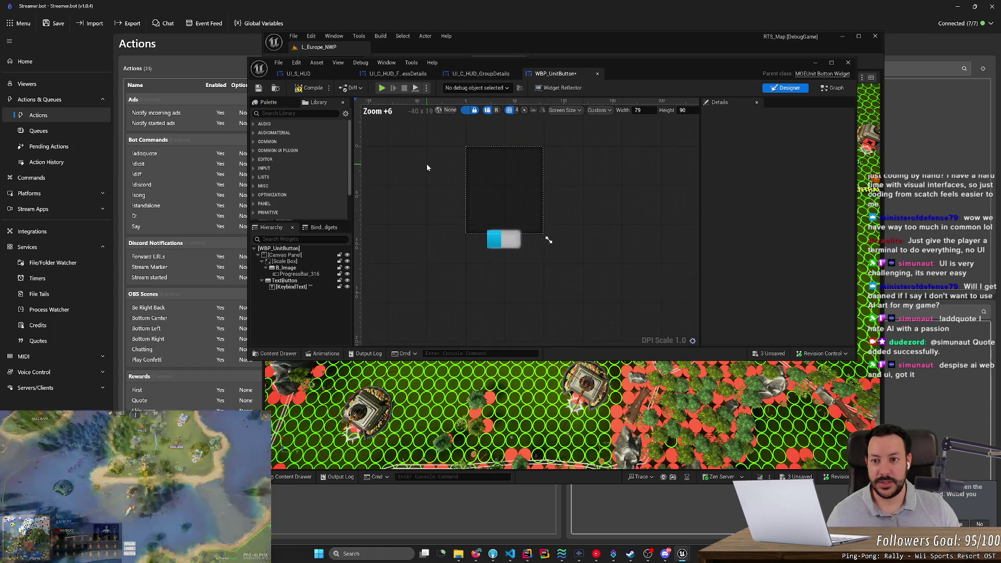
left_click(328, 88)
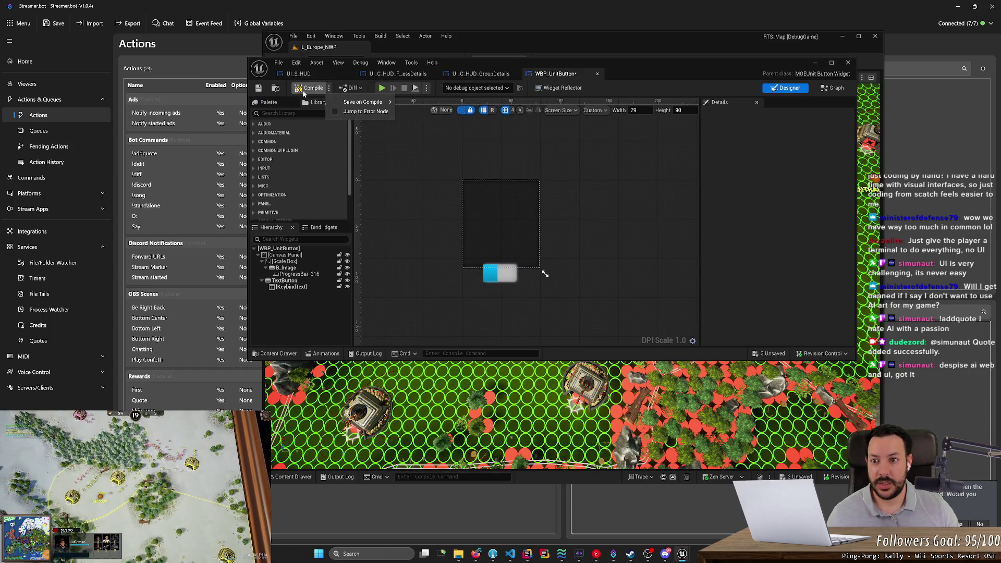
left_click(285, 64)
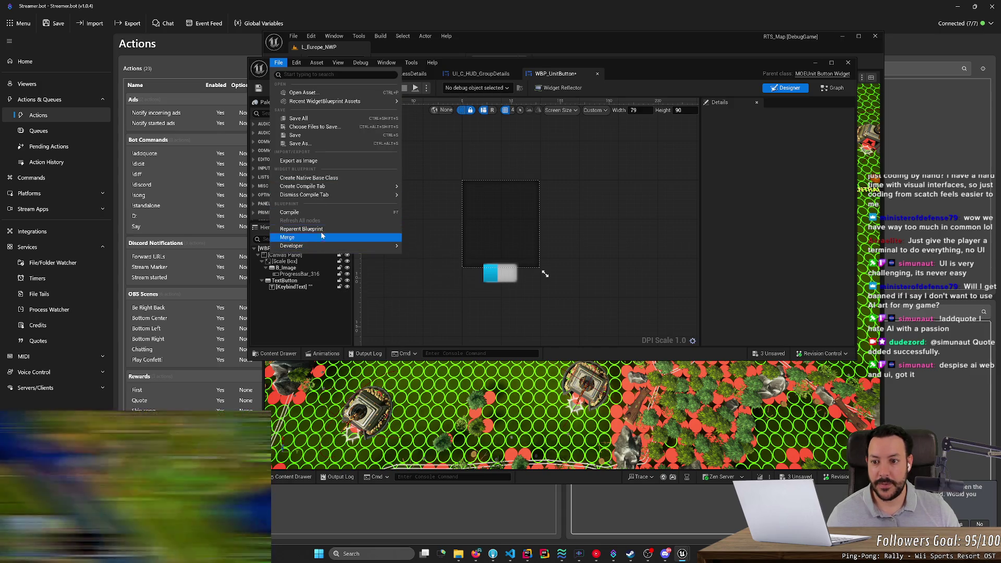
mouse_move(328, 195)
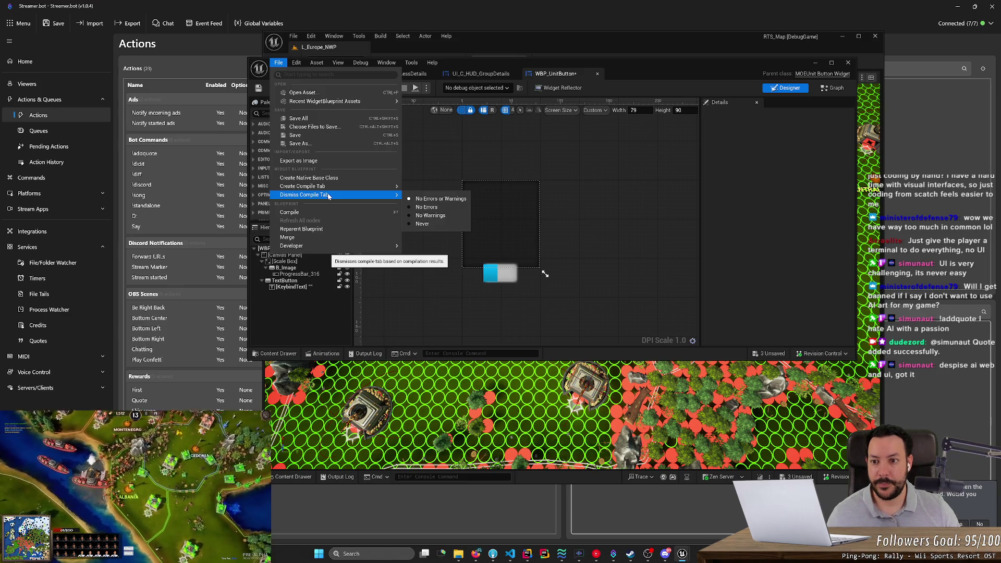
left_click(409, 64)
mouse_move(386, 63)
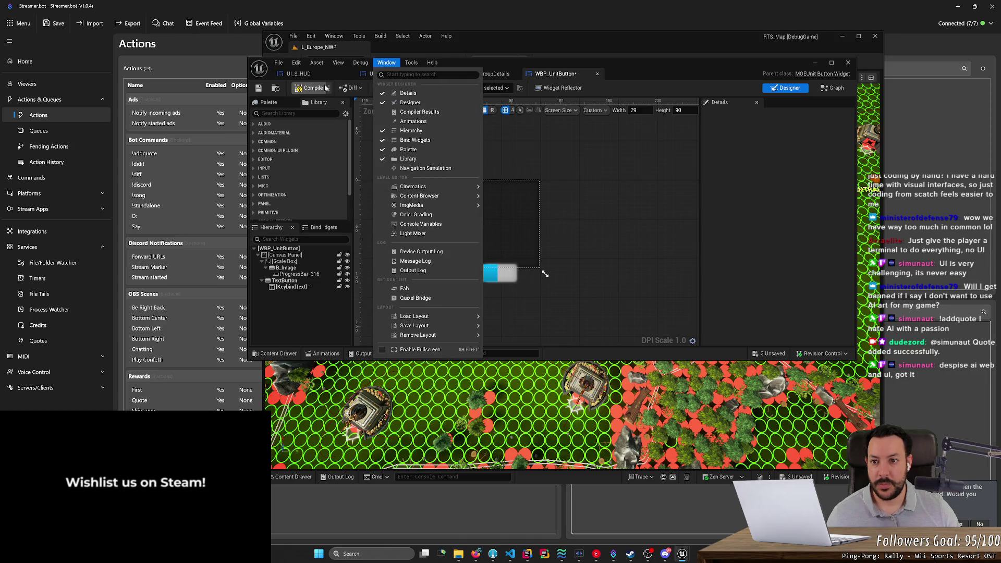
left_click(570, 139)
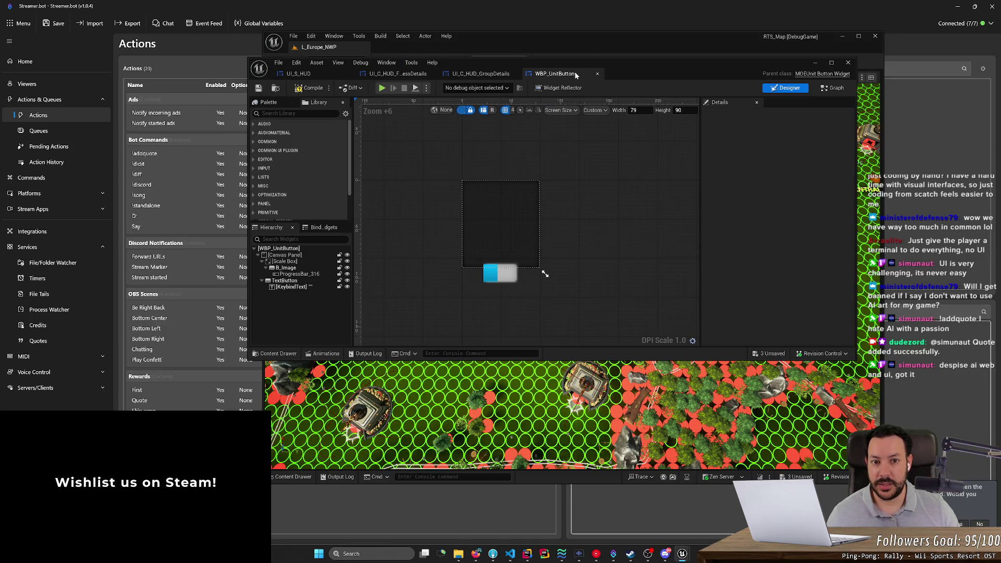
left_click(598, 75)
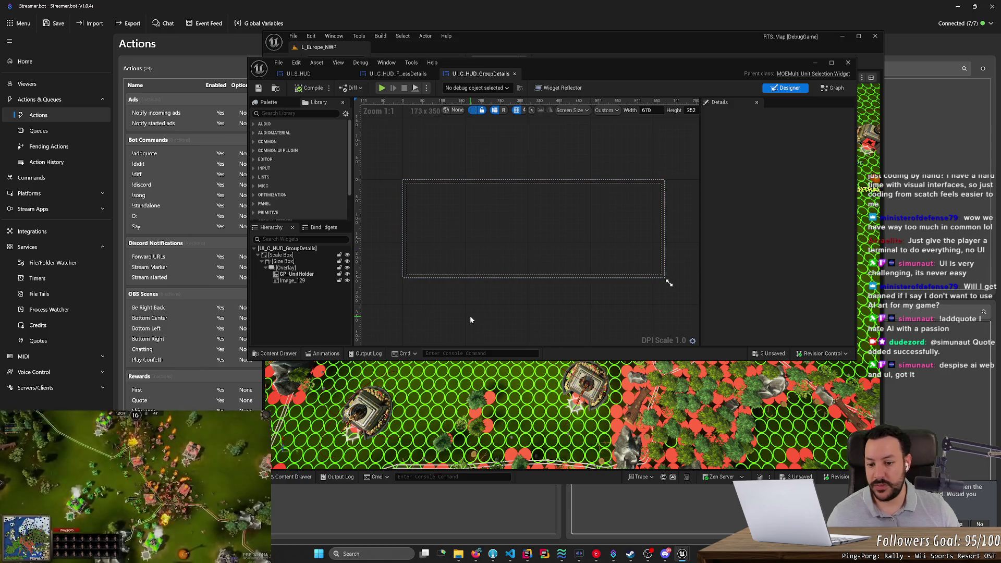
Reopen WBP_UnitButton from the Content Drawer and check its Asset Actions context menu without choosing anything
left_click(293, 476)
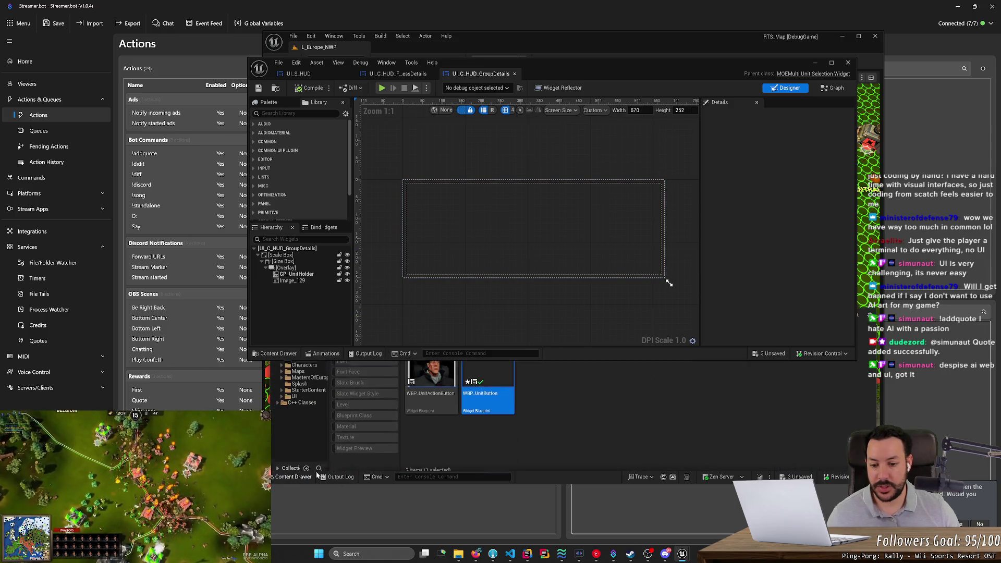
double_click(497, 408)
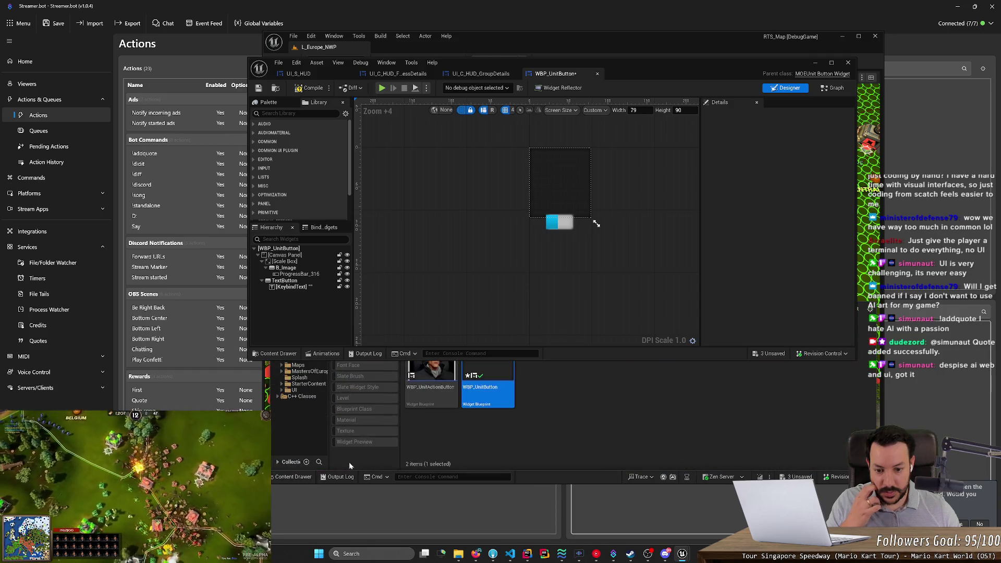
right_click(486, 388)
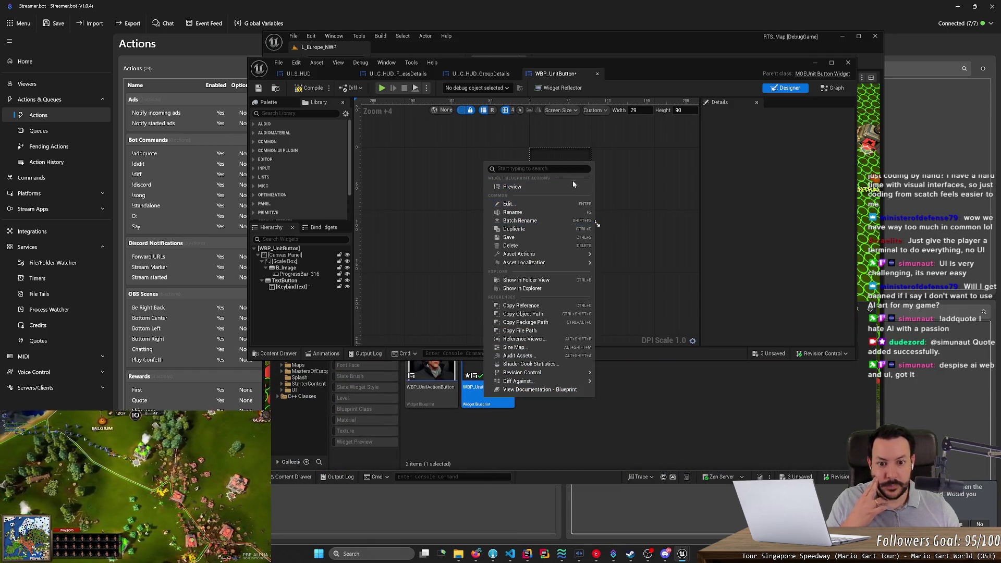
mouse_move(577, 255)
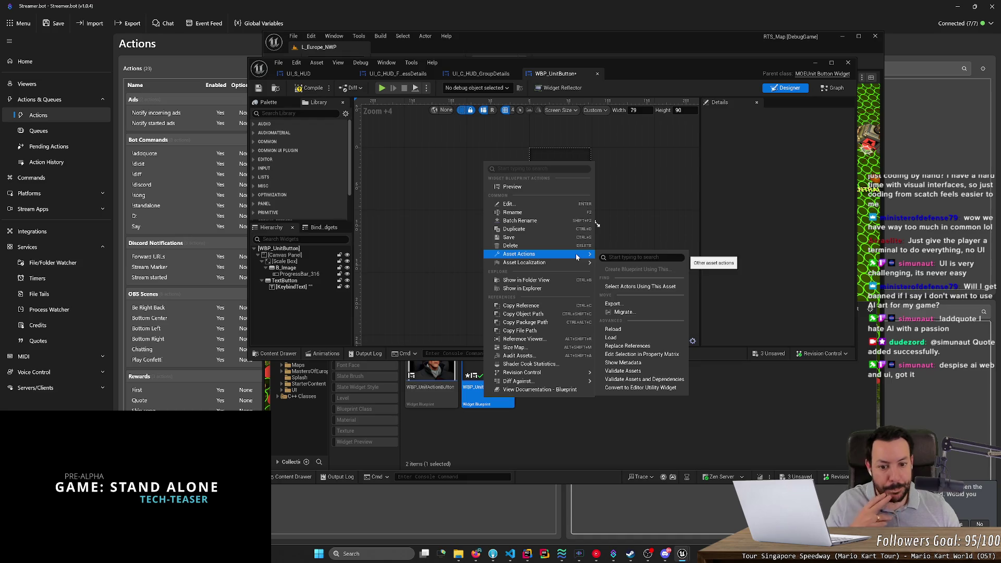
left_click(479, 375)
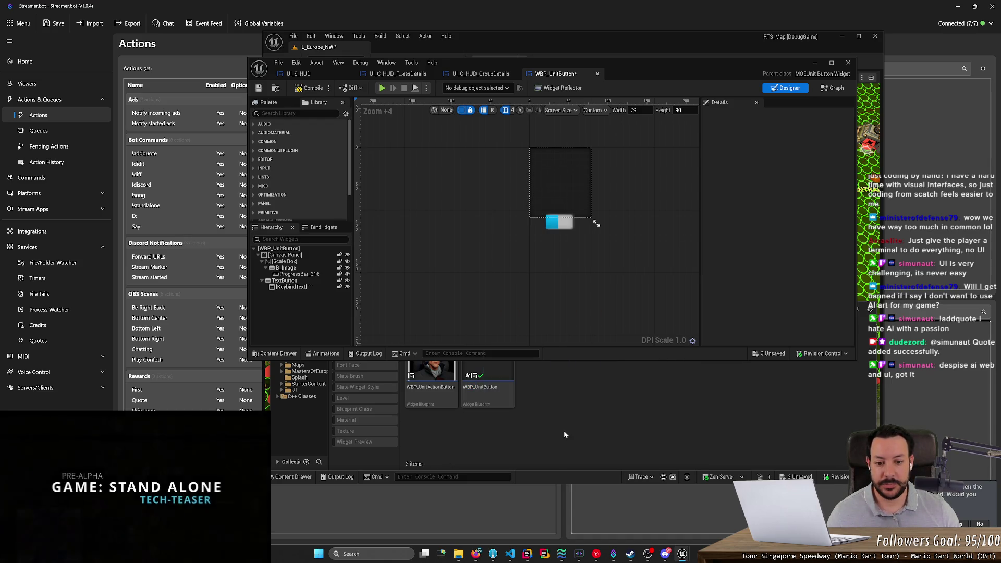
scroll(534, 172, "up", 4)
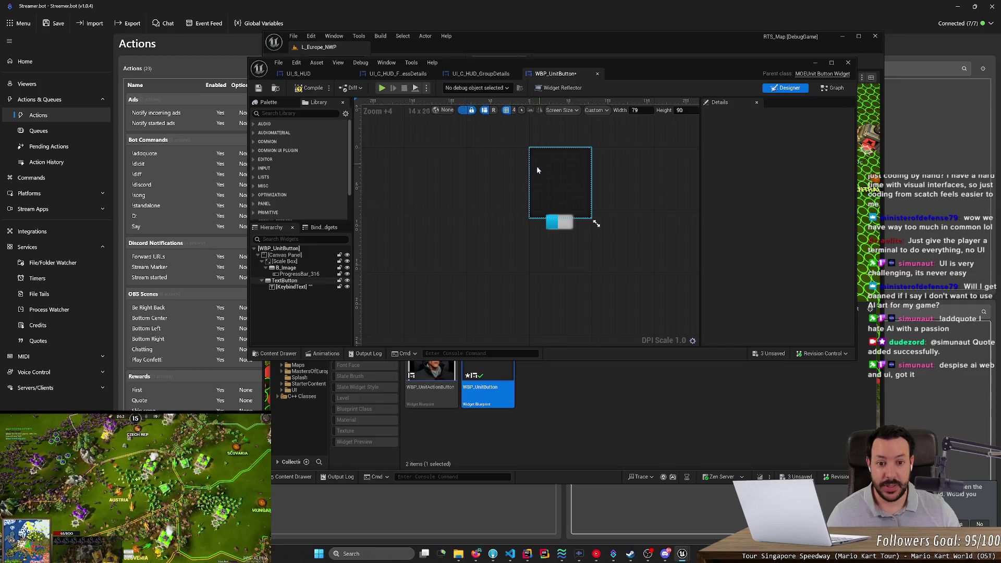
Move ProgressBar_316 into the inner Canvas Panel just below B_Image, without wrapping B_Image
left_click(284, 268)
right_click(294, 271)
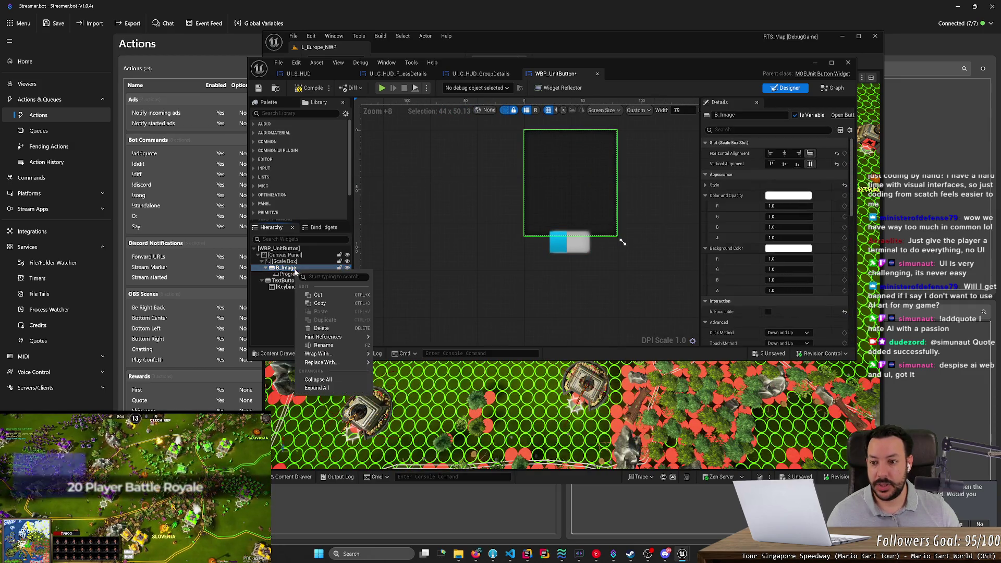
left_click(285, 268)
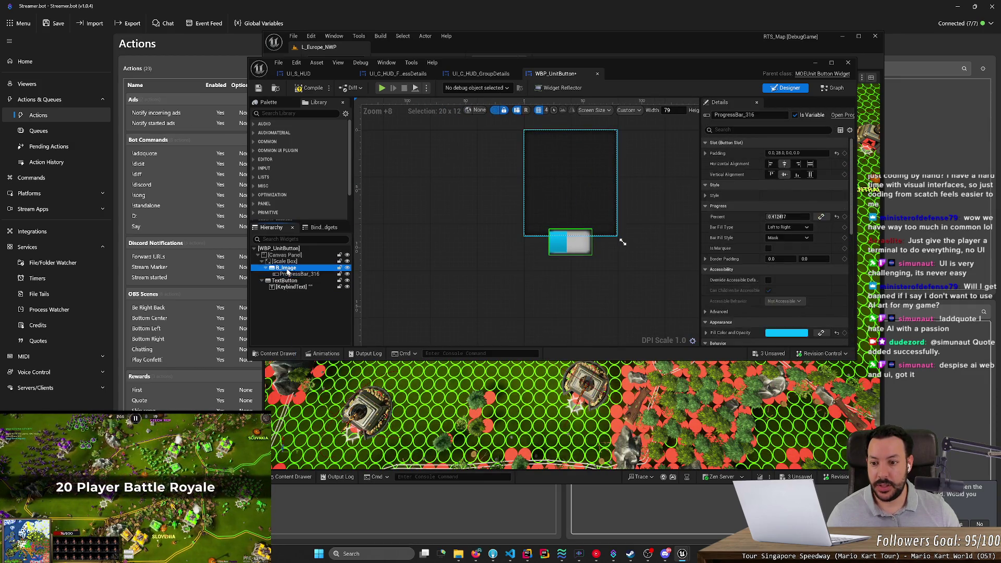
right_click(287, 269)
mouse_move(313, 354)
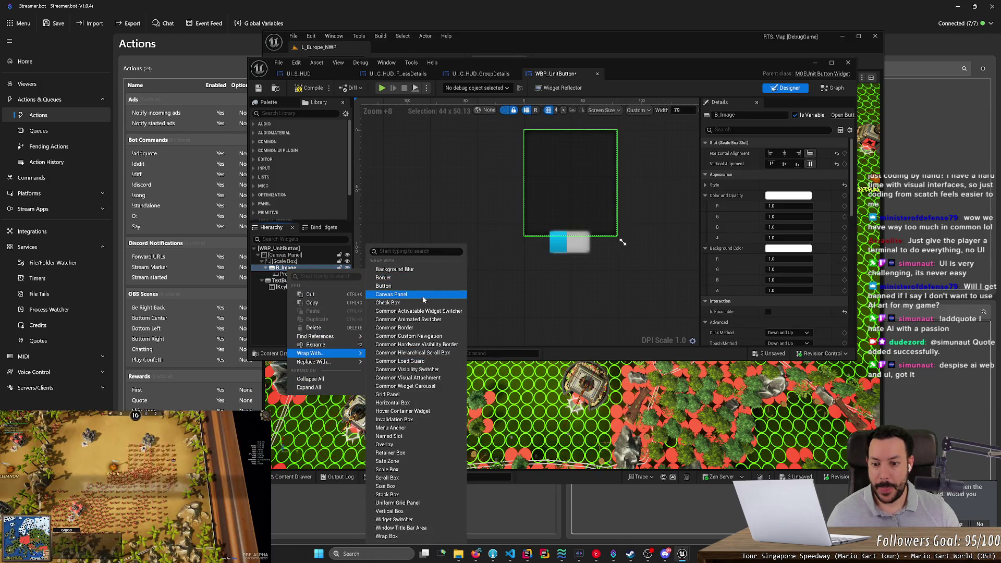
key("Escape")
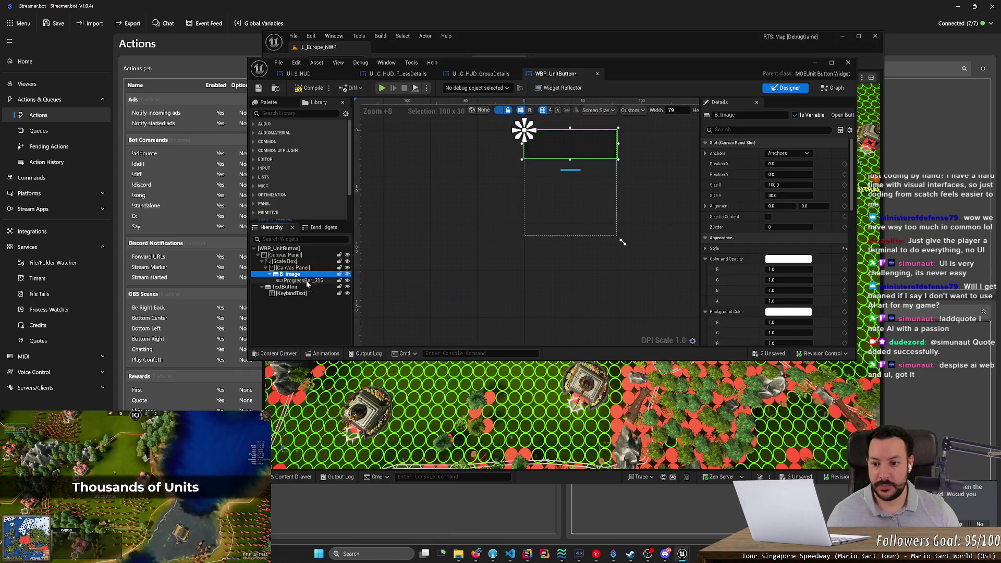
mouse_move(308, 284)
left_mouse_down()
mouse_move(307, 275)
mouse_move(311, 287)
left_mouse_up()
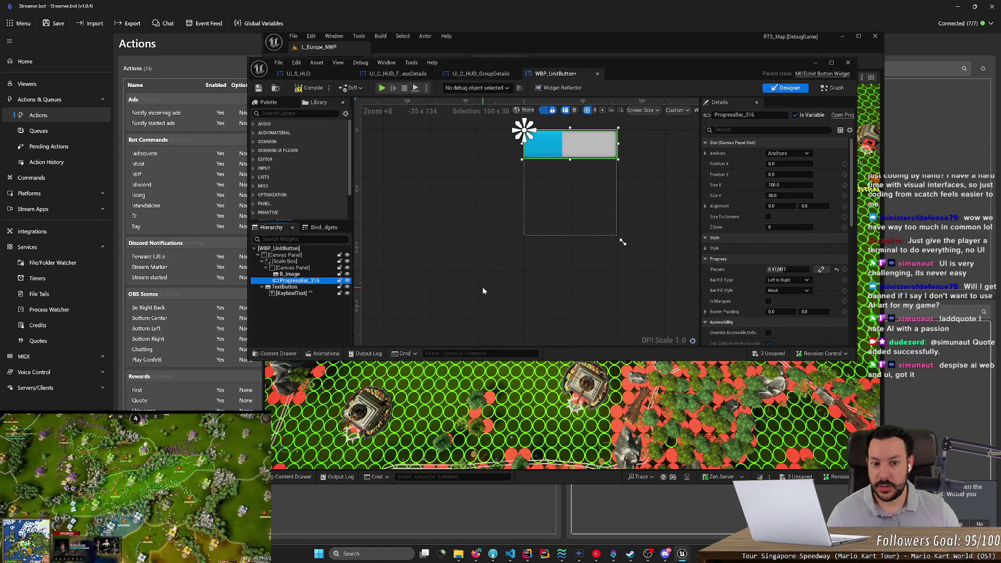
left_click(483, 286)
left_click_drag(483, 248, 472, 294)
left_click(472, 294)
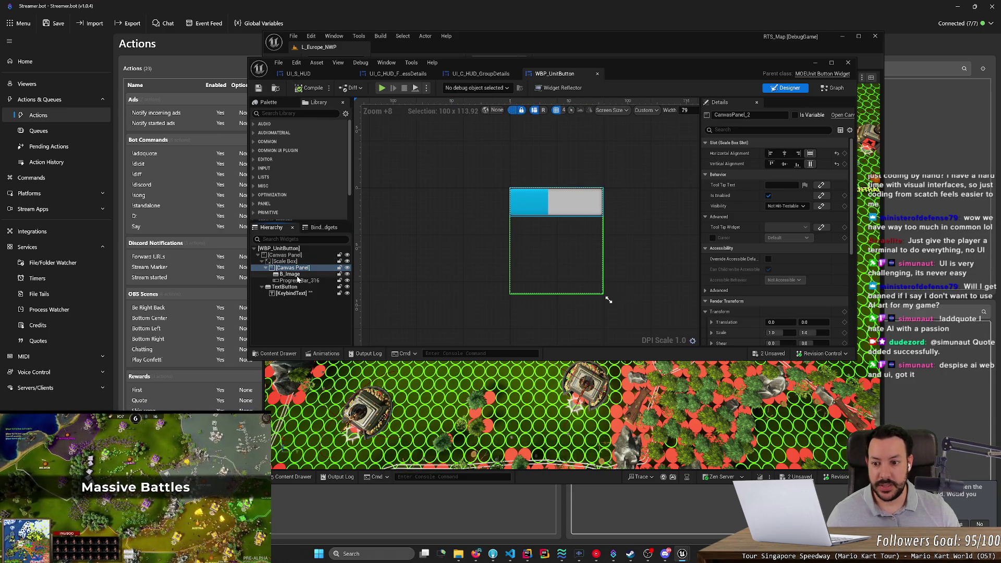
Anchor ProgressBar_316 to the bottom-left, set Alignment Y to about 1 and Size Y to 12
left_click(313, 280)
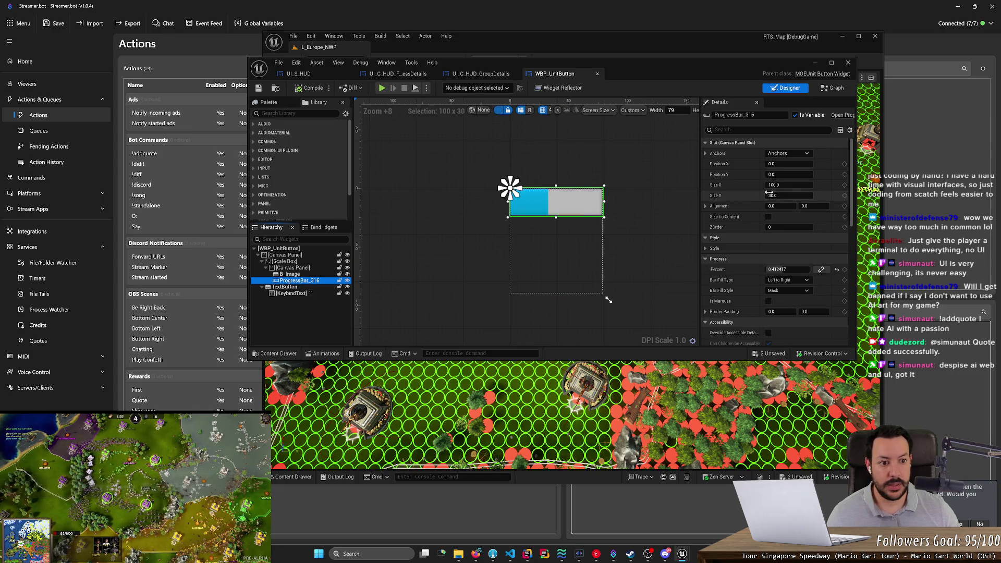
left_click(733, 206)
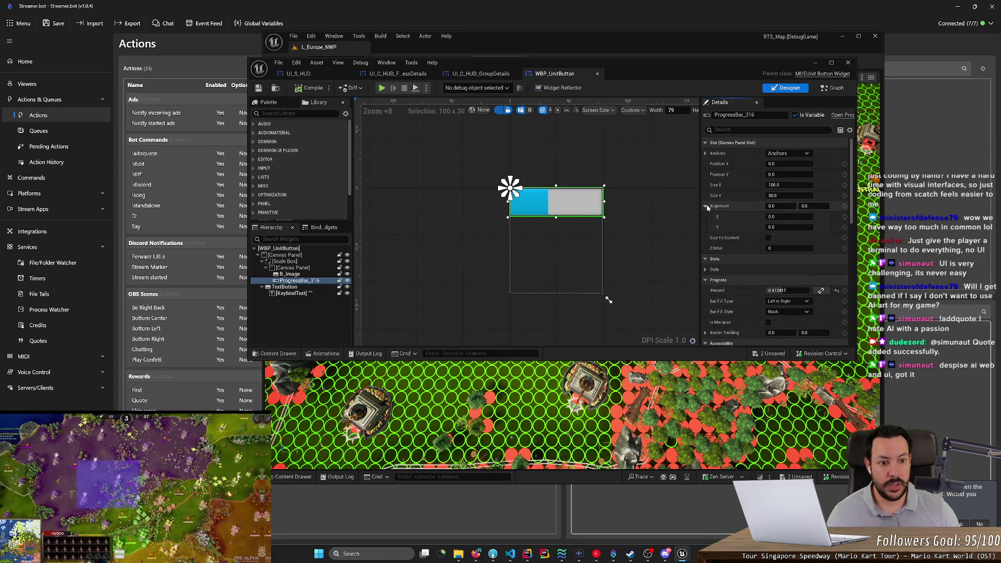
left_click(788, 153)
left_click(806, 230)
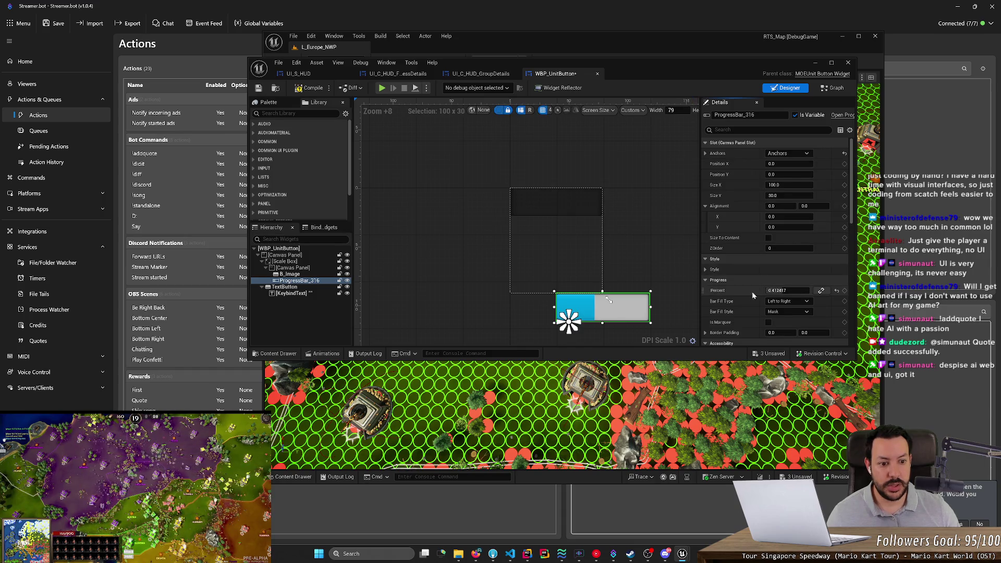
left_click_drag(682, 307, 639, 221)
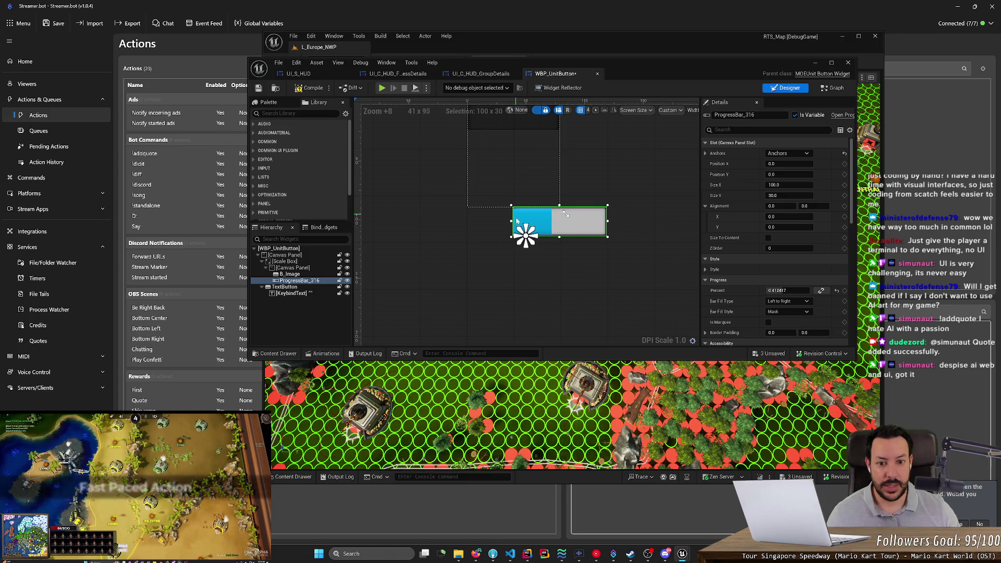
left_click(788, 153)
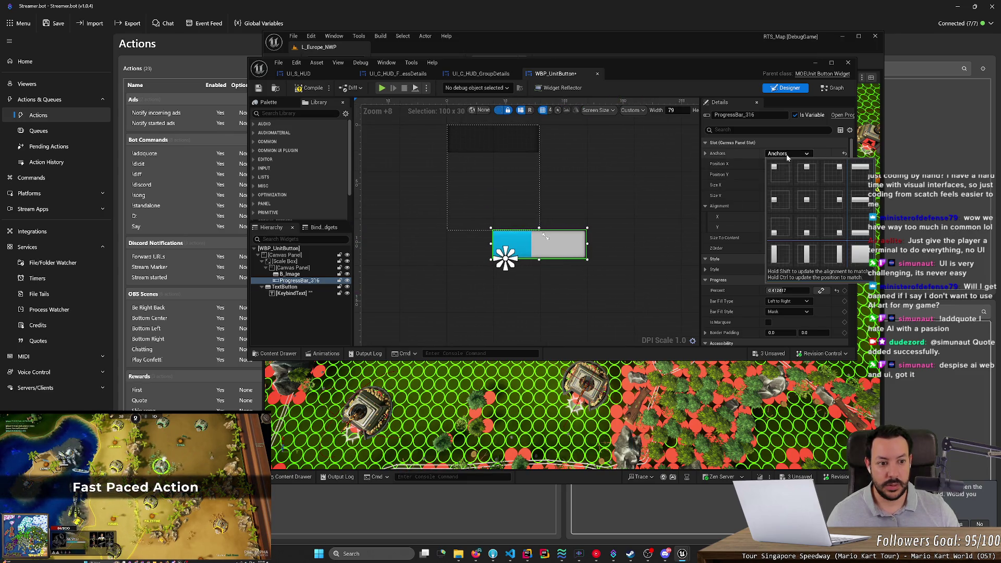
left_click(778, 235)
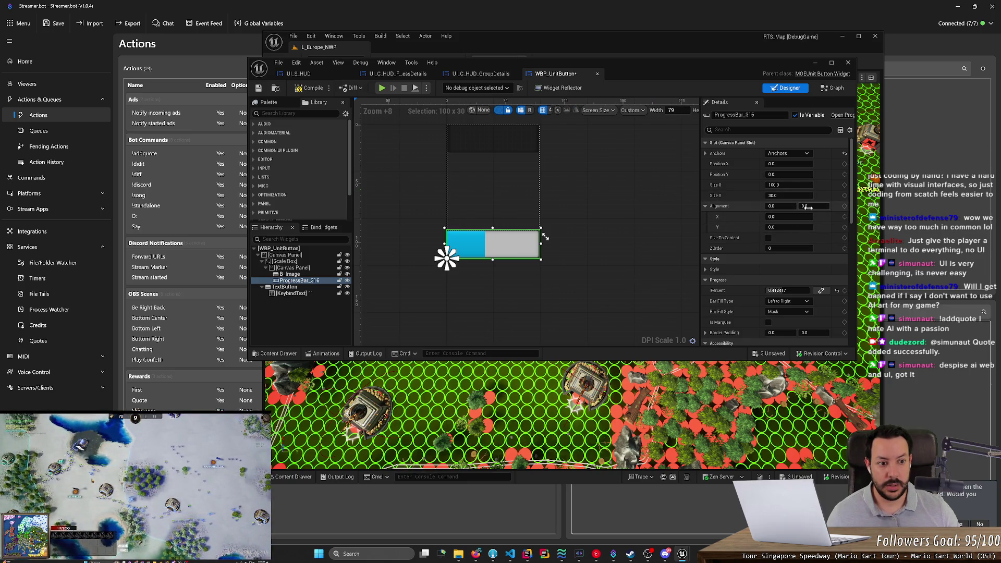
mouse_move(807, 207)
left_mouse_down()
mouse_move(826, 207)
mouse_move(766, 196)
left_mouse_up()
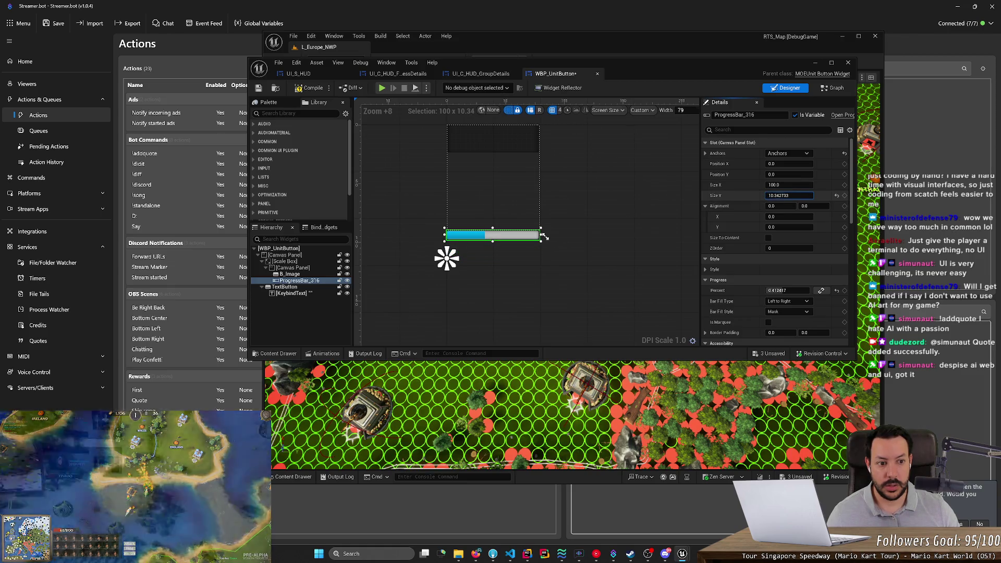
type("12")
key("Return")
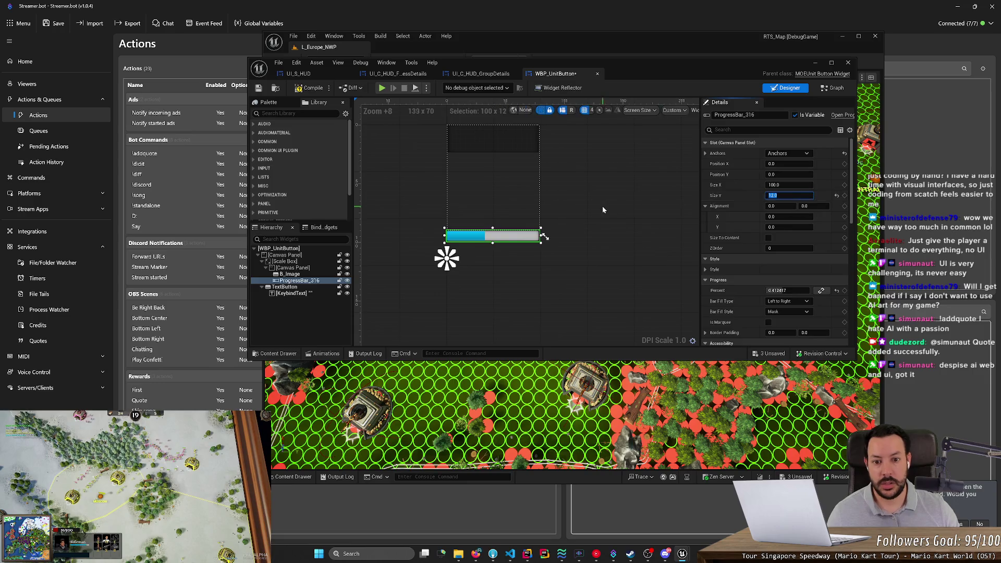
Stretch the B_Image unit icon taller and shorten the TextButton so it ends above the bar
left_click(478, 205)
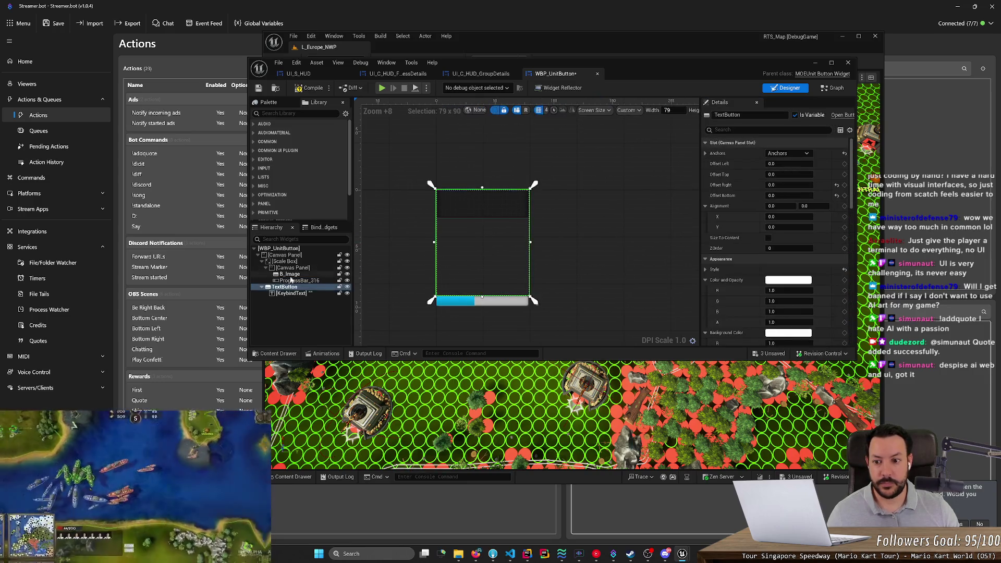
left_click(289, 274)
mouse_move(483, 218)
left_mouse_down()
mouse_move(484, 315)
mouse_move(496, 291)
mouse_move(505, 302)
left_mouse_up()
left_click(483, 302)
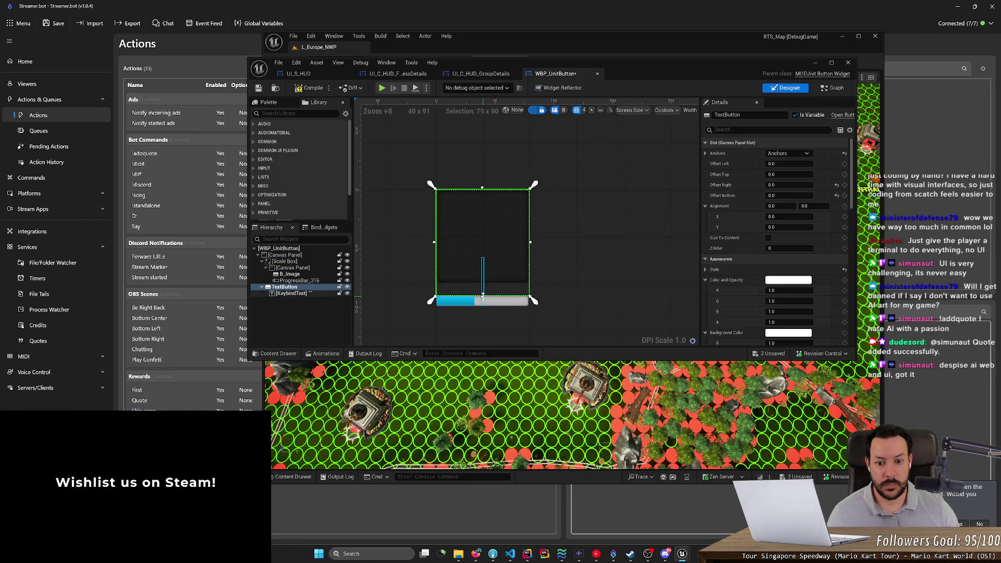
mouse_move(482, 295)
left_mouse_down()
mouse_move(495, 280)
mouse_move(509, 295)
left_mouse_up()
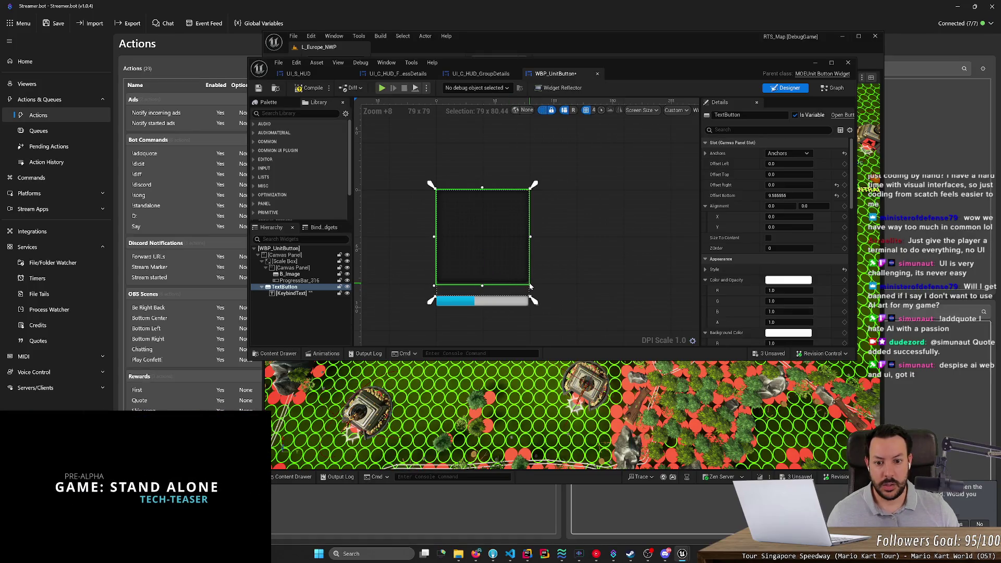
left_click(307, 292)
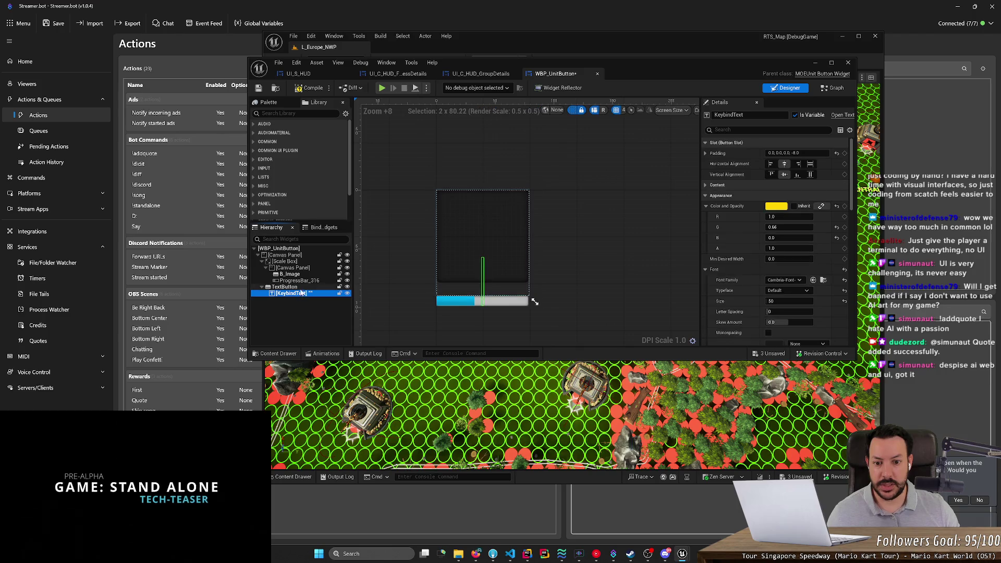
left_click(305, 287)
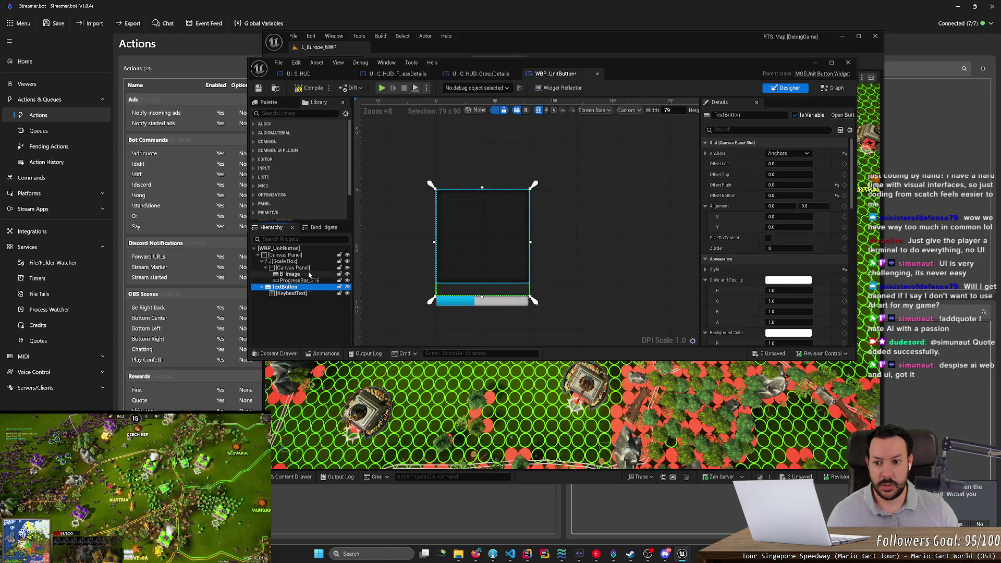
Undo a stray progress bar move and trim the inner Canvas Panel to about 100 × 102.5
left_click(310, 268)
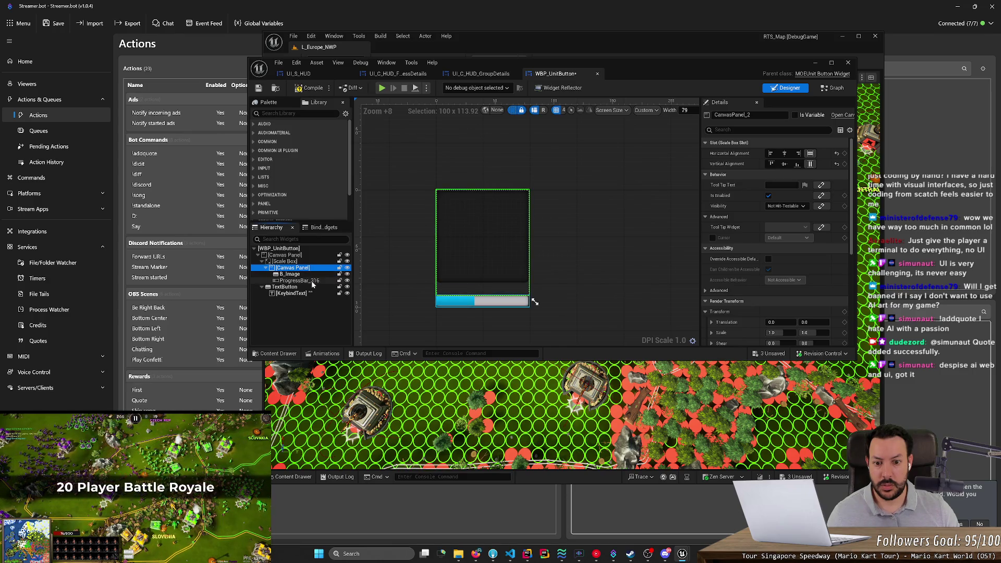
left_click(311, 281)
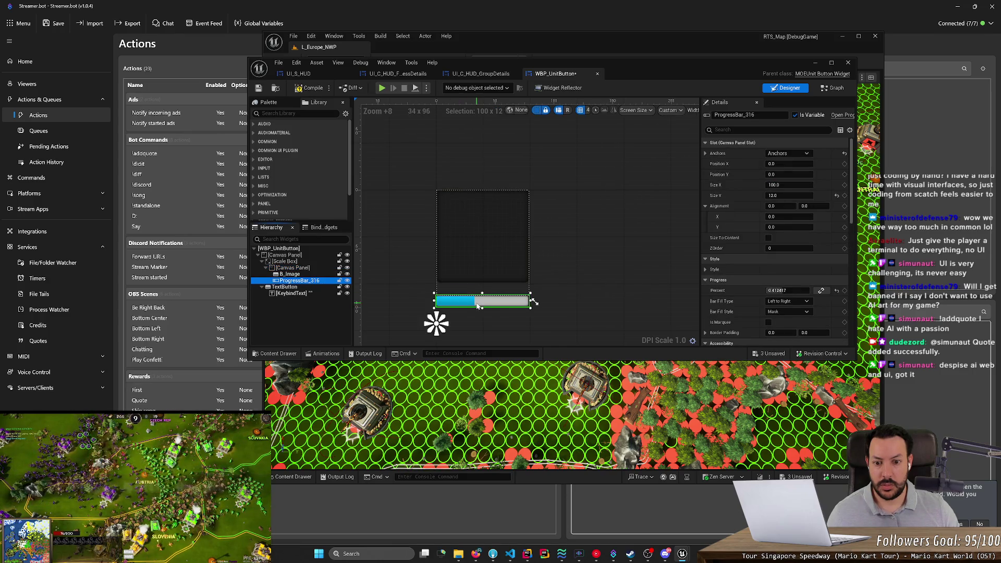
left_click_drag(482, 301, 494, 243)
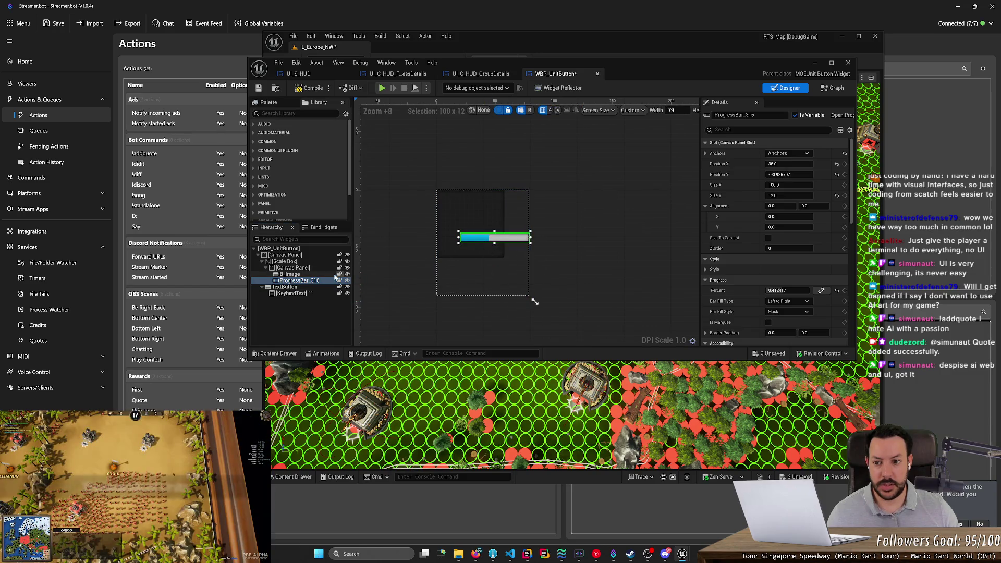
left_click(309, 262)
key("ctrl+z")
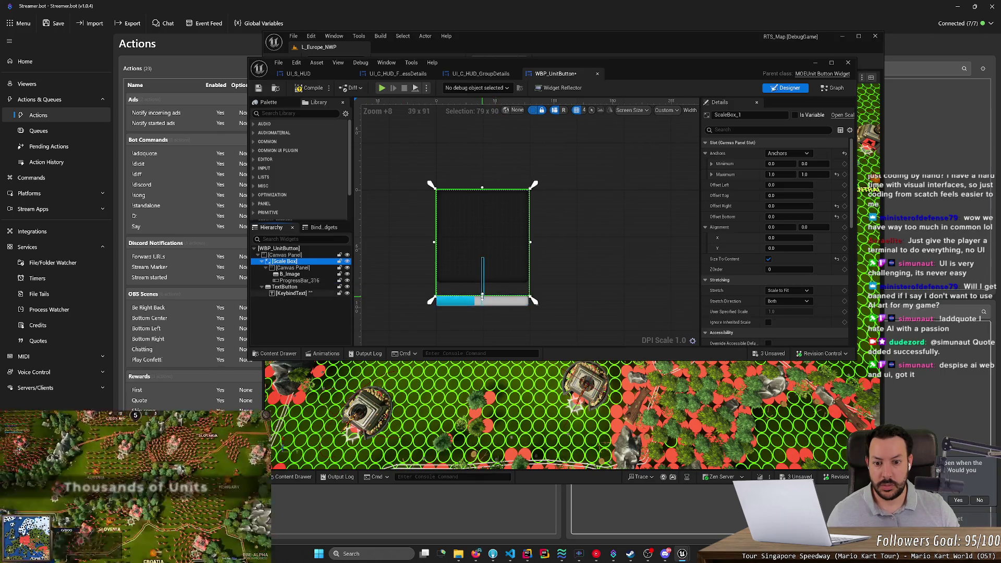
left_click(315, 269)
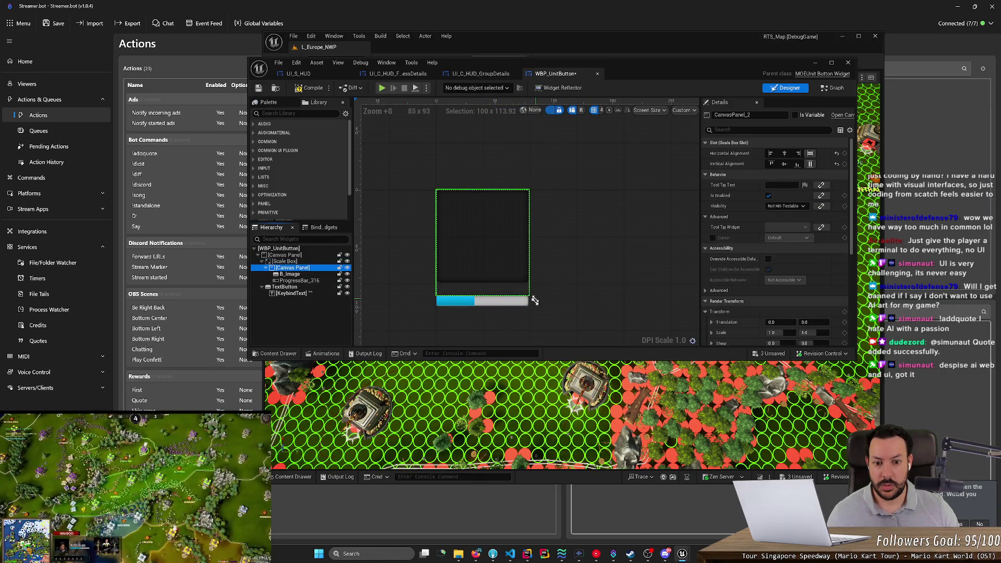
left_click_drag(535, 301, 536, 290)
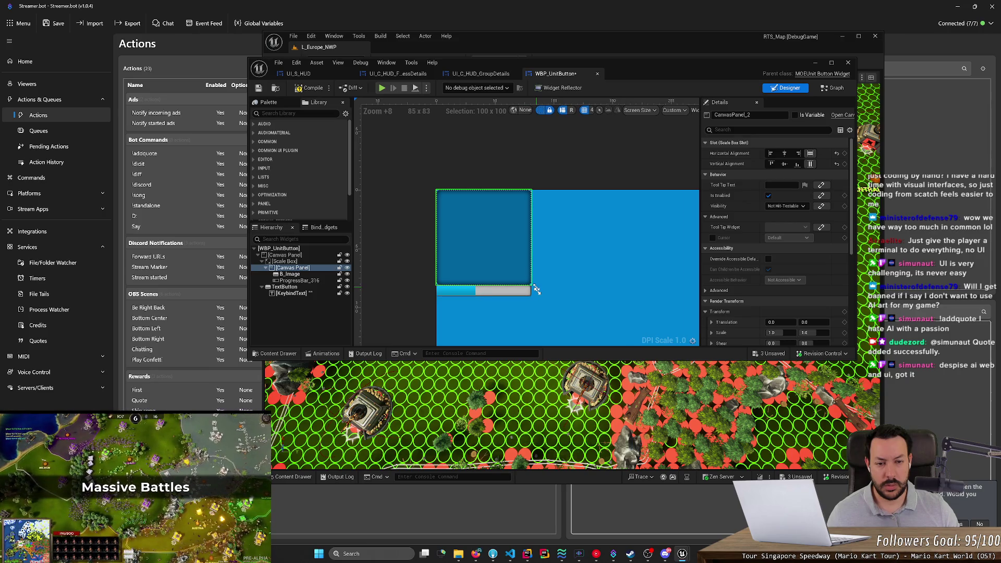
left_click_drag(536, 289, 536, 291)
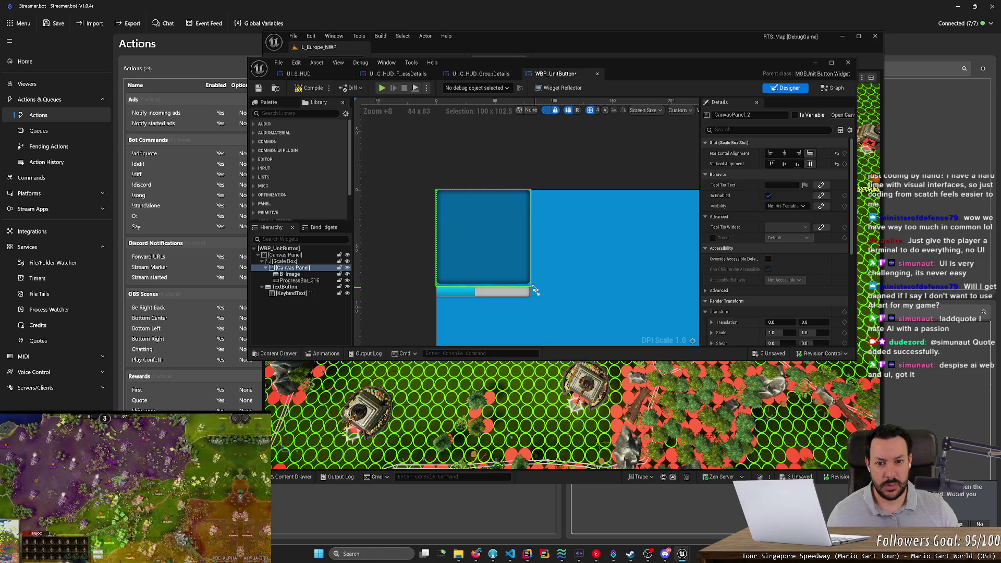
left_click(570, 294)
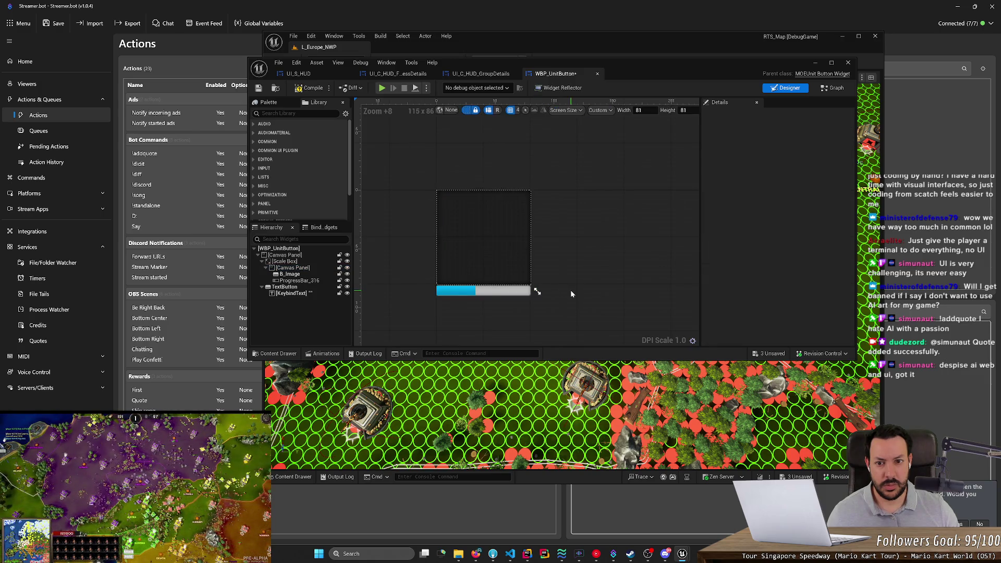
scroll(571, 293, "up", 1)
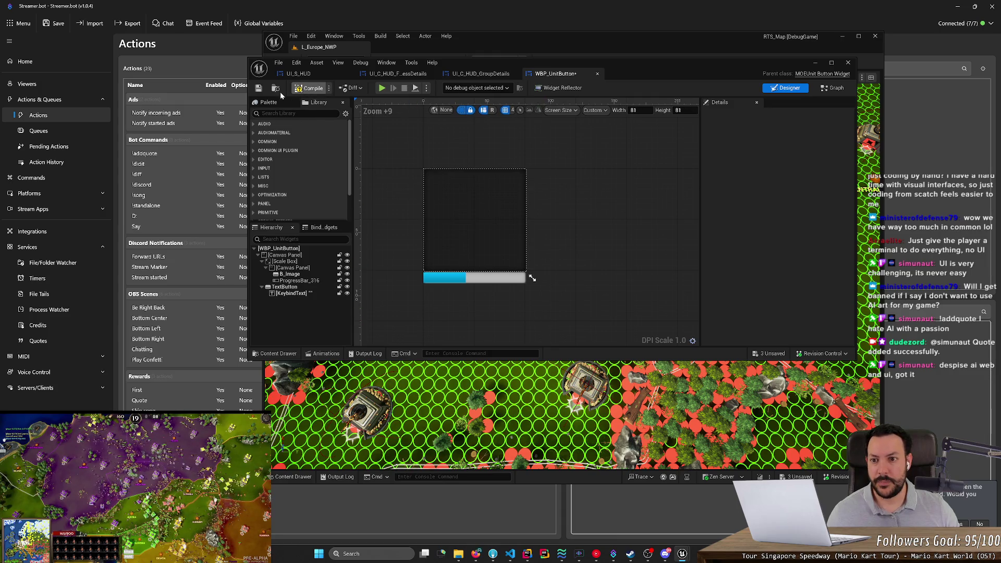
Minimize the widget editor, start Play-in-Editor with Alt+P, and select the existing Rifleman
left_click(814, 62)
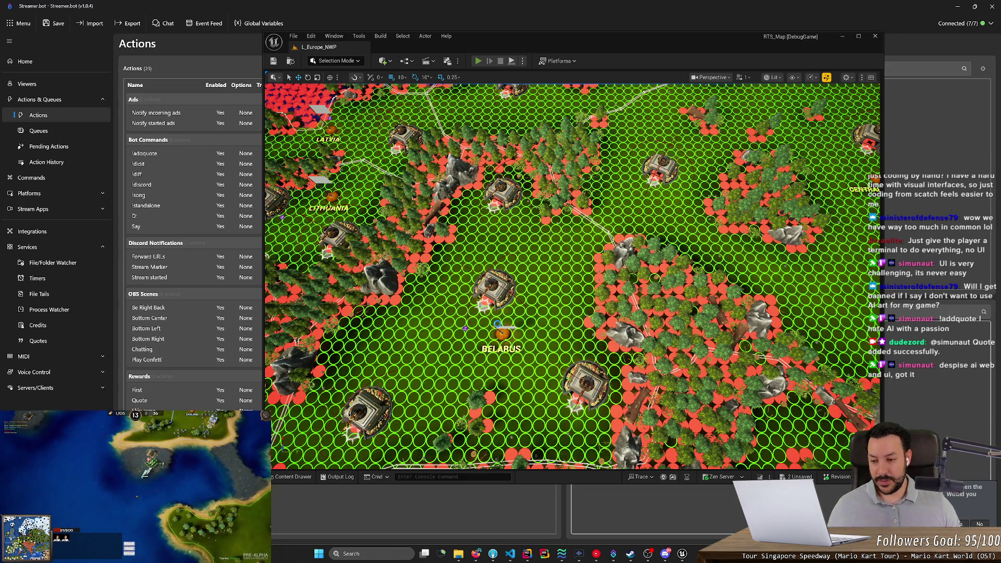
key("alt+p")
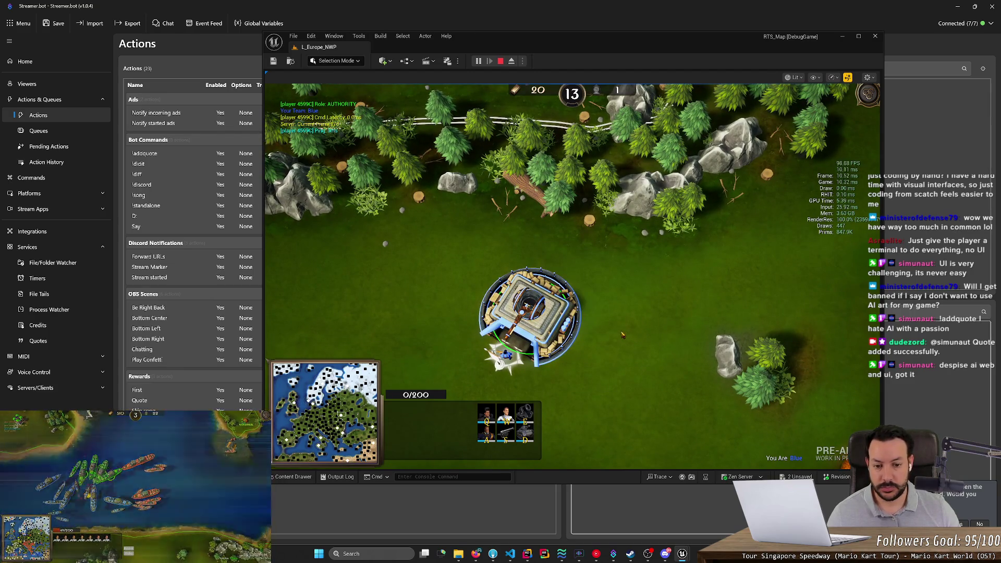
left_click(505, 357)
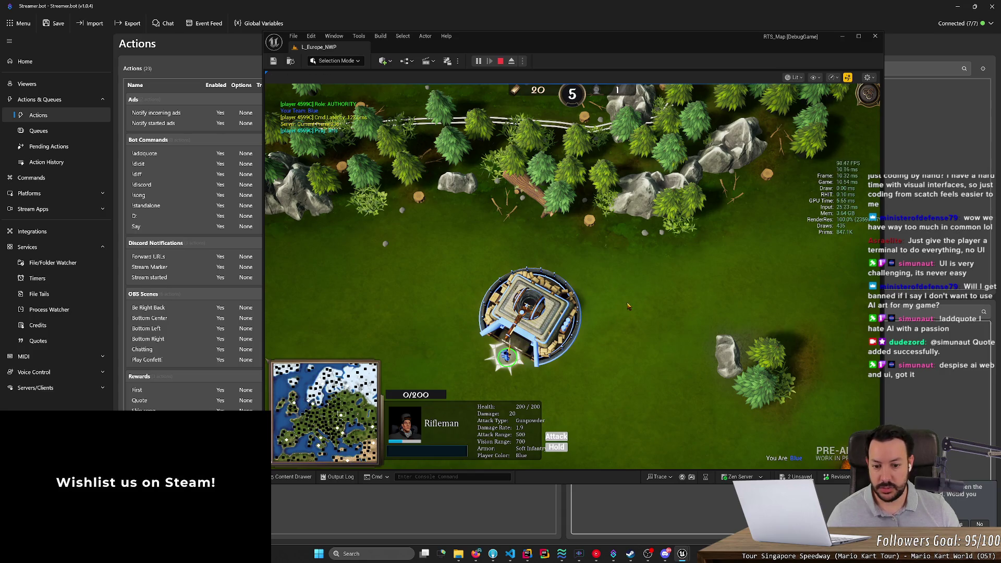
Queue a Rifleman at the town with Q, set a rally point, and box-select both riflemen
left_click(529, 313)
key("q")
right_click(643, 292)
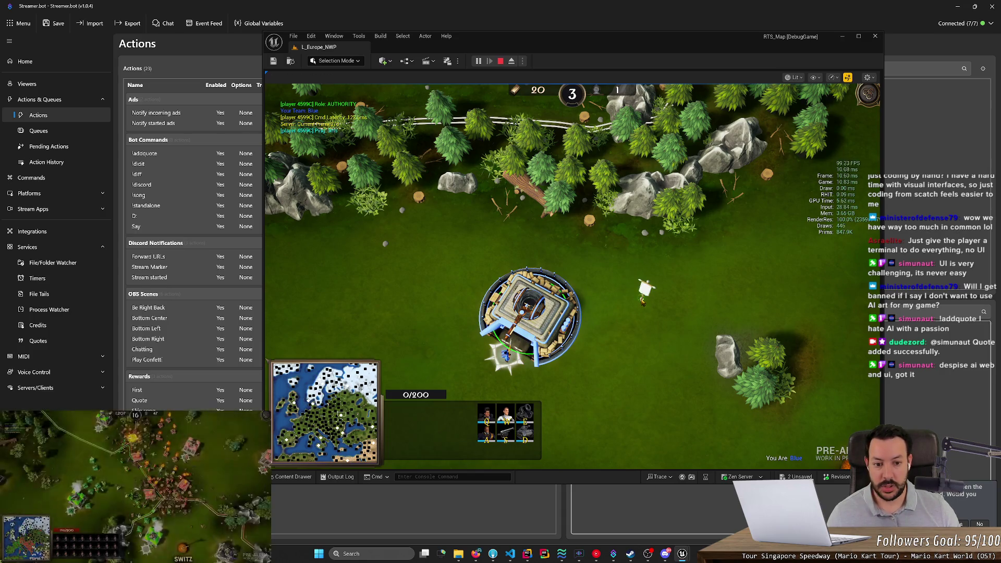
left_click(671, 355)
left_click_drag(671, 355, 605, 276)
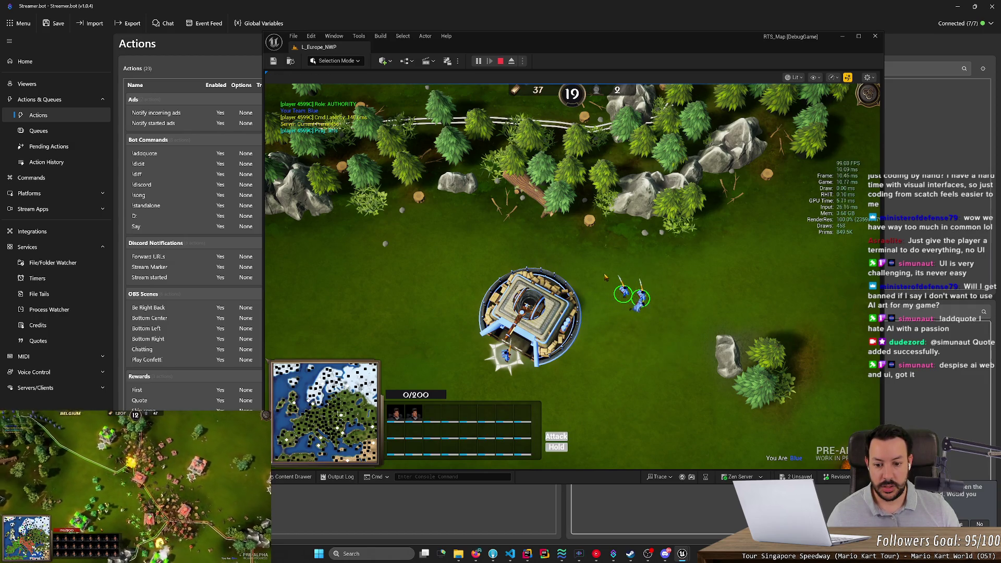
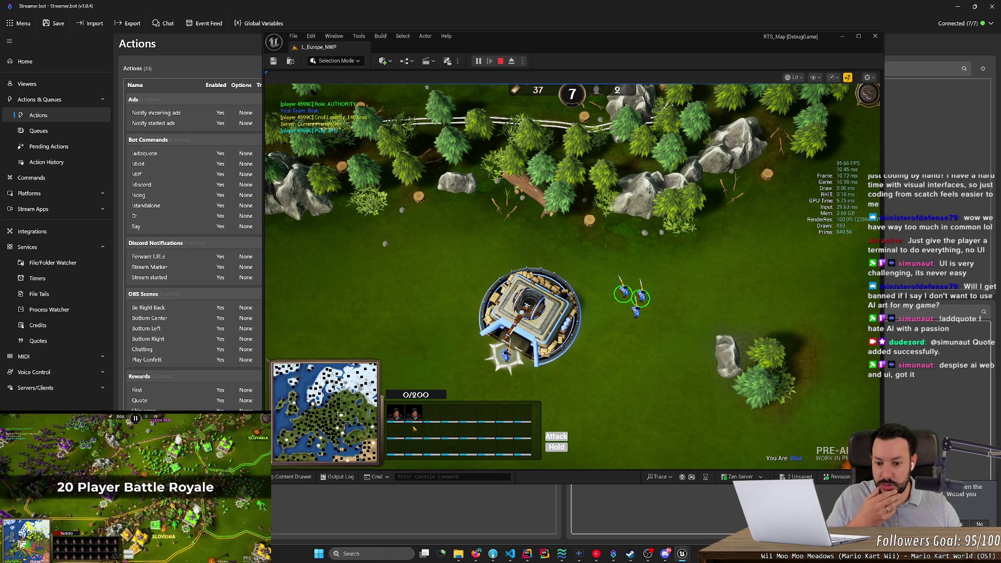
Click a Rifleman, box-select three units beside the fortress, then return to the editor window
left_click(623, 293)
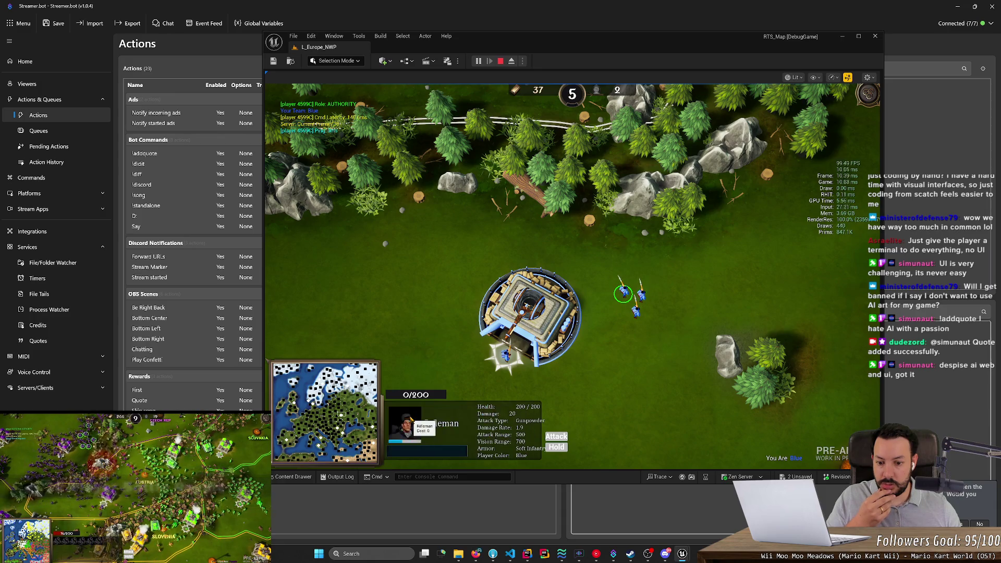
left_click_drag(648, 337, 612, 284)
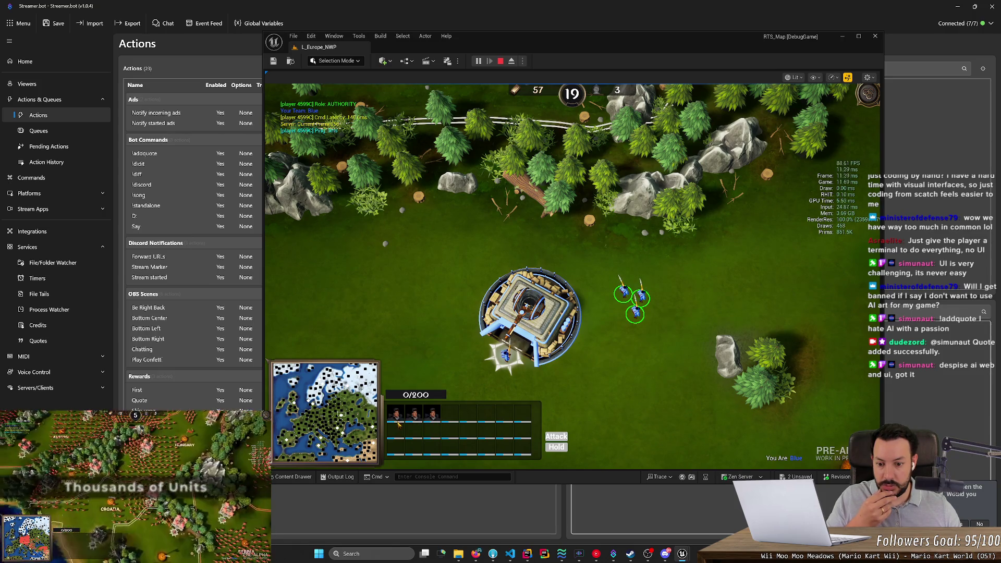
left_click(900, 37)
left_click(572, 239)
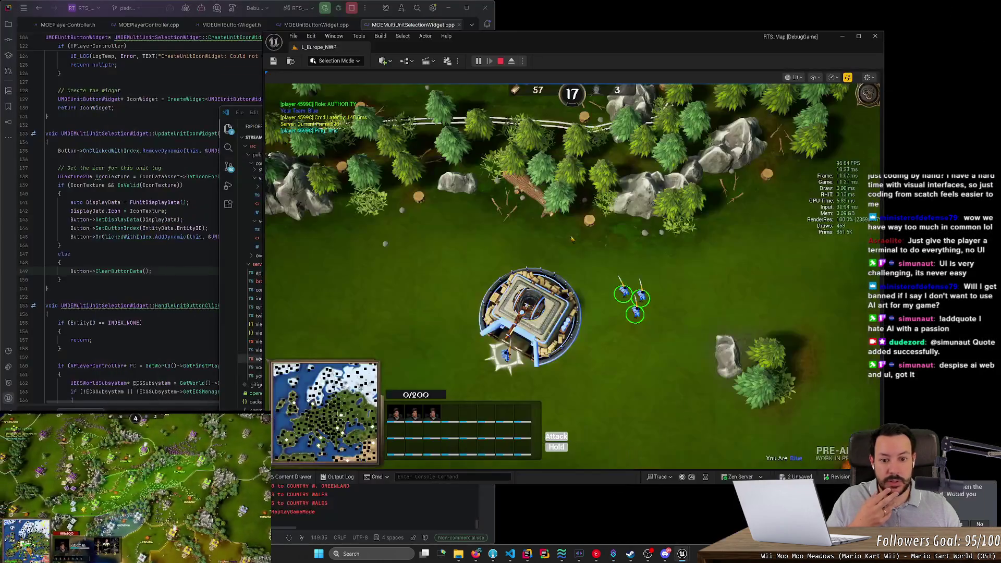
Stop the play session and open WBP_UnitButton from the Content Drawer
left_click(501, 61)
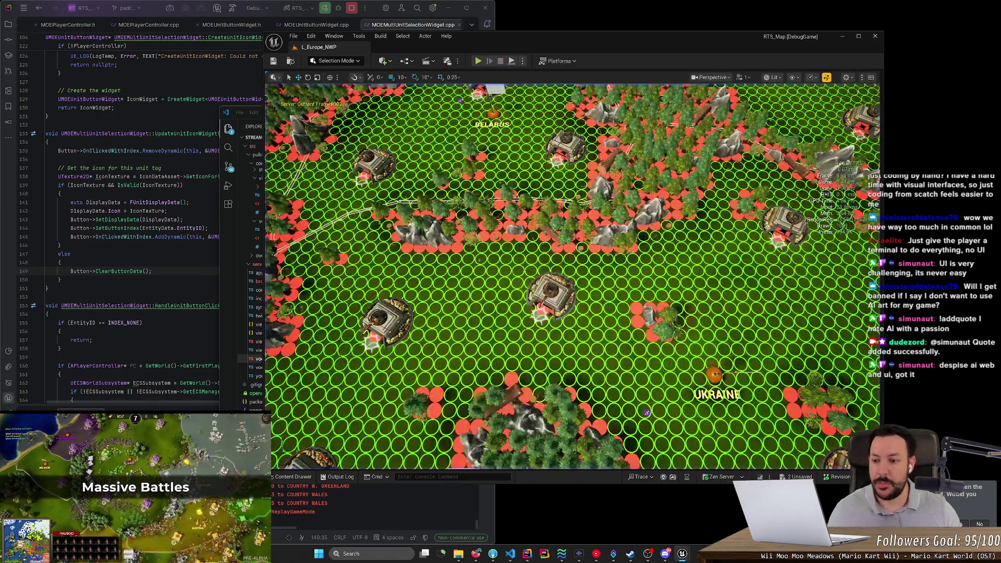
left_click(292, 476)
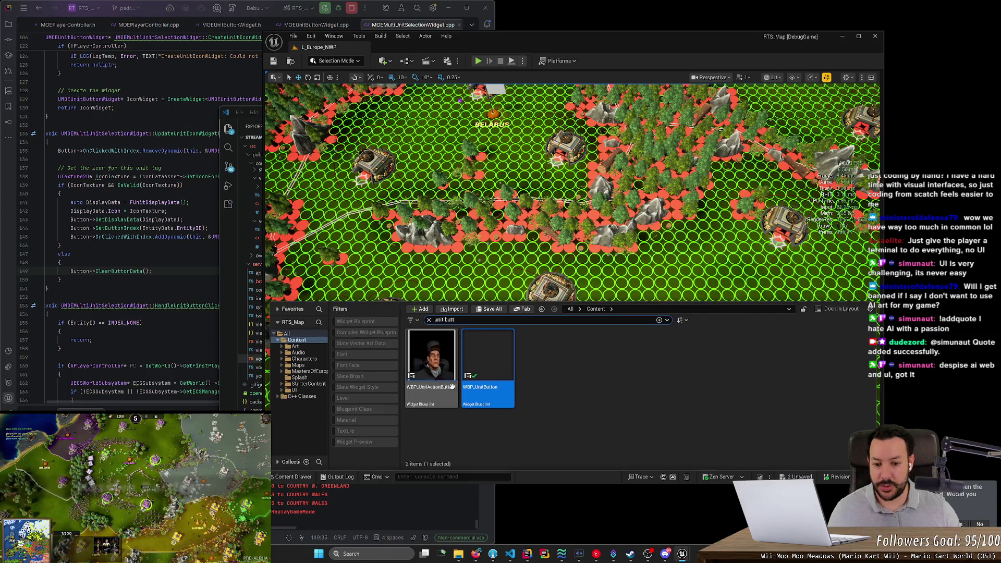
double_click(485, 370)
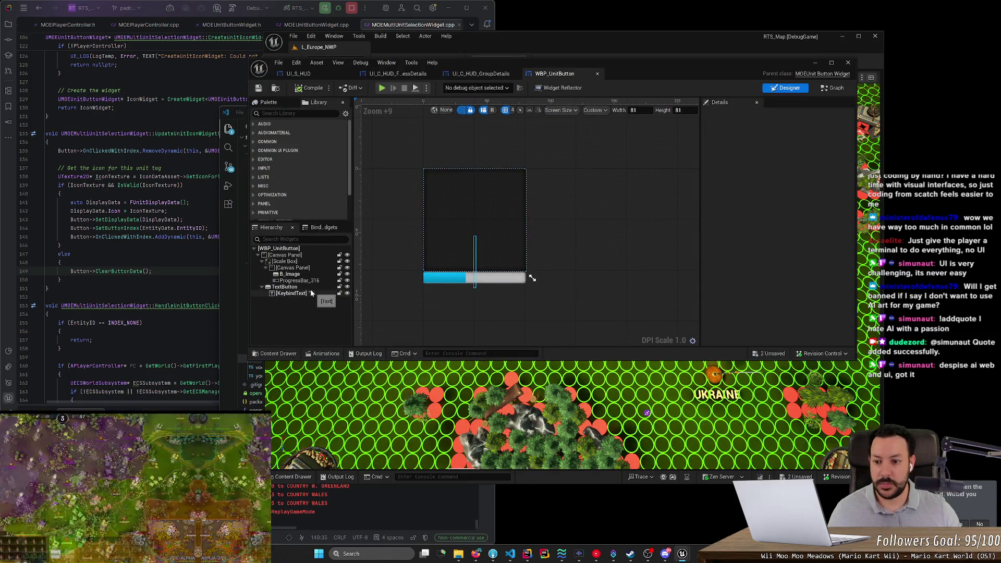
Rename the ProgressBar_316 widget in the Hierarchy to PB_Health
left_click(472, 280)
key("F2")
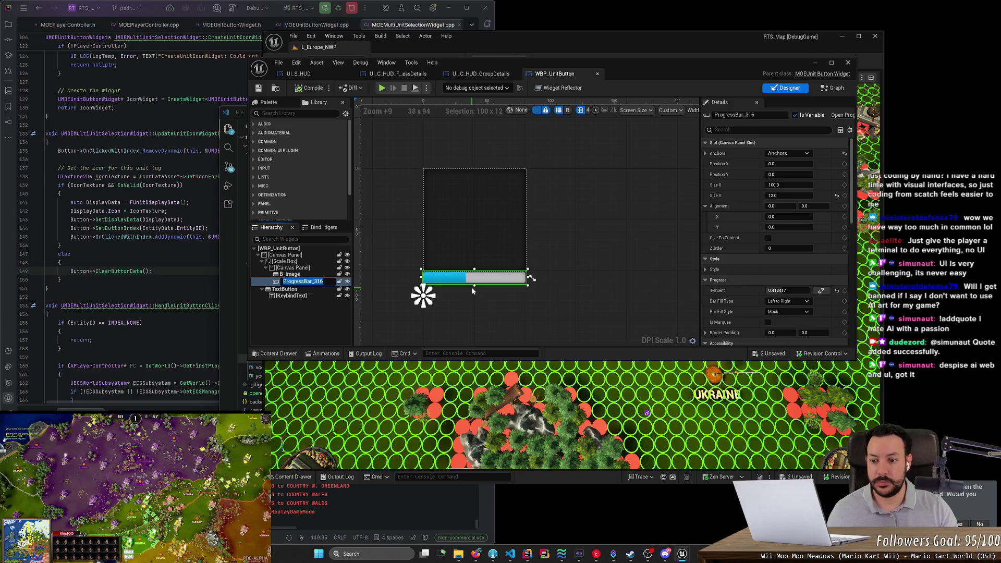
type("PB_Health")
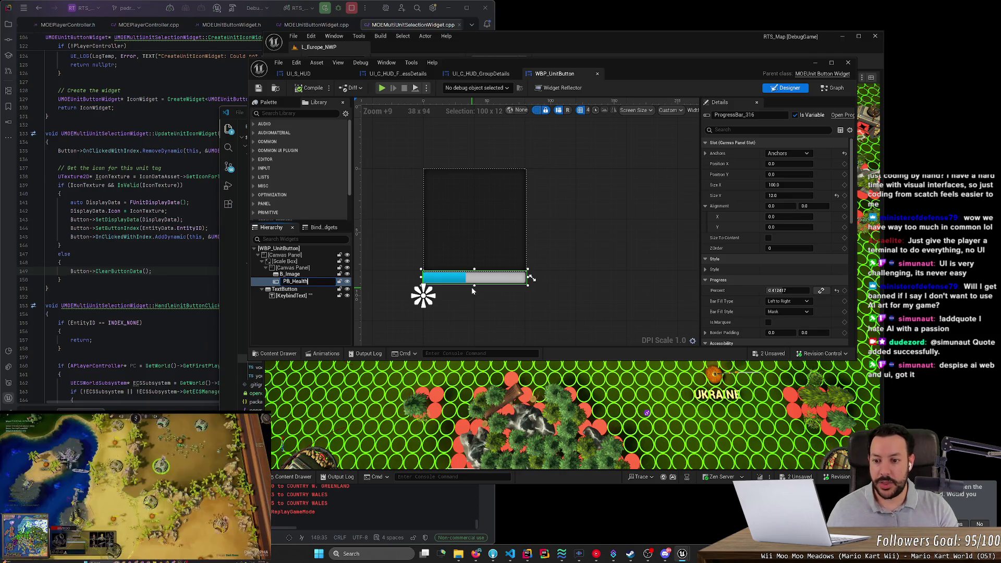
key("Return")
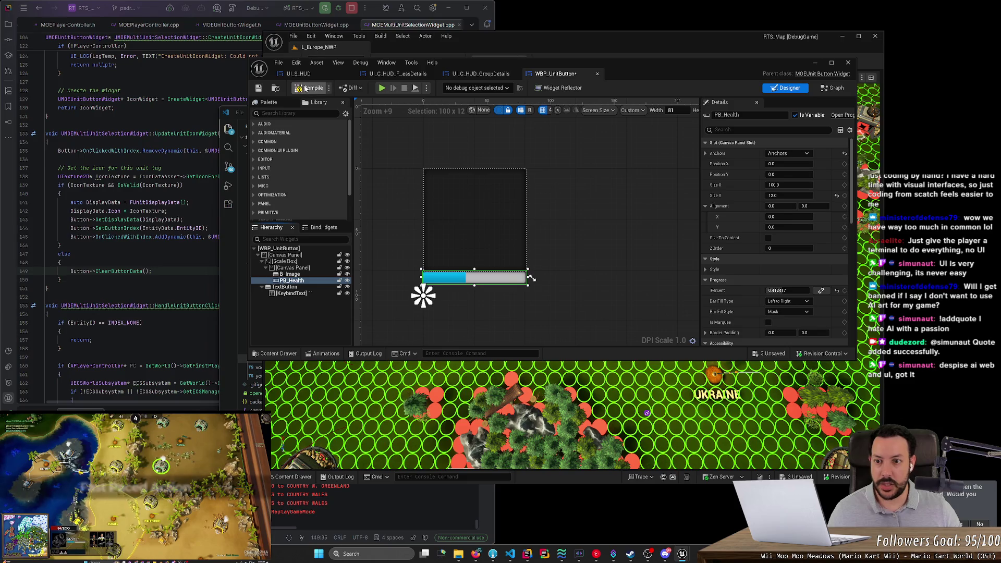
Compile the widget, then try Percent values while switching Bar Fill Style between Scale and Mask
left_click(258, 88)
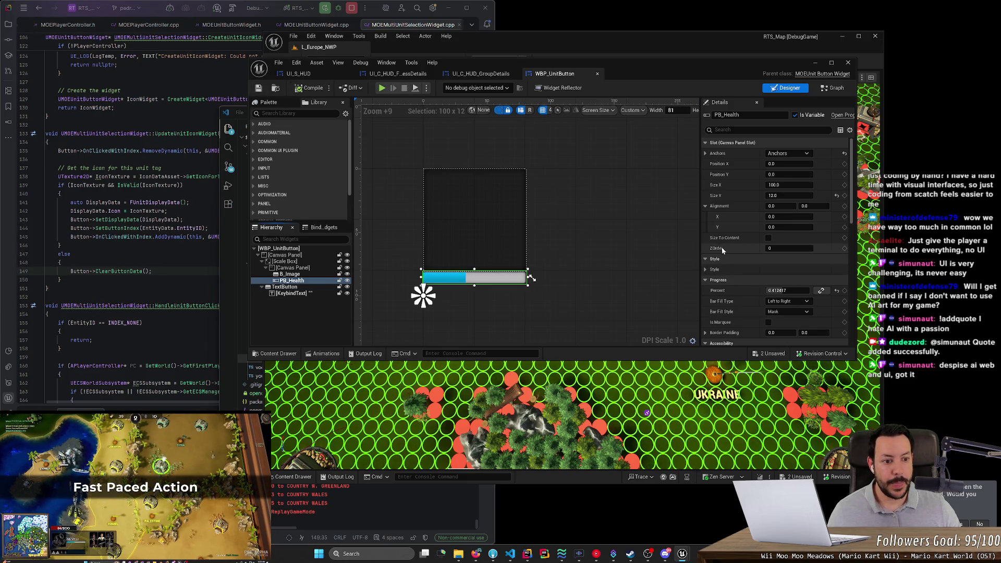
left_click(784, 290)
type("66.6")
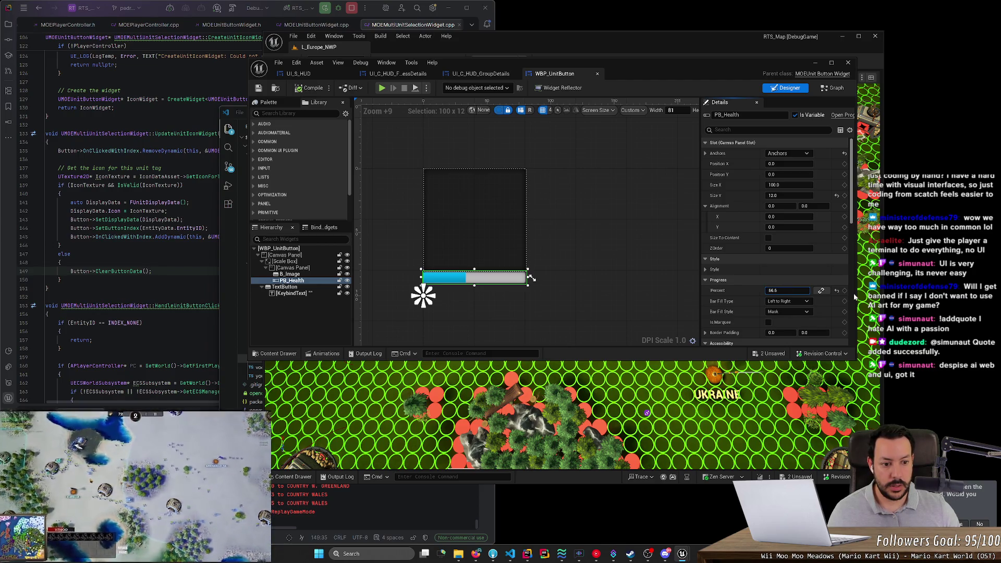
key("Return")
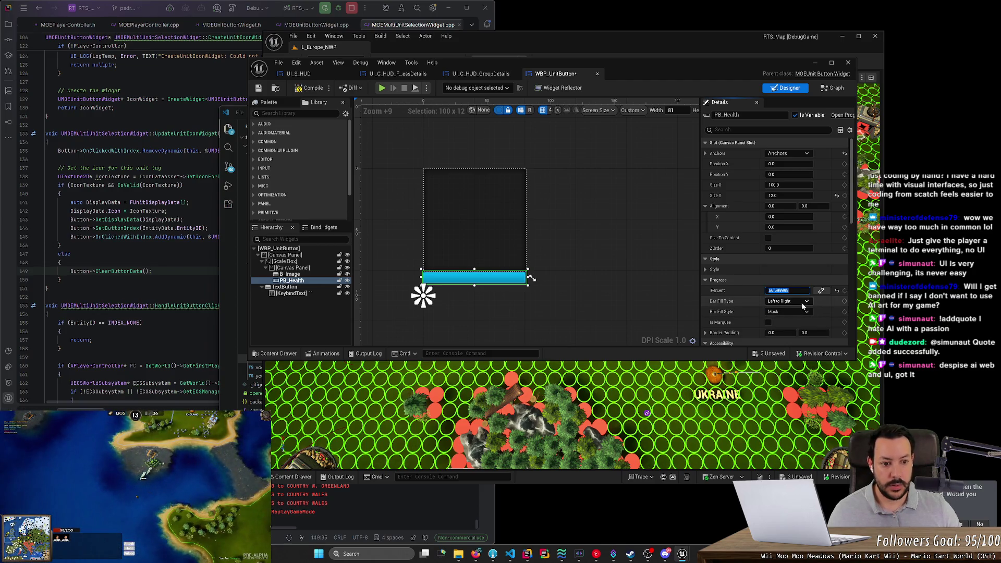
left_click(787, 311)
left_click(783, 325)
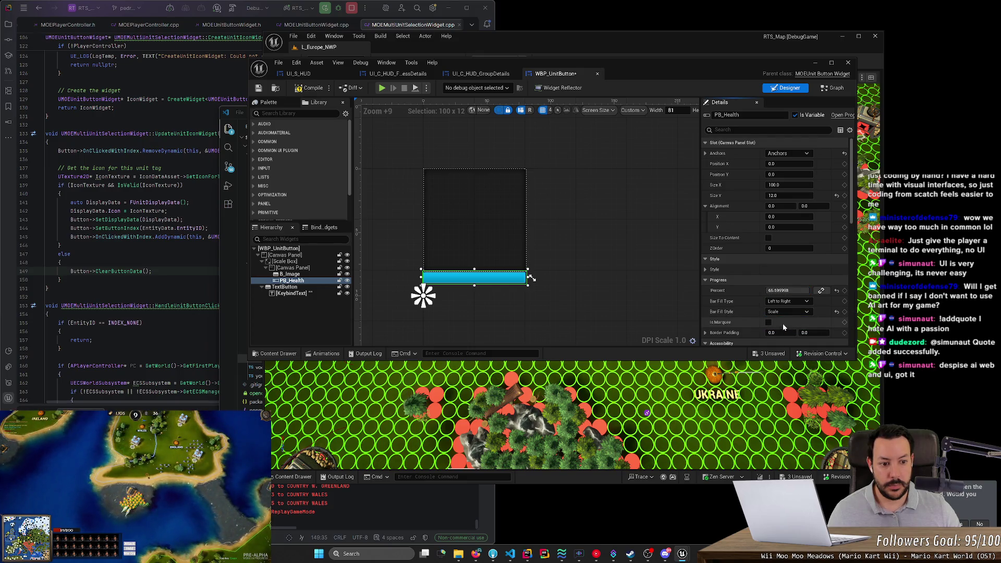
mouse_move(785, 290)
left_mouse_down()
mouse_move(806, 290)
mouse_move(771, 290)
mouse_move(813, 290)
mouse_move(771, 290)
mouse_move(809, 290)
mouse_move(771, 289)
mouse_move(805, 290)
mouse_move(796, 289)
left_mouse_up()
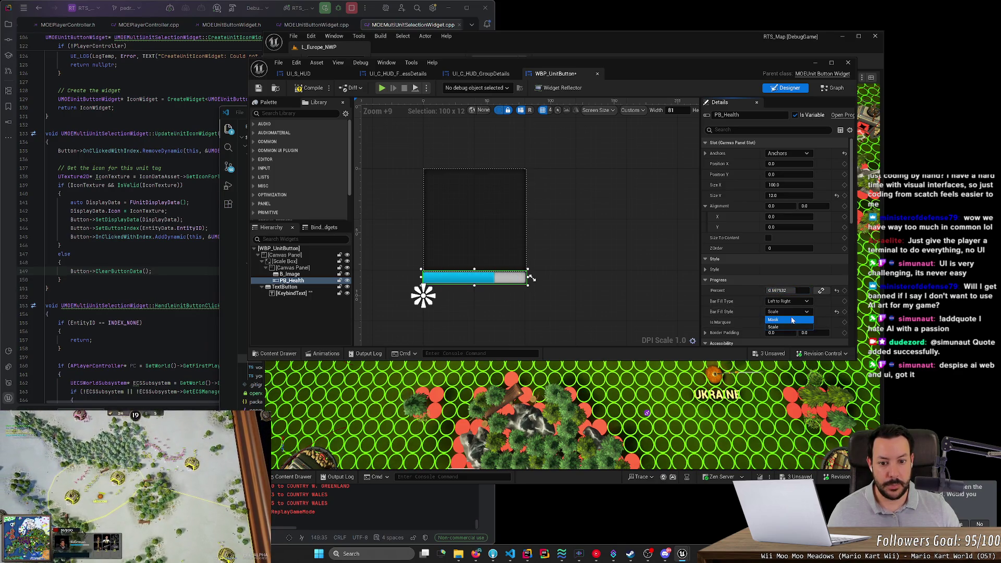
left_click(787, 318)
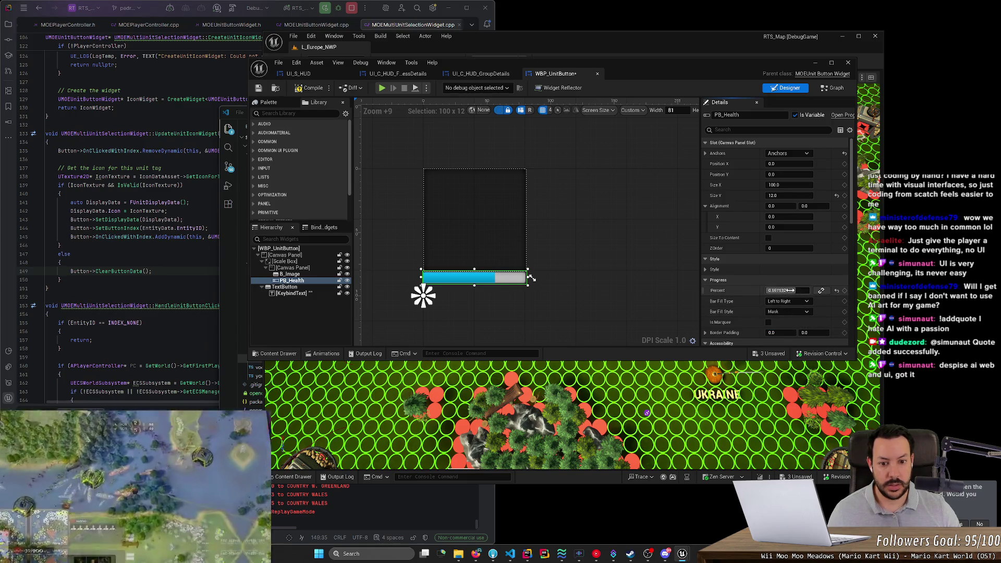
mouse_move(787, 289)
left_mouse_down()
mouse_move(776, 290)
mouse_move(804, 289)
left_mouse_up()
left_click(794, 311)
left_click(788, 325)
Enter a Percent of 0.6, then drag it up to about 0.96
left_click(787, 290)
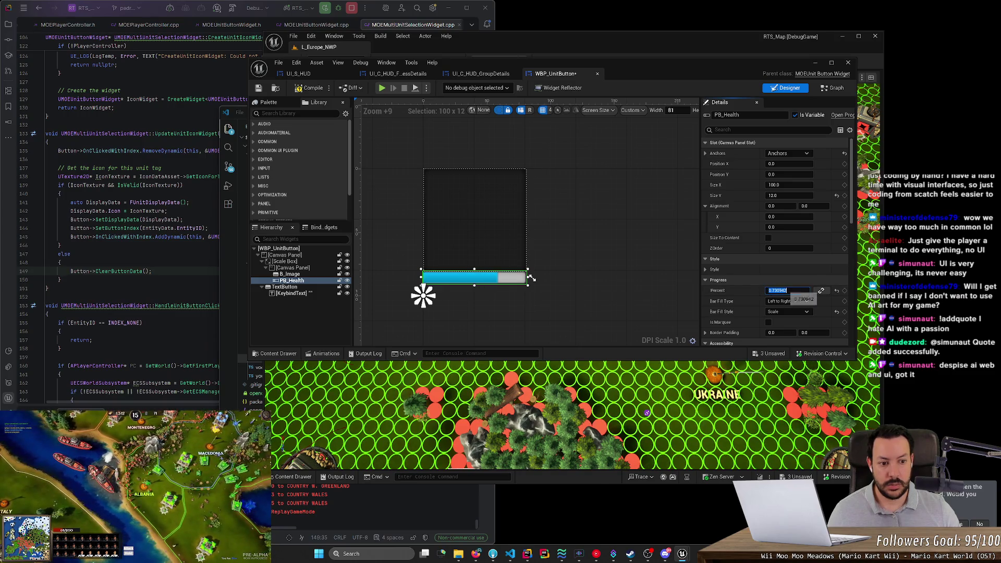
type(".6")
key("Return")
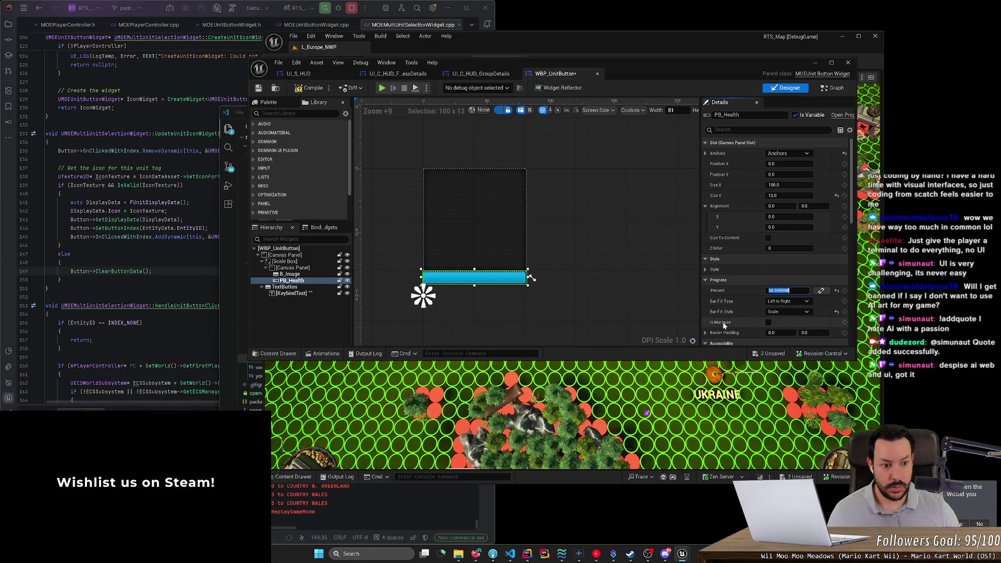
left_click_drag(789, 290, 785, 290)
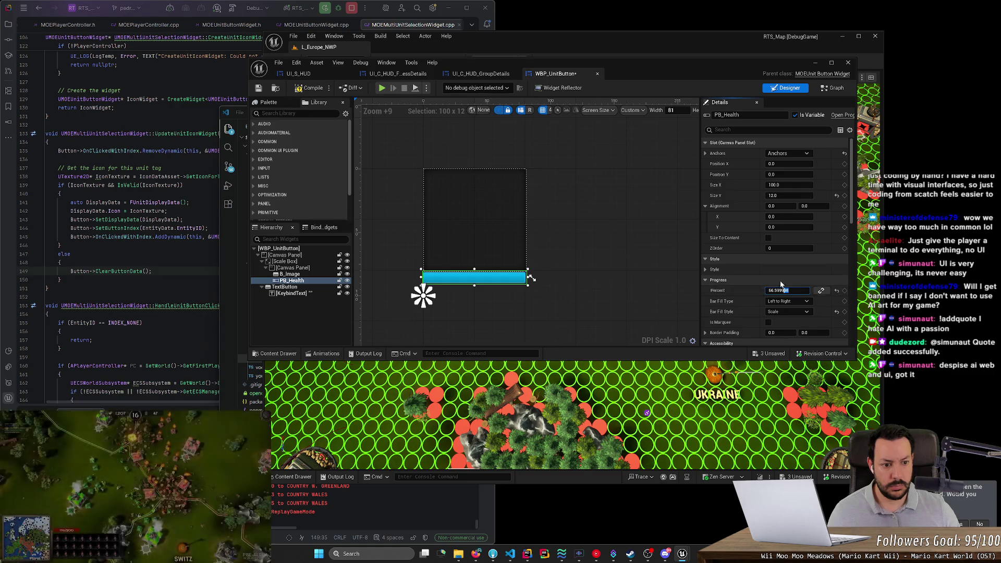
left_click(724, 277)
mouse_move(793, 292)
left_mouse_down()
mouse_move(777, 292)
mouse_move(792, 292)
left_mouse_up()
Set Percent to 0.65 with Mask fill style, then adjust it toward 0.66
left_click(787, 290)
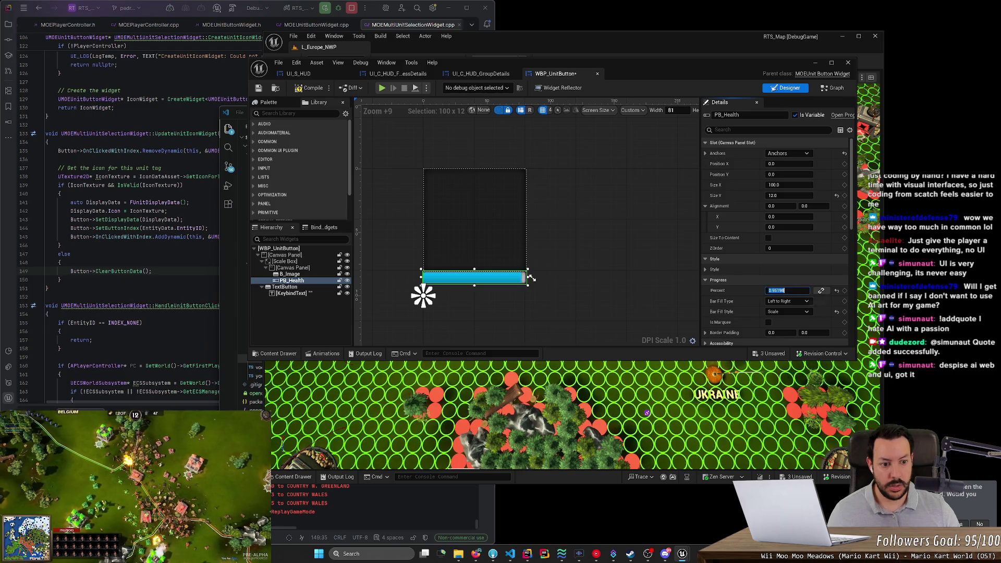
type("0.65")
key("Return")
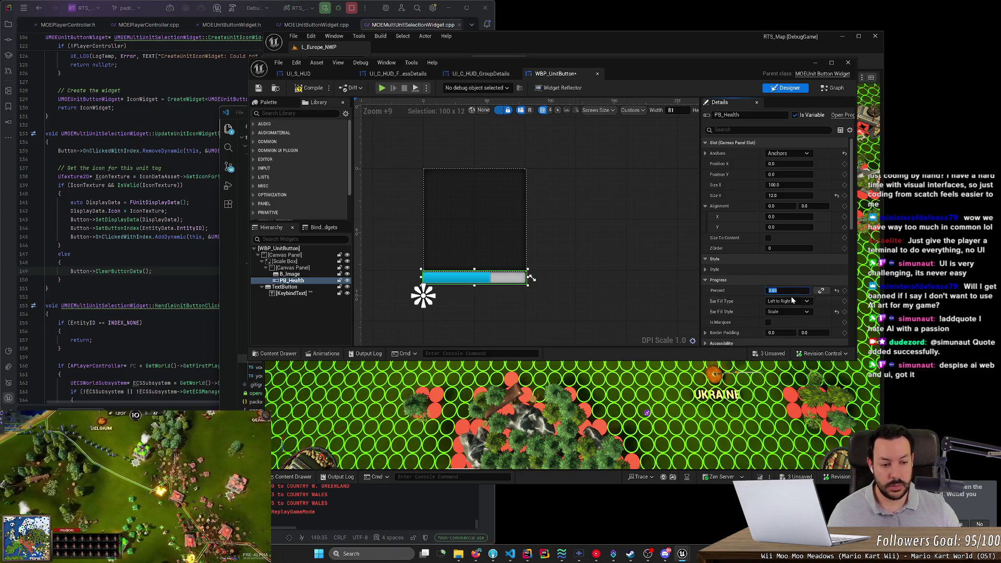
left_click(789, 312)
left_click(787, 320)
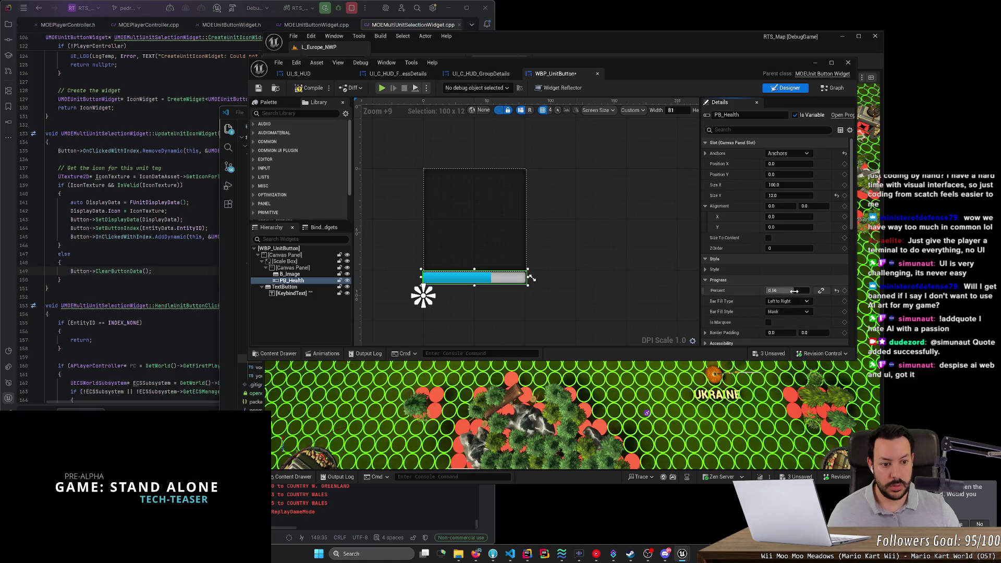
mouse_move(794, 291)
left_mouse_down()
mouse_move(805, 291)
mouse_move(795, 291)
left_mouse_up()
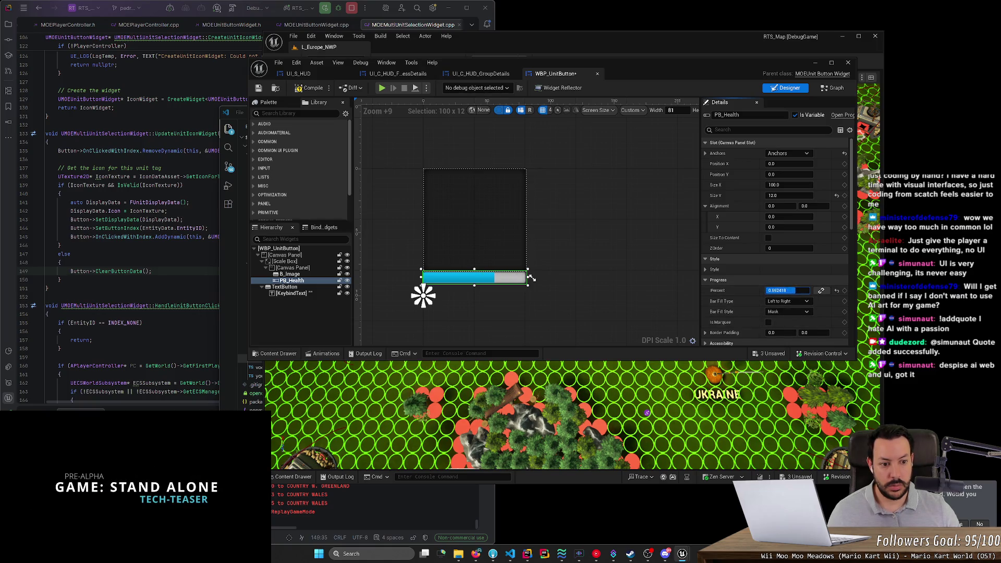
type("667")
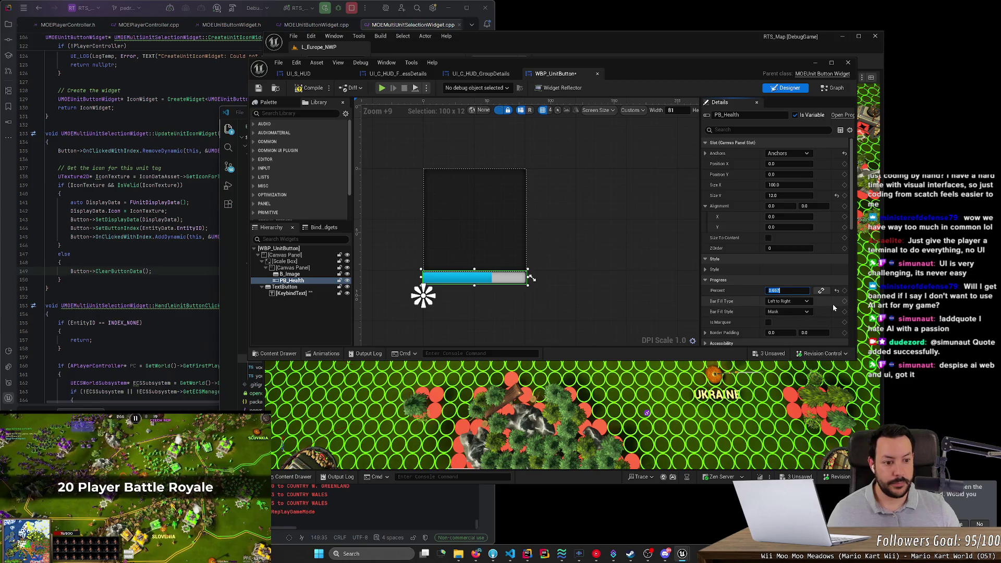
left_click(833, 305)
Tick Is Marquee with Scale fill, lower Percent to about 0.18, and return fill style to Mask
scroll(832, 304, "down", 2)
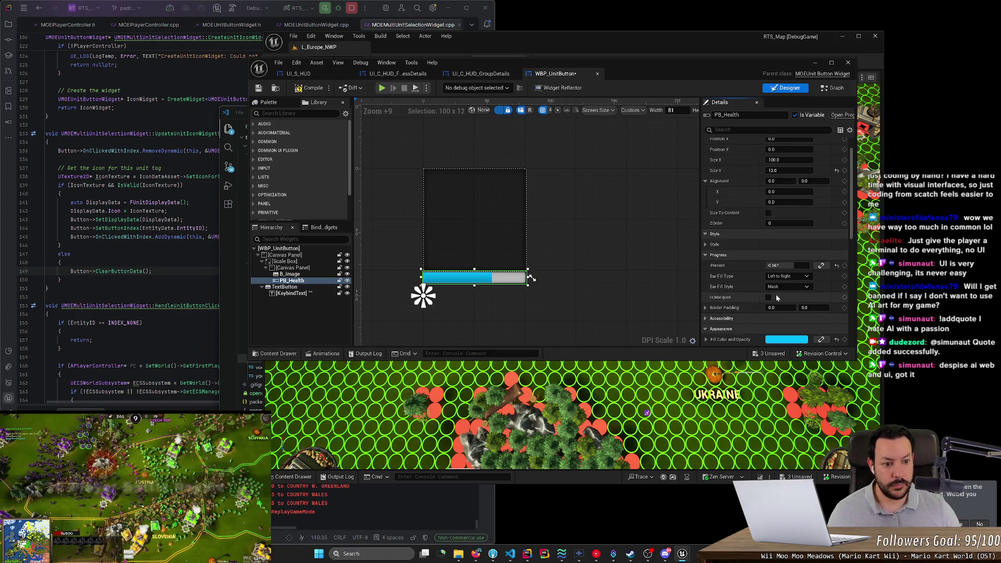
left_click(782, 287)
left_click(773, 302)
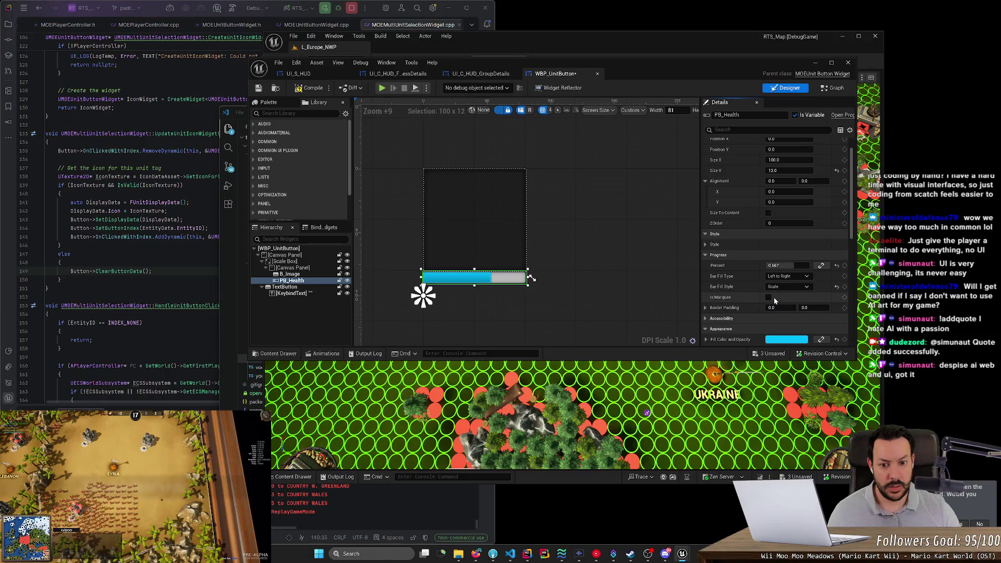
left_click(769, 298)
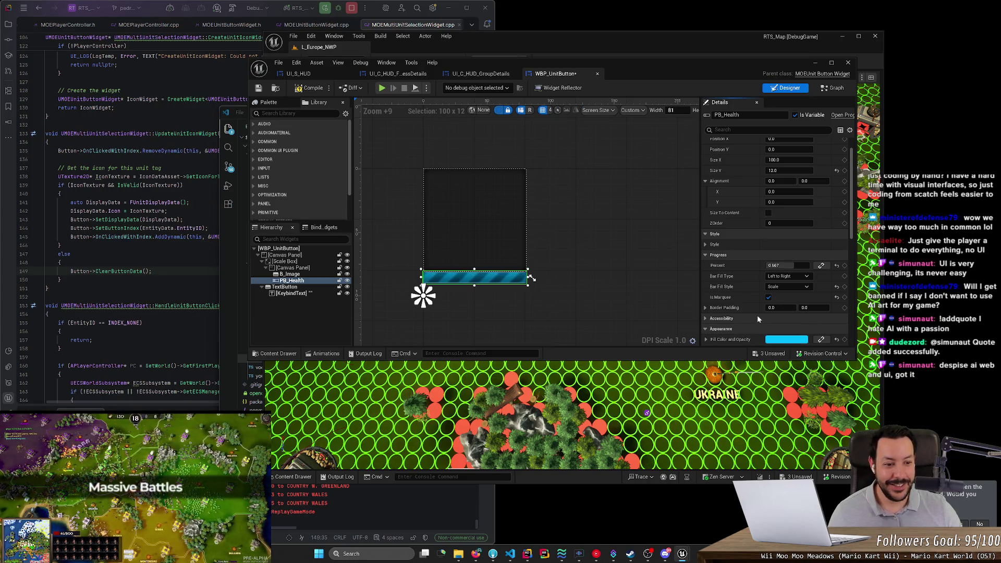
mouse_move(777, 265)
left_mouse_down()
mouse_move(803, 265)
mouse_move(780, 265)
left_mouse_up()
left_click(786, 287)
left_click(786, 293)
scroll(702, 303, "down", 1)
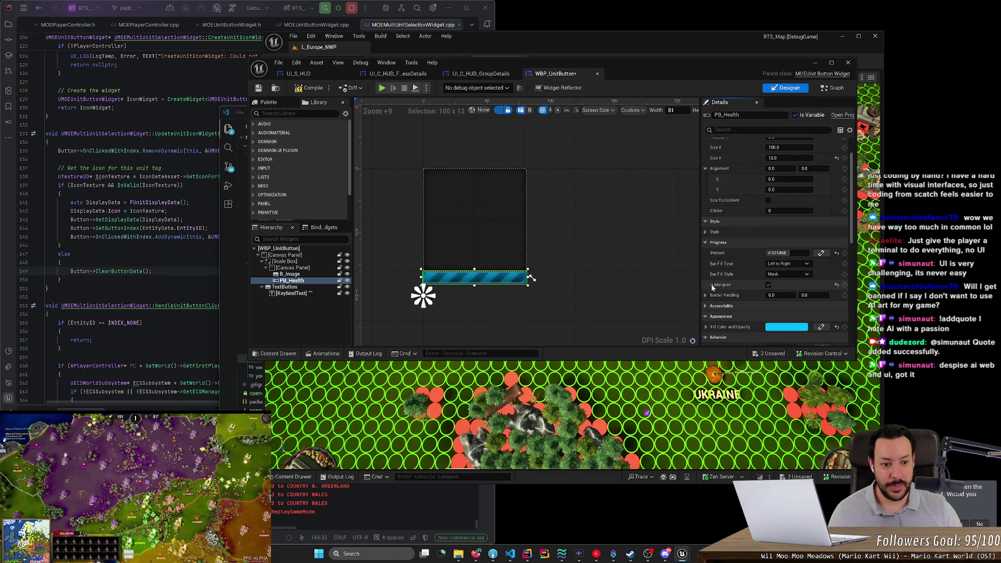
scroll(773, 302, "down", 2)
Pick a light green Fill Color, then lower its Value slider for a darker green
left_click(776, 278)
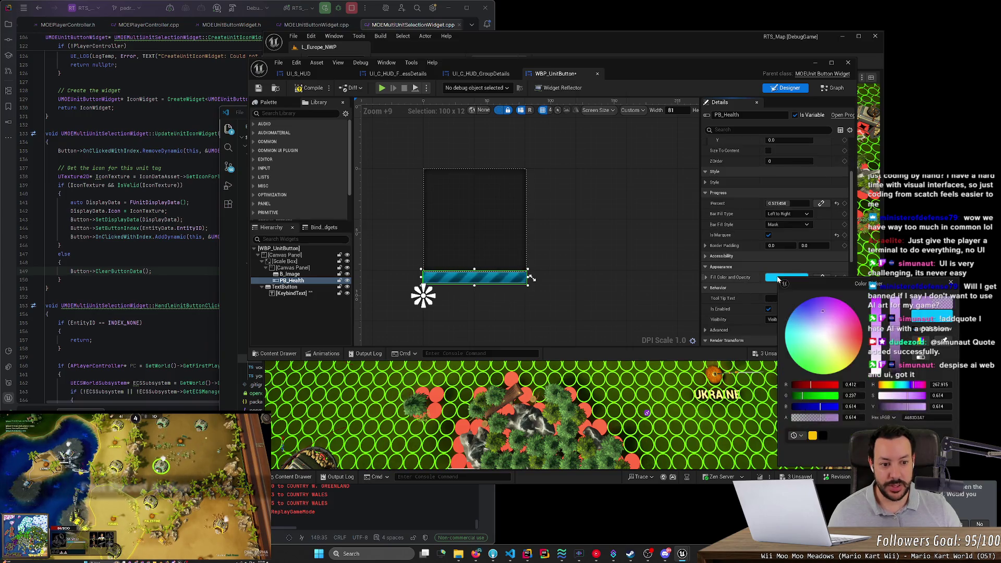
left_click(803, 361)
left_click_drag(803, 361, 788, 350)
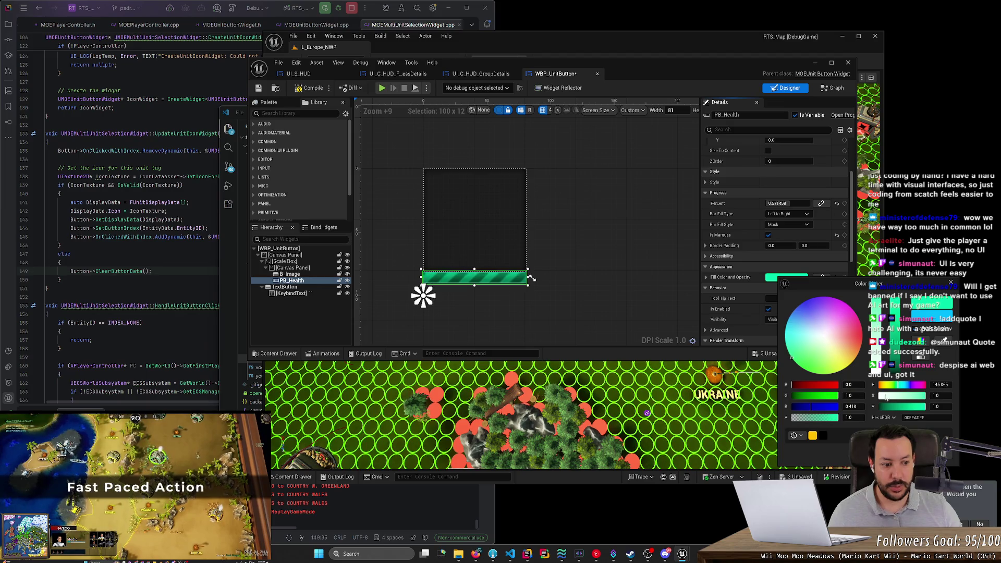
left_click_drag(846, 335, 801, 351)
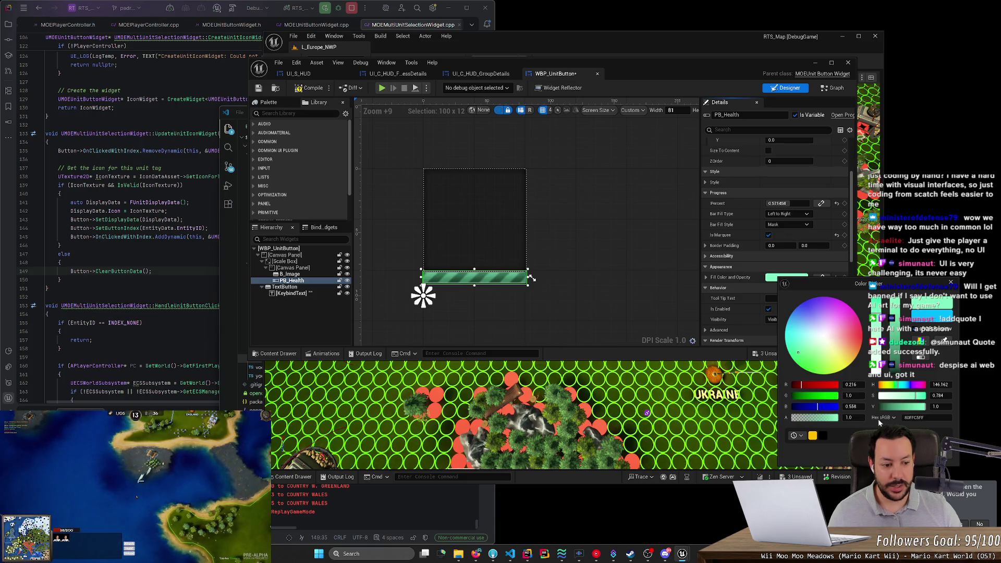
left_click(751, 232)
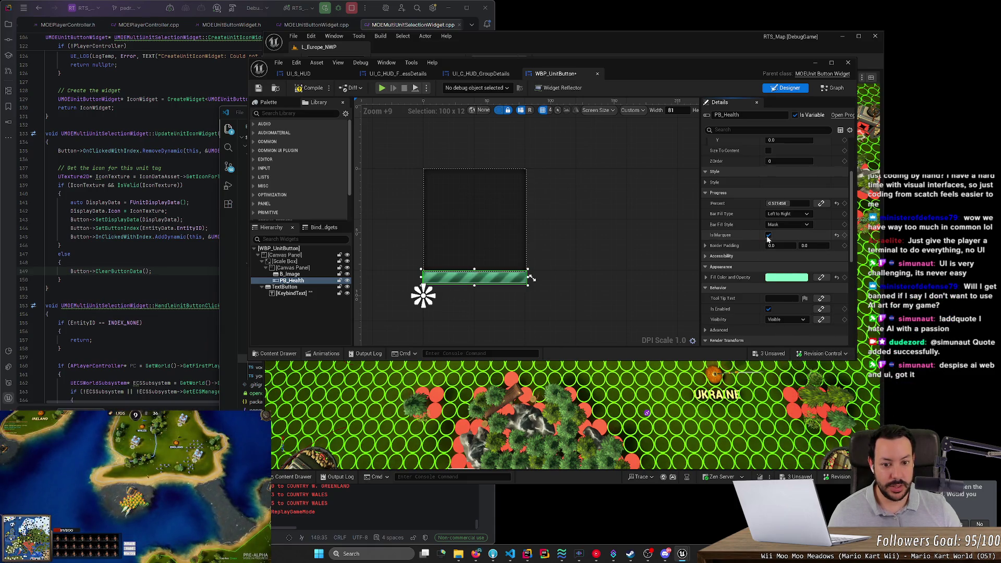
left_click(776, 279)
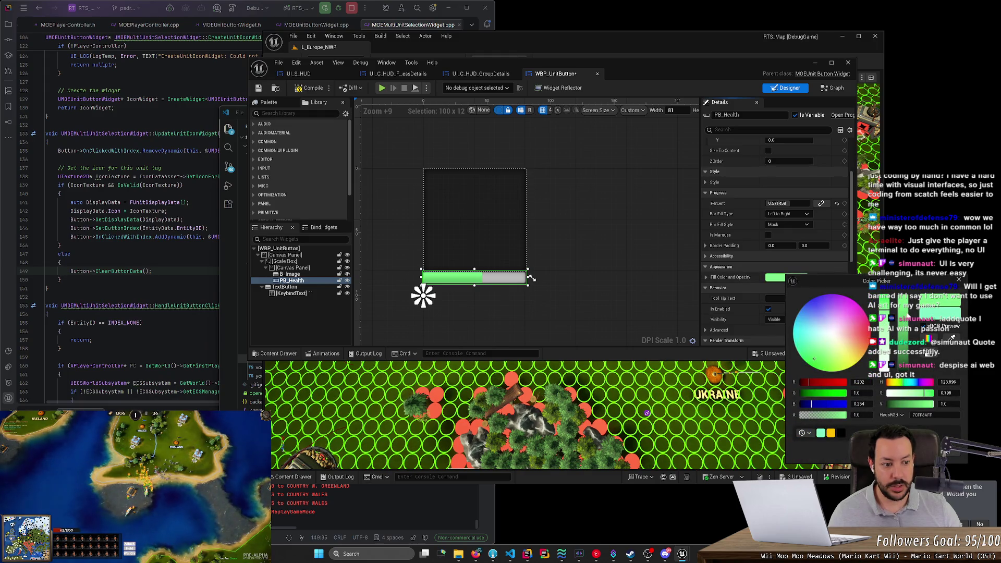
left_click_drag(933, 404, 913, 403)
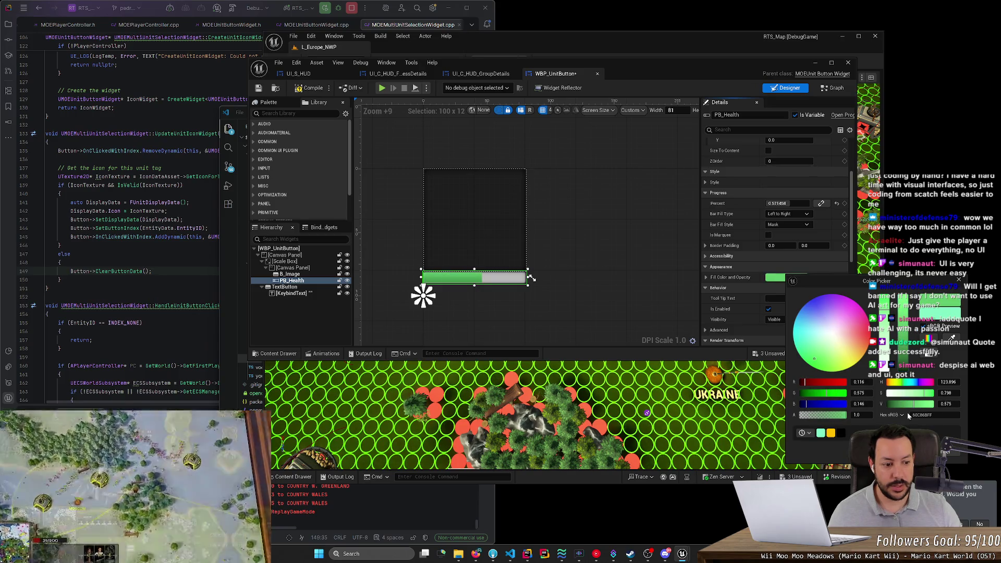
left_click(758, 340)
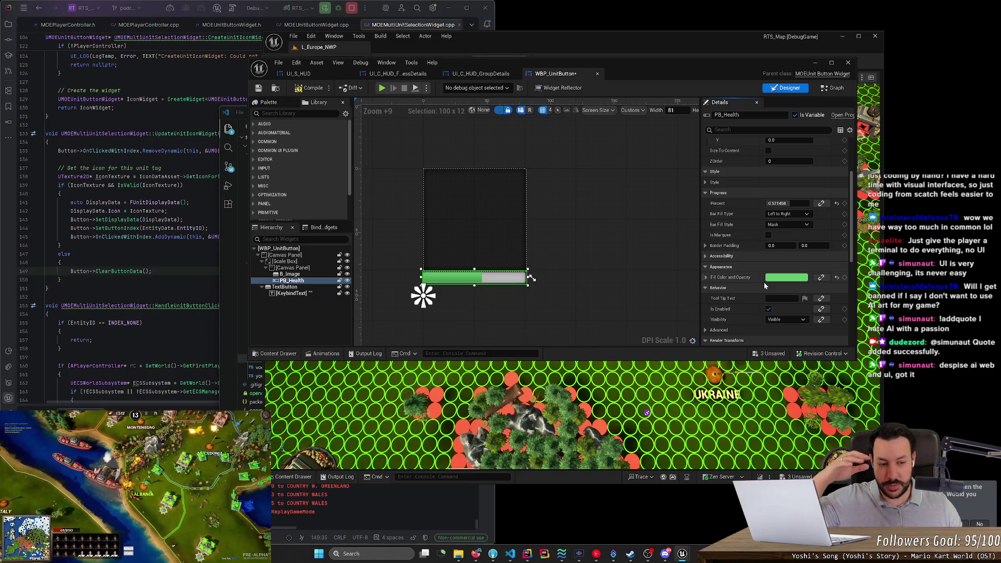
scroll(764, 283, "down", 1)
scroll(759, 306, "down", 4)
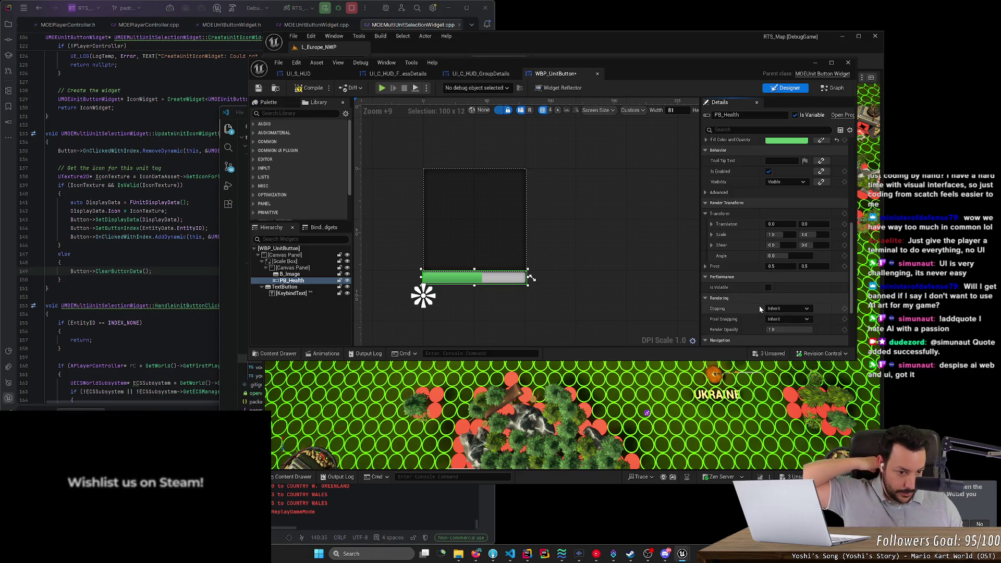
Try Hidden and Visible for the health bar's Visibility, then settle on Not Hit-Testable
mouse_move(851, 283)
left_mouse_down()
mouse_move(853, 338)
mouse_move(852, 243)
left_mouse_up()
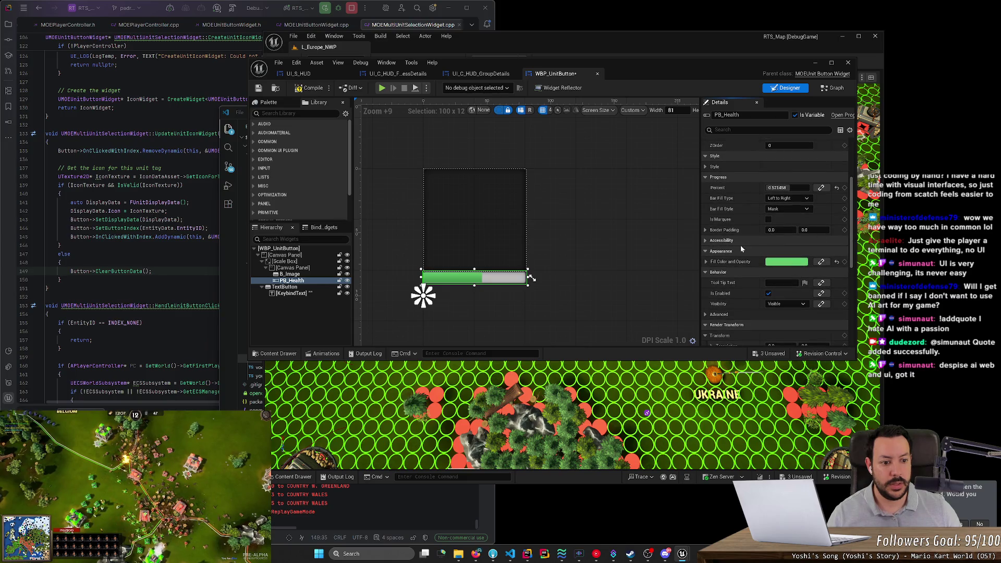
left_click(768, 294)
left_click(768, 294)
left_click(788, 304)
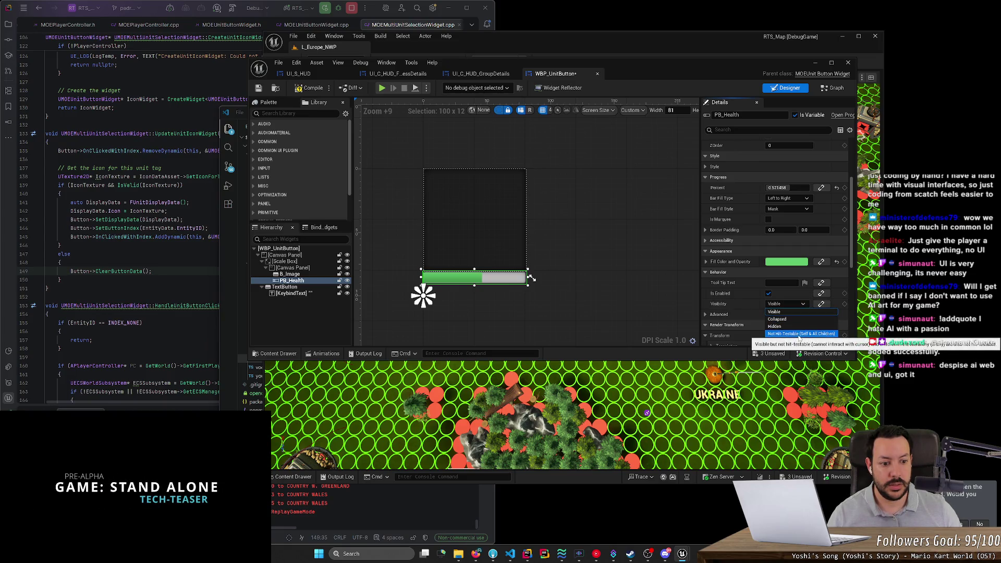
left_click(775, 327)
left_click(783, 304)
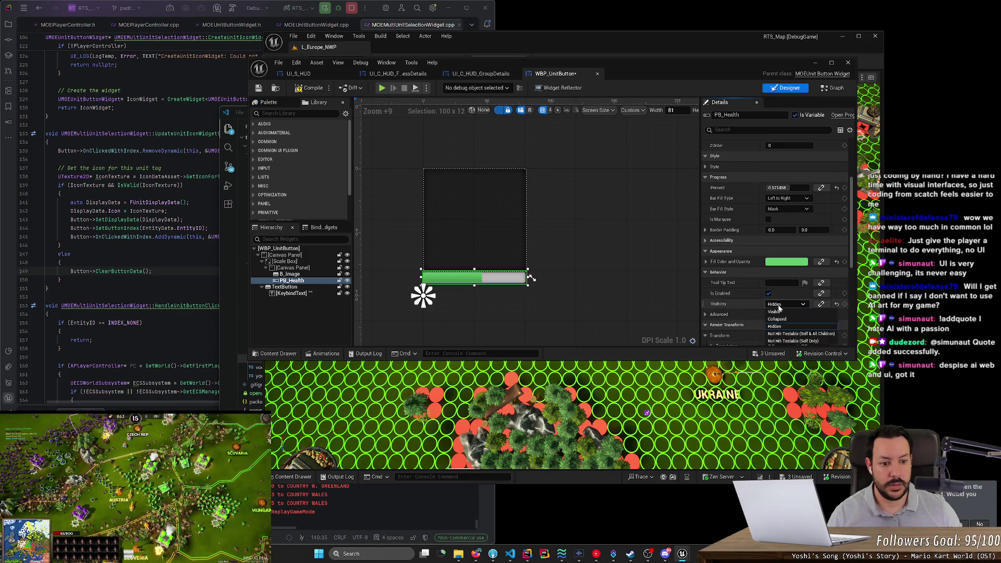
left_click(781, 311)
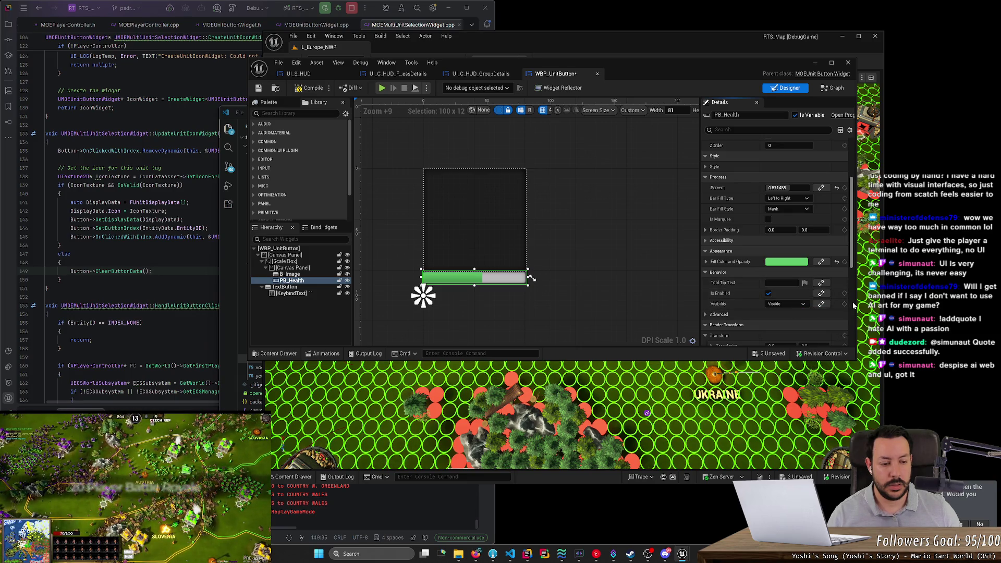
scroll(853, 257, "up", 1)
scroll(853, 257, "up", 2)
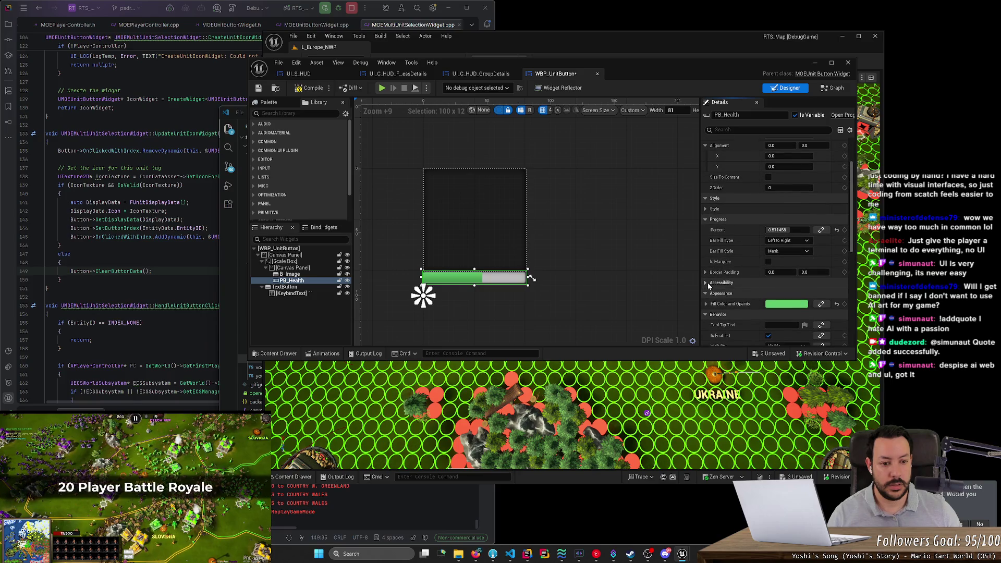
scroll(786, 320, "down", 3)
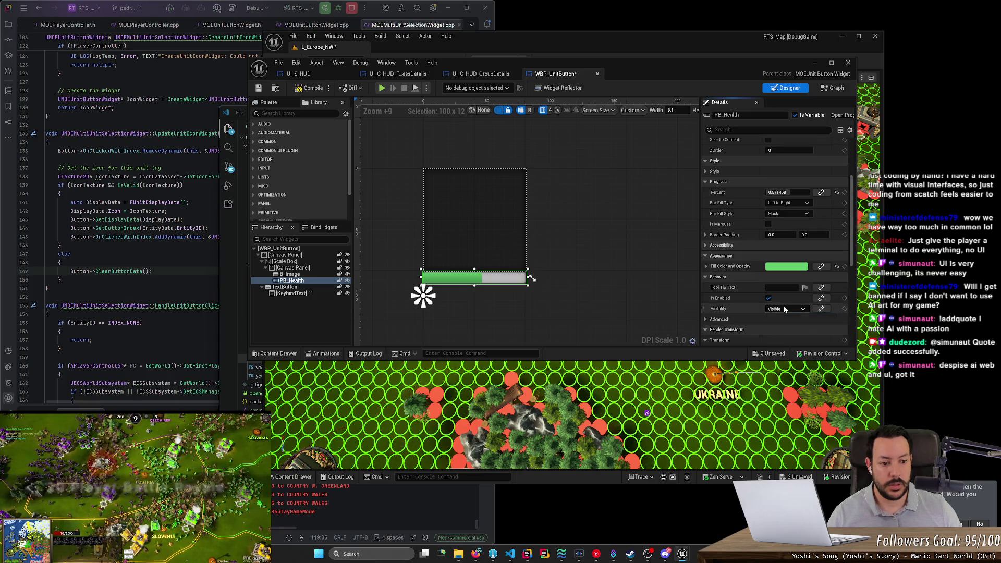
left_click(783, 307)
left_click(788, 338)
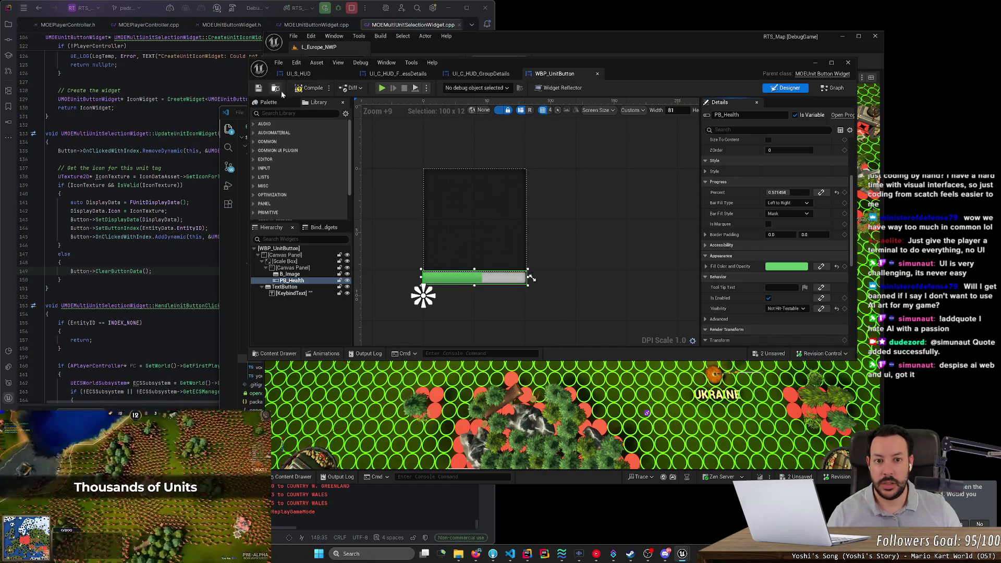
Raise the Percent to about 0.61 and expand the Fill Color RGBA values
scroll(849, 253, "down", 4)
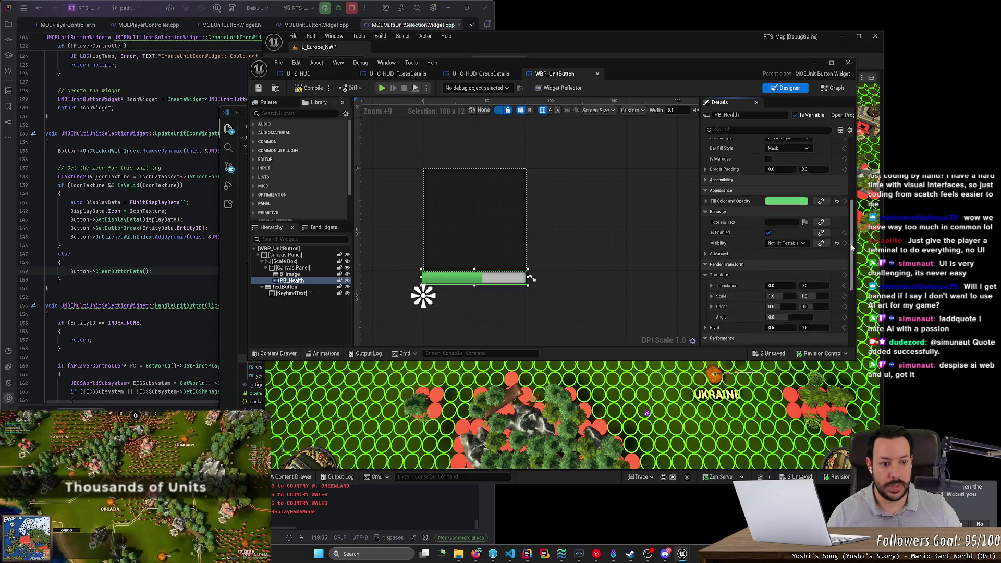
left_click_drag(852, 247, 852, 206)
mouse_move(777, 239)
left_mouse_down()
mouse_move(797, 239)
mouse_move(766, 239)
mouse_move(798, 240)
mouse_move(779, 239)
left_mouse_up()
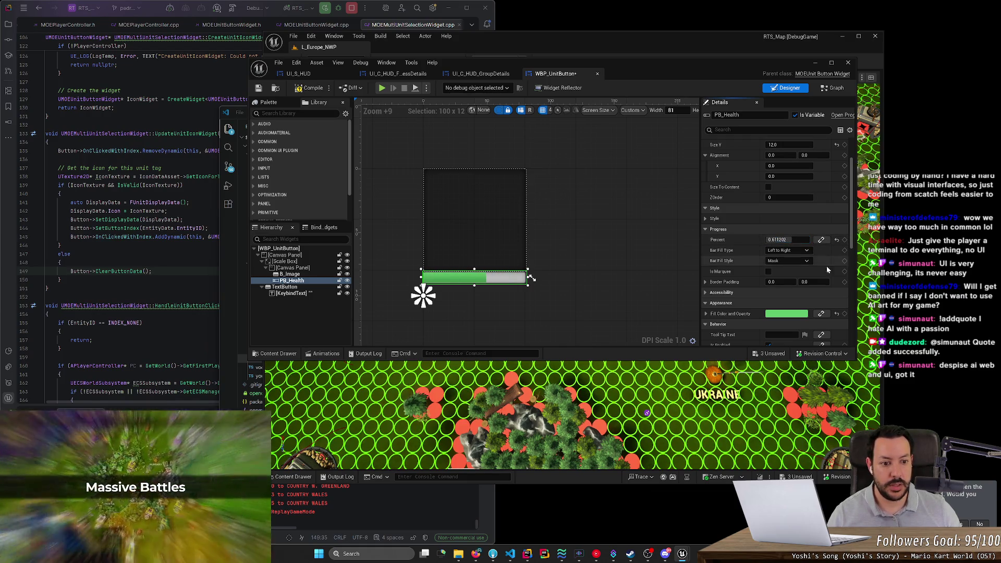
left_click(706, 313)
scroll(720, 309, "down", 2)
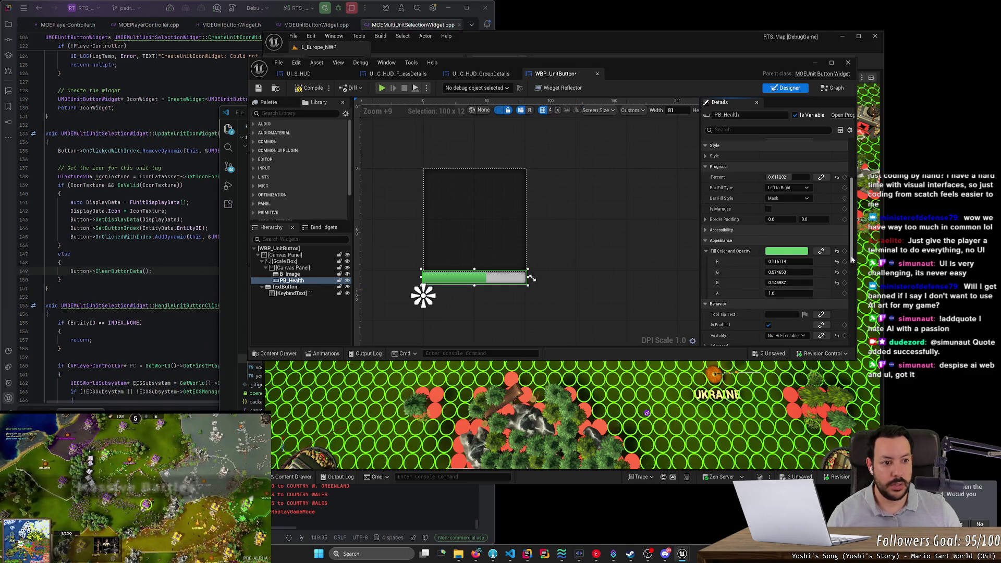
scroll(853, 259, "up", 4)
Expand Style and Background Image, fade the tint alpha, then restore it to 1.0
left_click(706, 270)
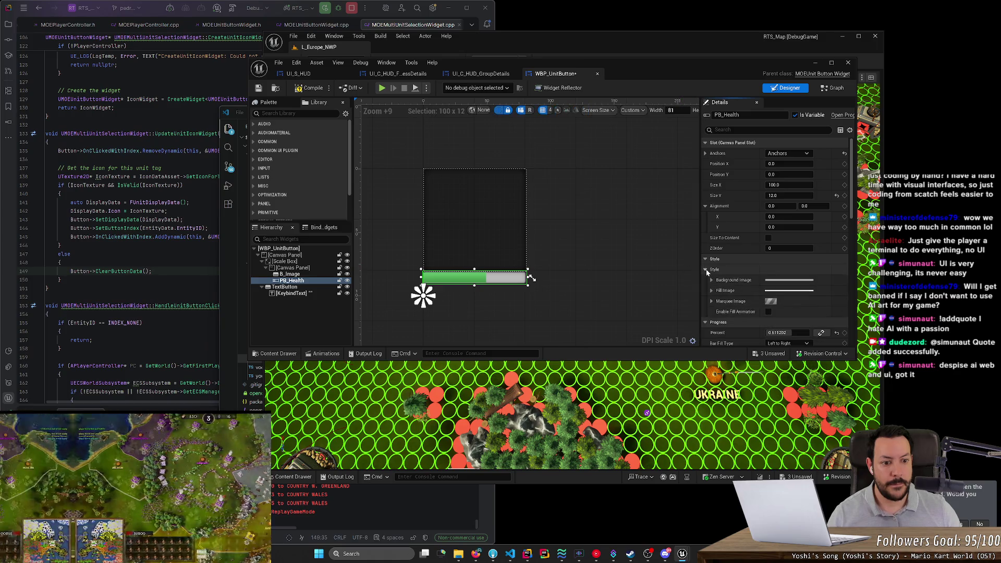
left_click(711, 280)
scroll(714, 283, "down", 1)
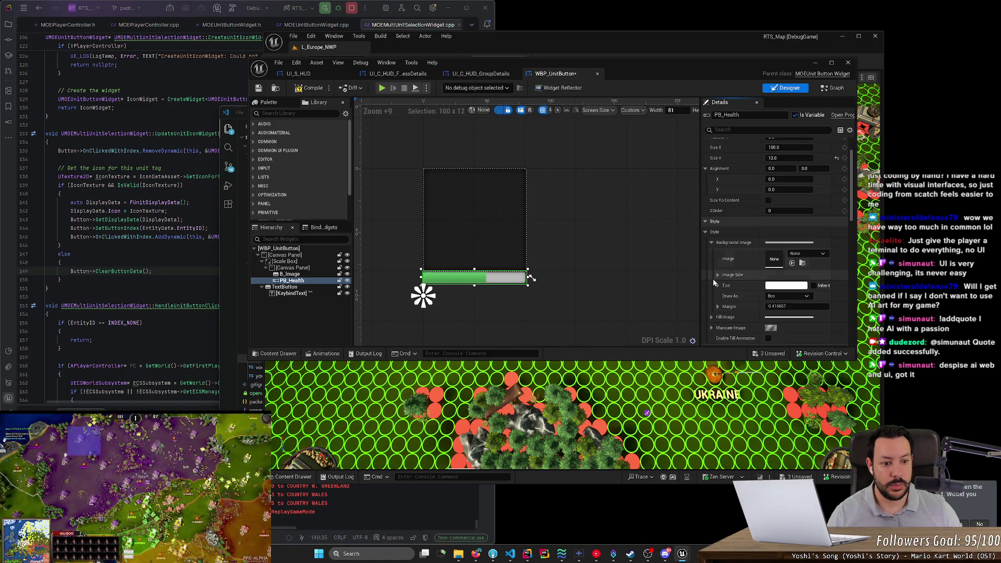
scroll(715, 271, "down", 1)
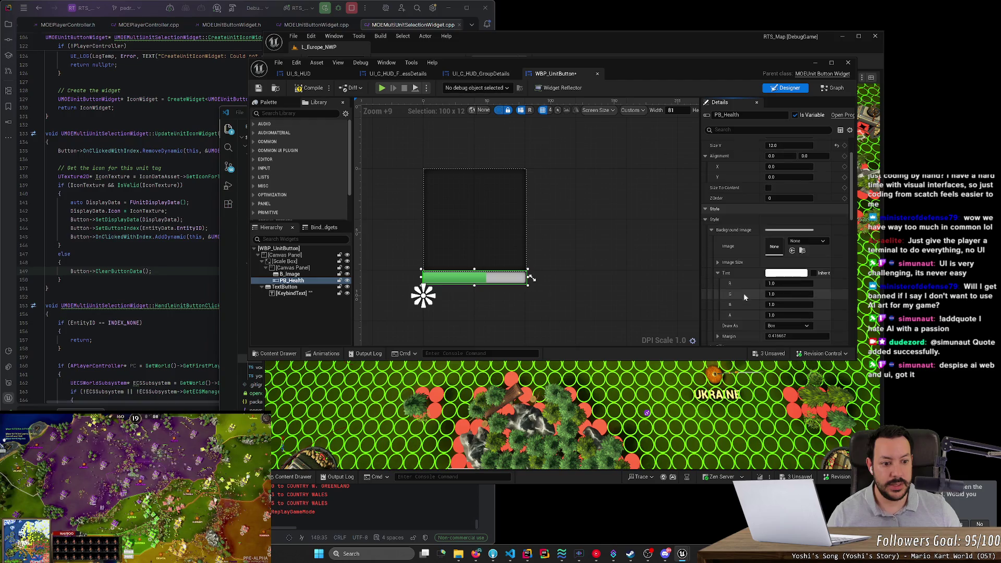
left_click(717, 273)
mouse_move(778, 315)
left_mouse_down()
mouse_move(761, 315)
mouse_move(809, 314)
mouse_move(798, 315)
left_mouse_up()
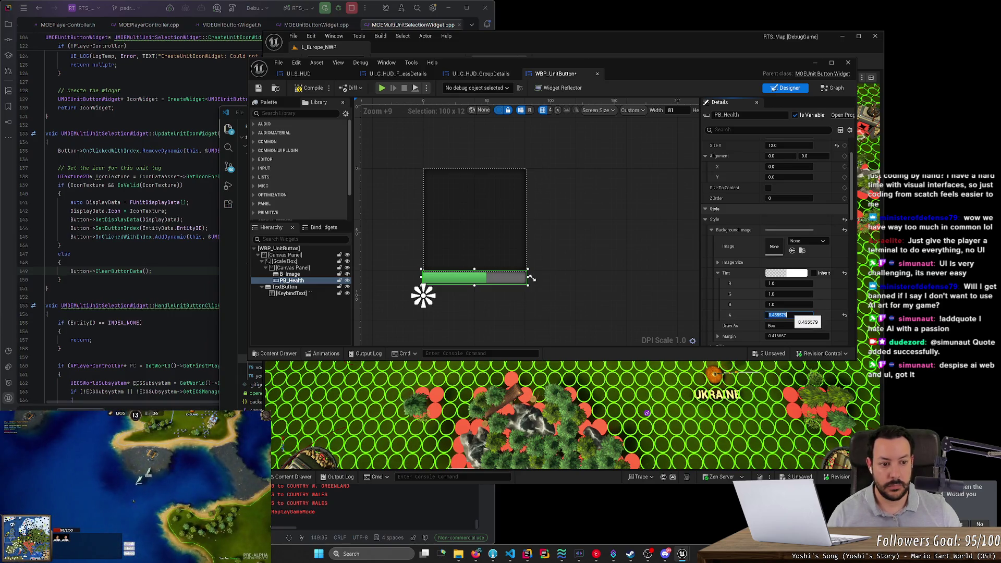
key("Return")
Adjust the background Image Size width and open the Draw As choices
left_click(718, 263)
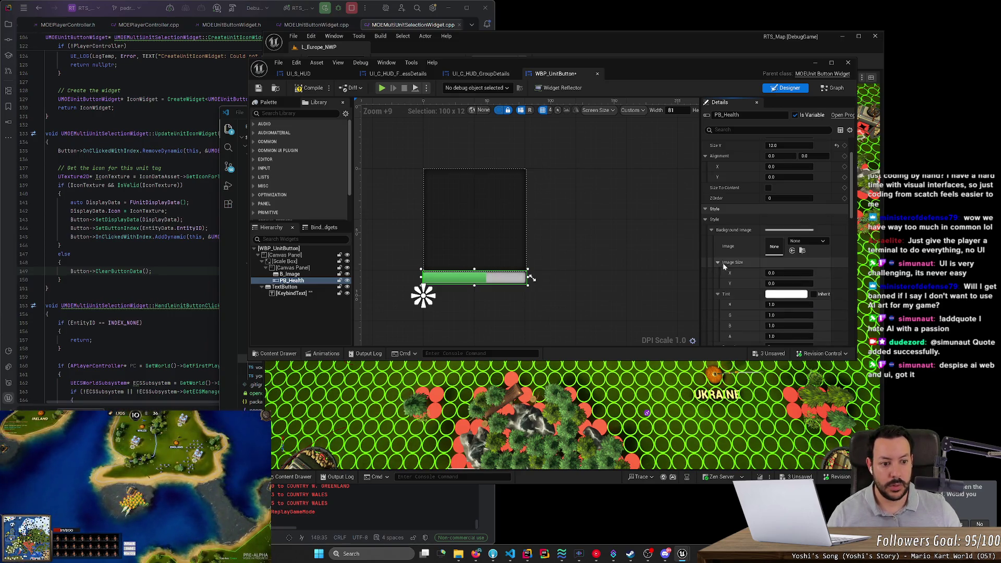
left_click_drag(780, 275, 755, 272)
scroll(756, 274, "down", 3)
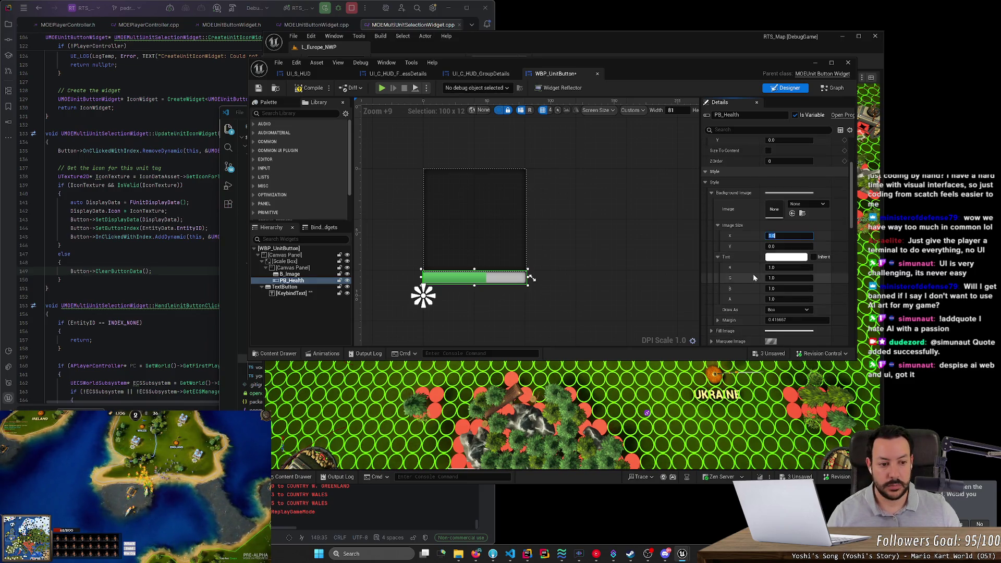
left_click(778, 285)
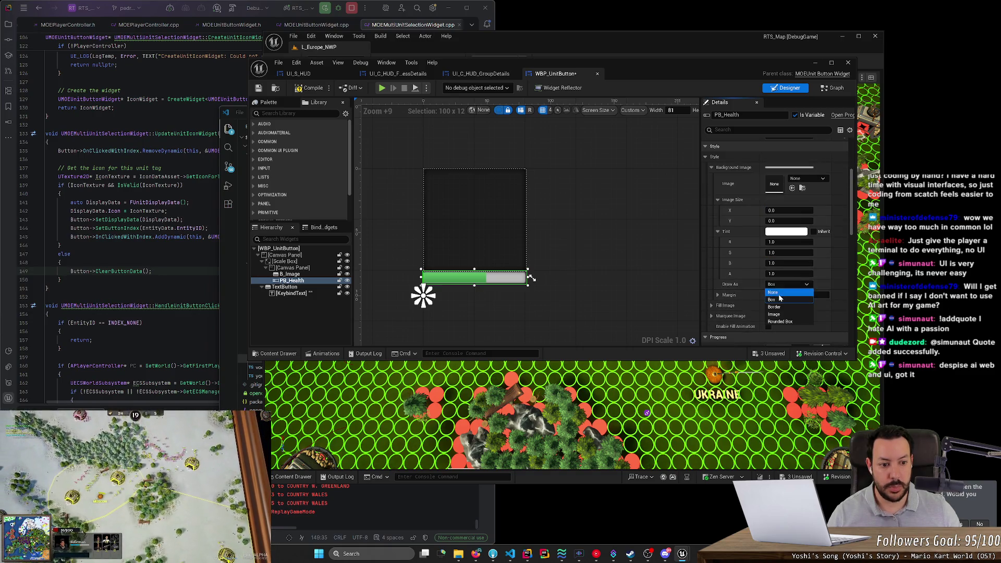
Try Border, Image and None for the background Draw As, then settle on Box
left_click(779, 306)
left_click(788, 285)
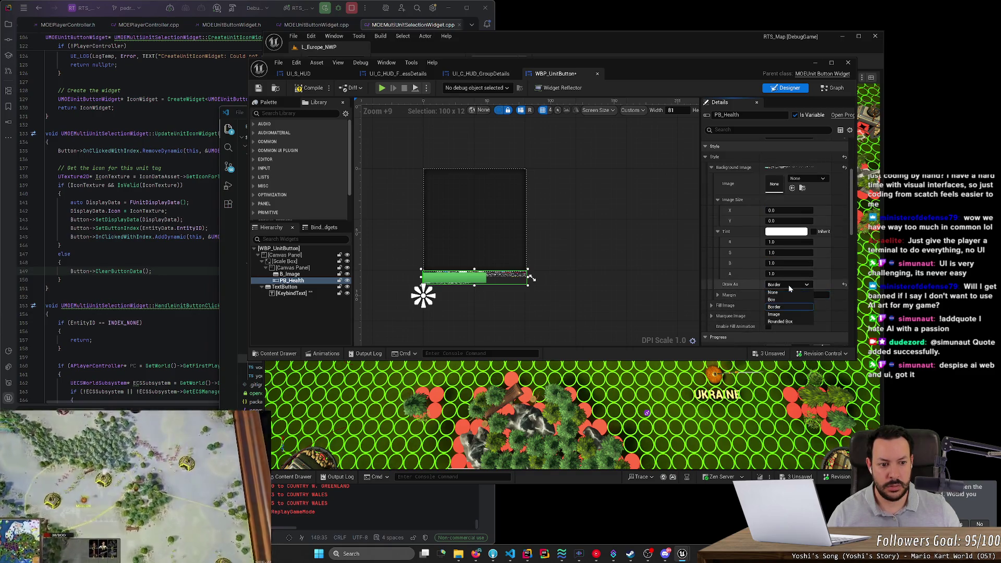
left_click(785, 312)
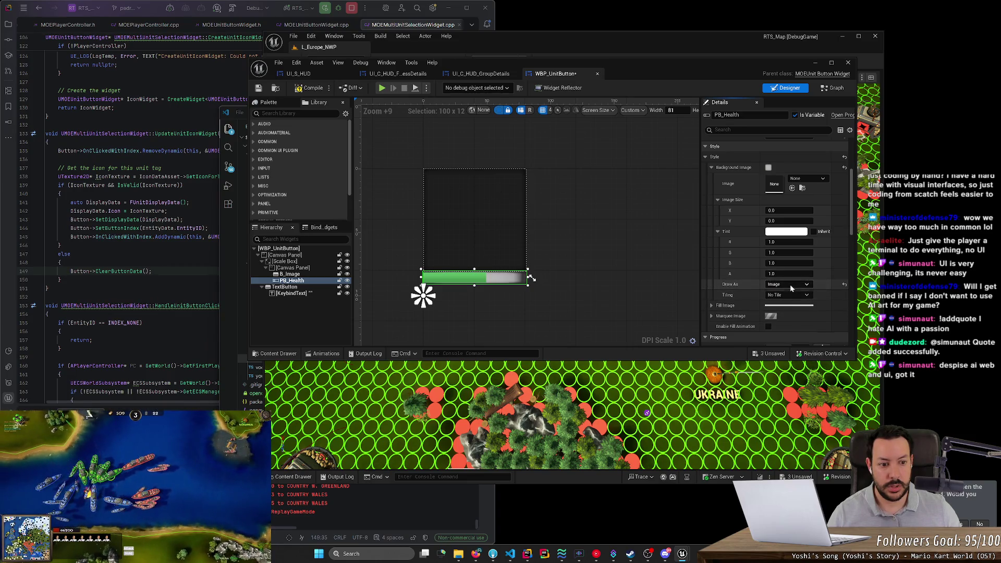
left_click(790, 285)
left_click(784, 293)
left_click(791, 285)
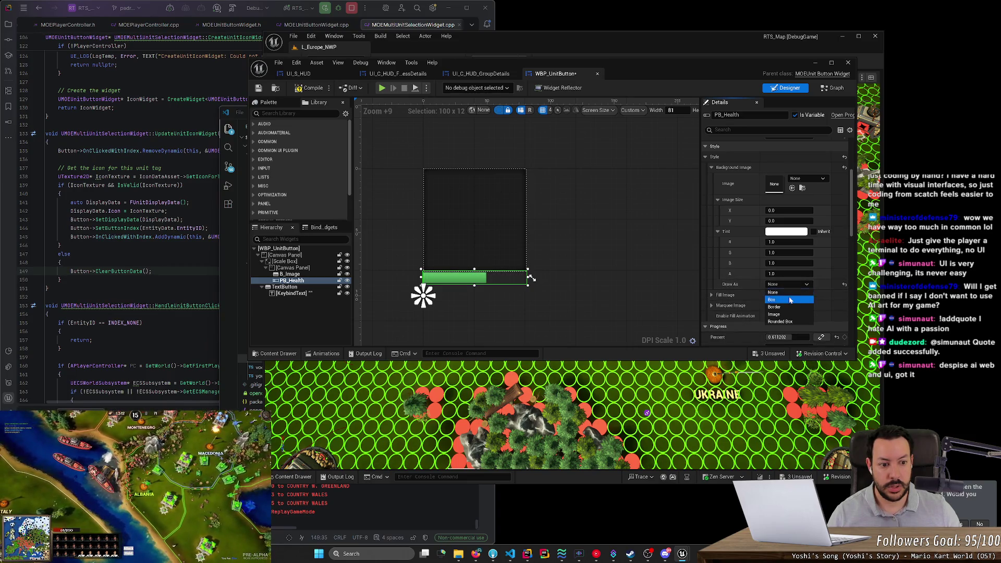
left_click(777, 300)
Expand Fill Image, collapse Background Image and open the Fill Image Tint colour picker
left_click(712, 305)
scroll(714, 313, "down", 1)
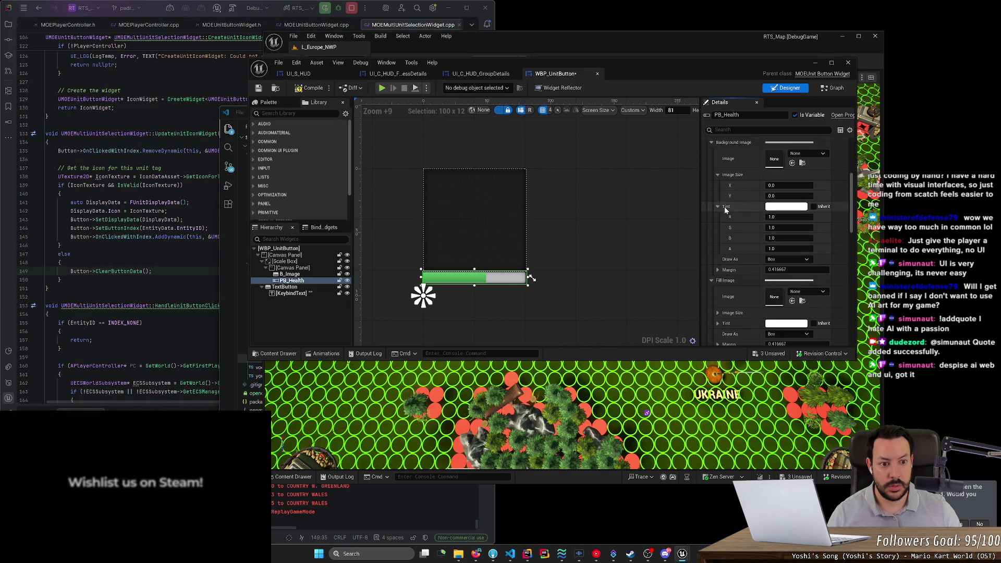
scroll(724, 207, "up", 1)
left_click(712, 155)
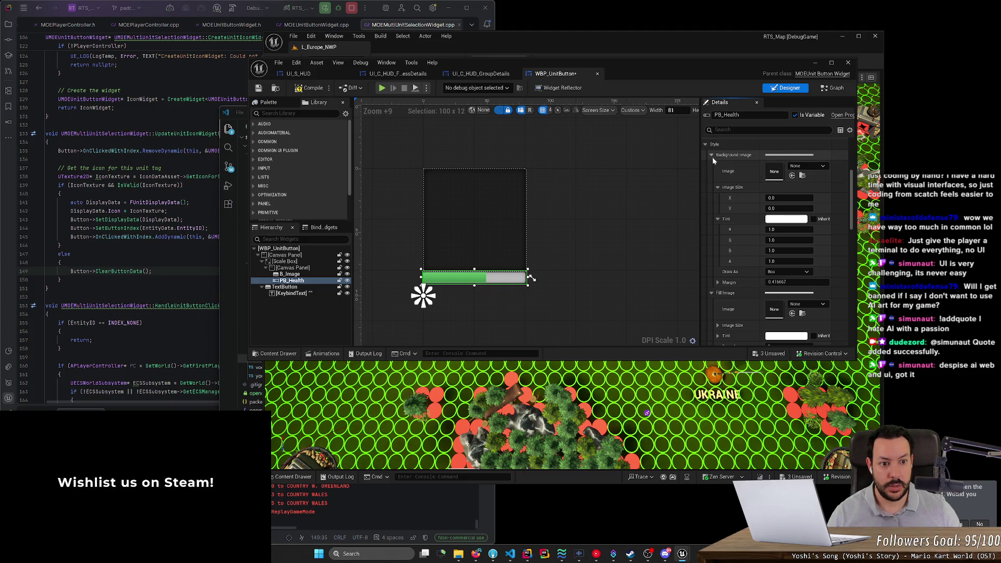
left_click(782, 208)
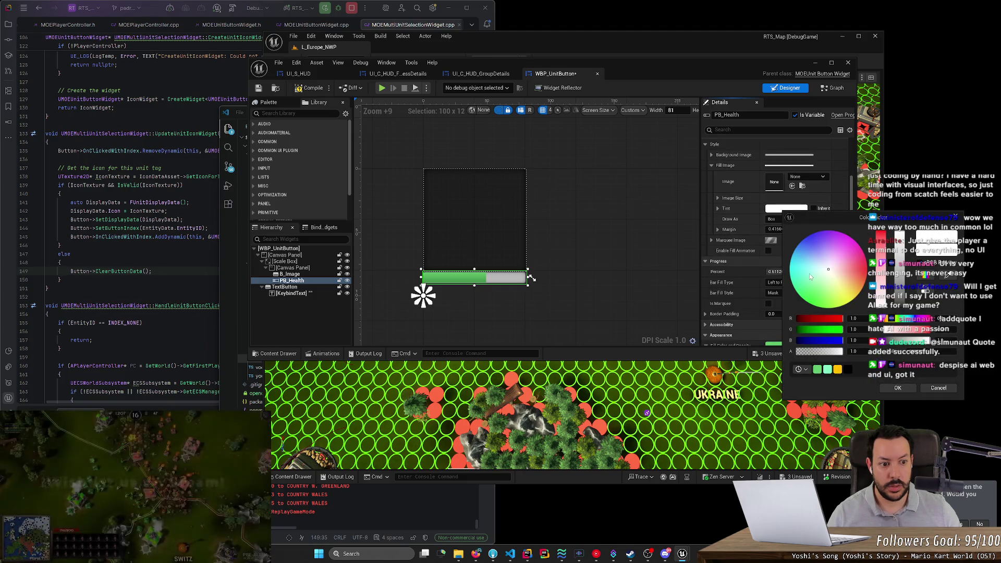
Try green and blue-purple fill tints, then set R to 1 for a magenta tint
mouse_move(812, 280)
left_mouse_down()
mouse_move(837, 237)
mouse_move(807, 301)
left_mouse_up()
left_click(816, 235)
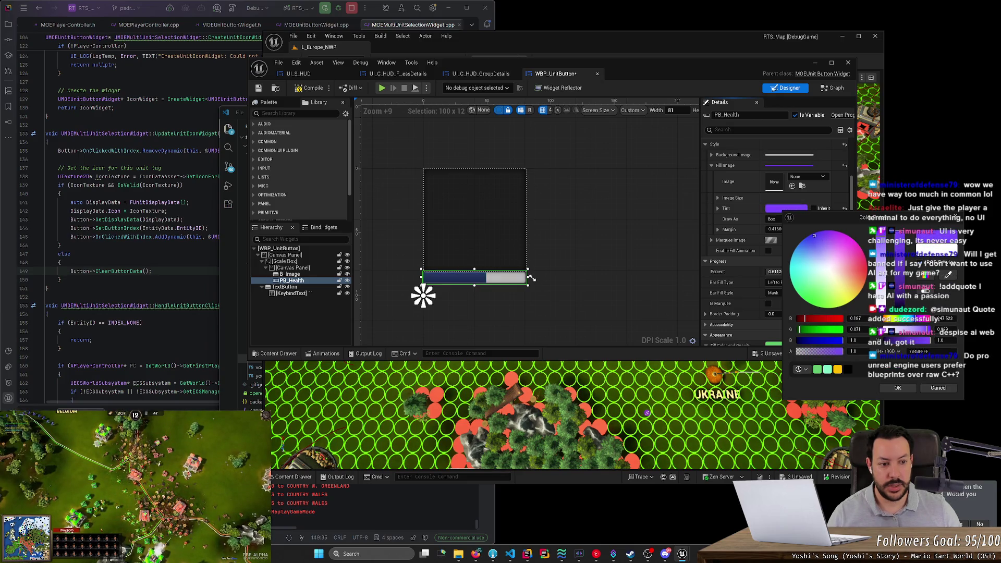
left_click(856, 318)
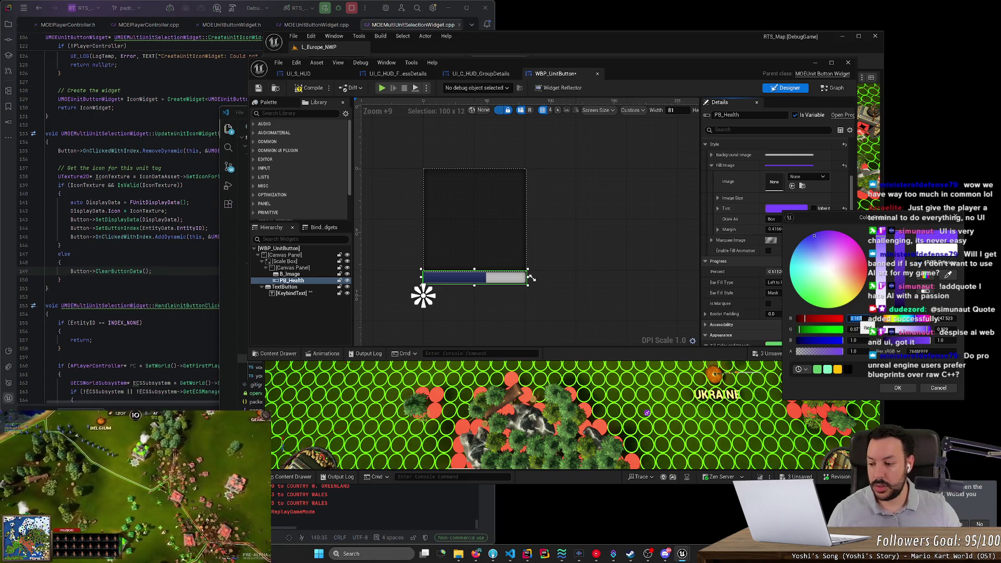
type("1")
key("Return")
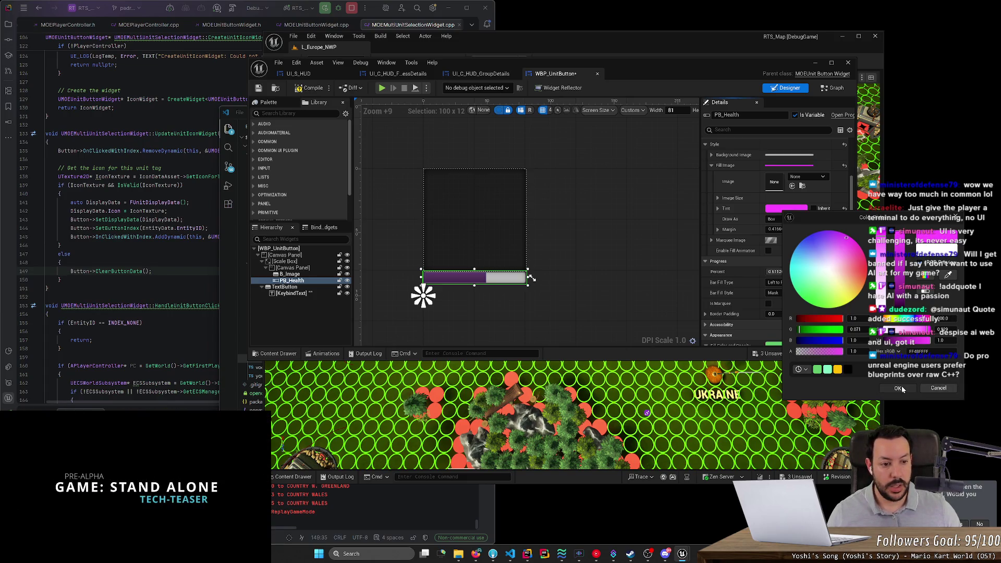
left_click(897, 388)
Set the tint's G to 1 to make it white, then save WBP_UnitButton
left_click(786, 208)
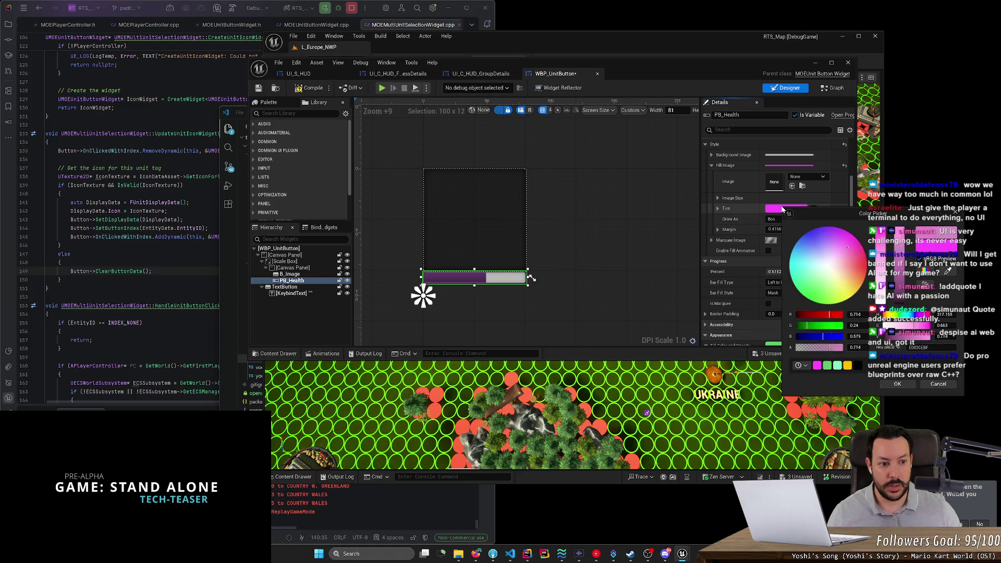
left_click(855, 325)
type("1")
key("Return")
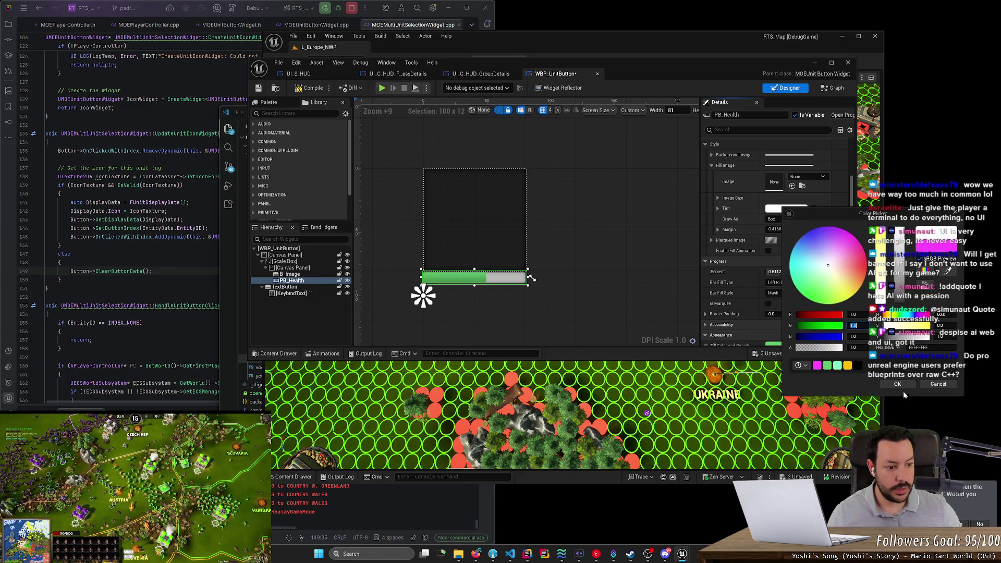
left_click(897, 384)
key("ctrl+s")
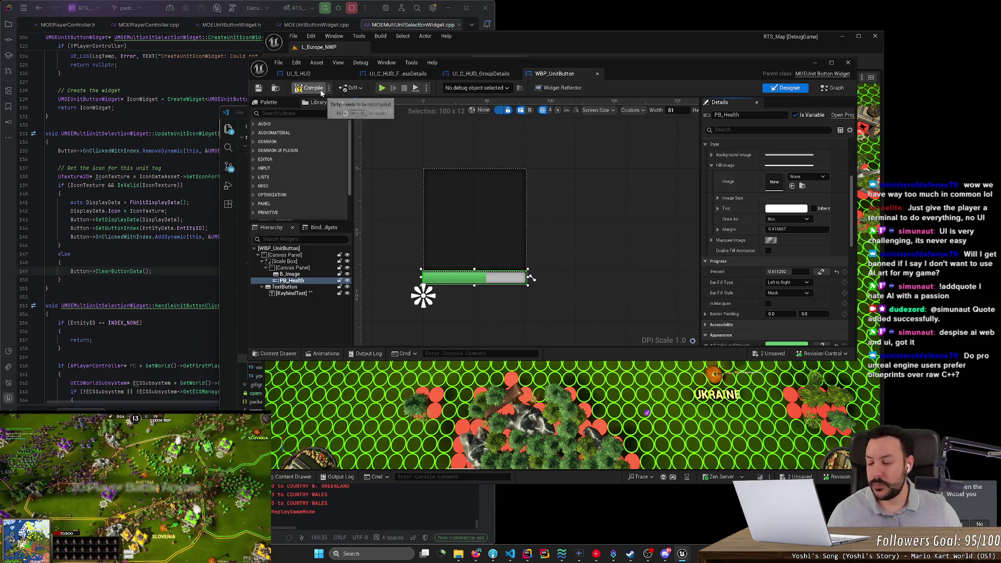
Compile WBP_UnitButton until it reports 'Good to go'
left_click(321, 92)
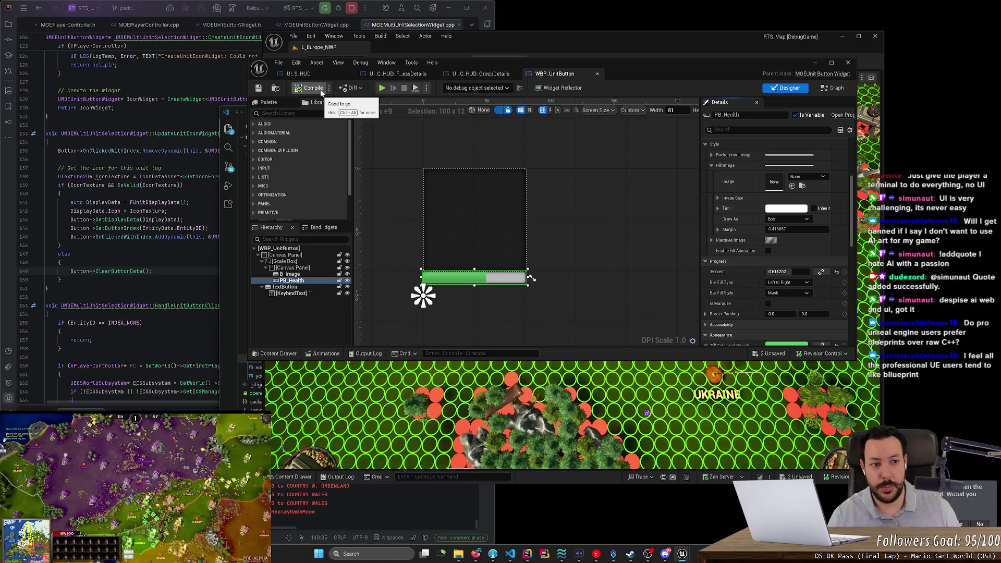
Switch to Graph view, open the UI_S_HUD blueprint and maximise its editor window
left_click(832, 88)
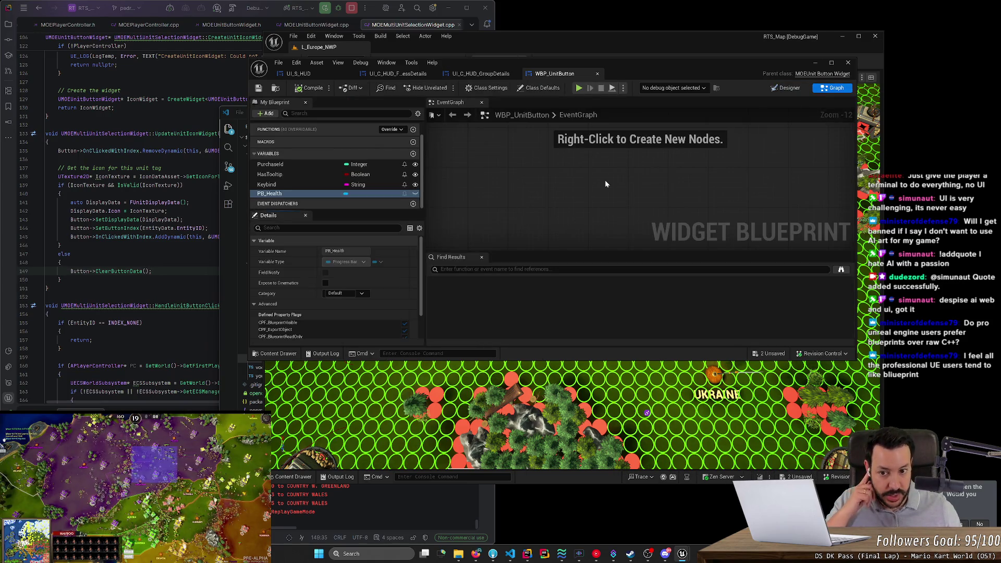
scroll(604, 180, "up", 2)
left_click(324, 73)
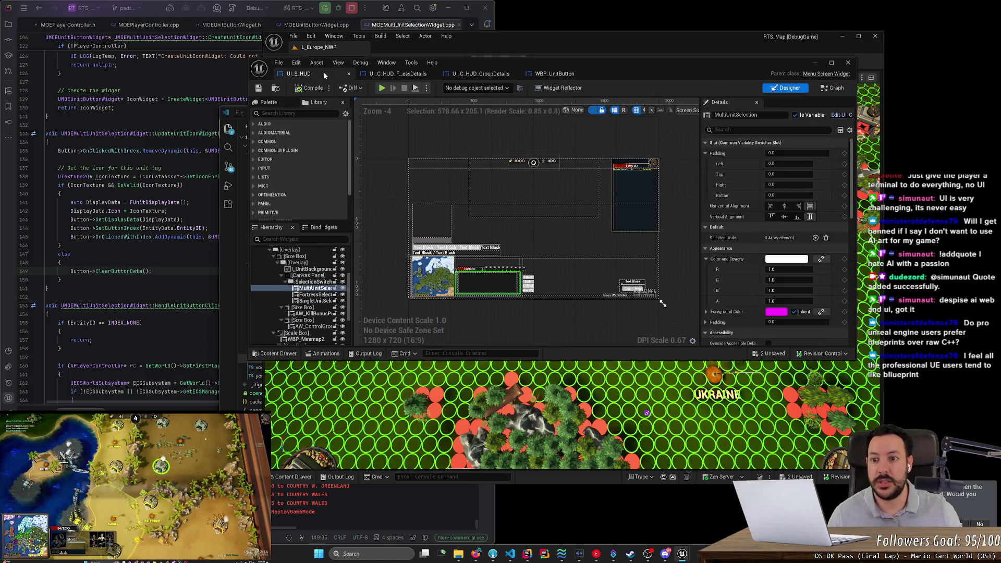
scroll(582, 230, "down", 12)
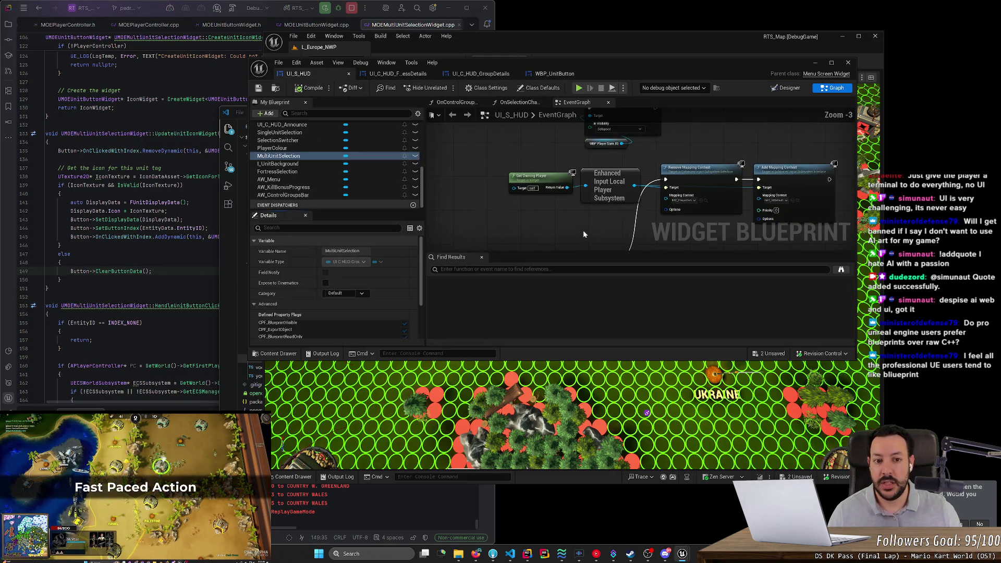
scroll(657, 202, "up", 1)
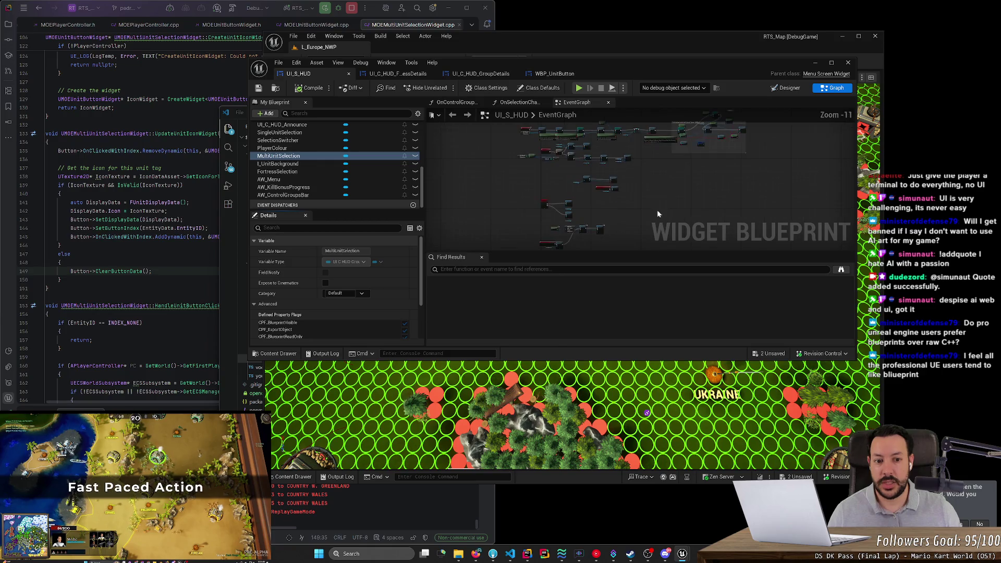
double_click(679, 73)
Pan and zoom the EventGraph to frame the 'Pls Hookup Label and Colour' node group
scroll(637, 171, "down", 1)
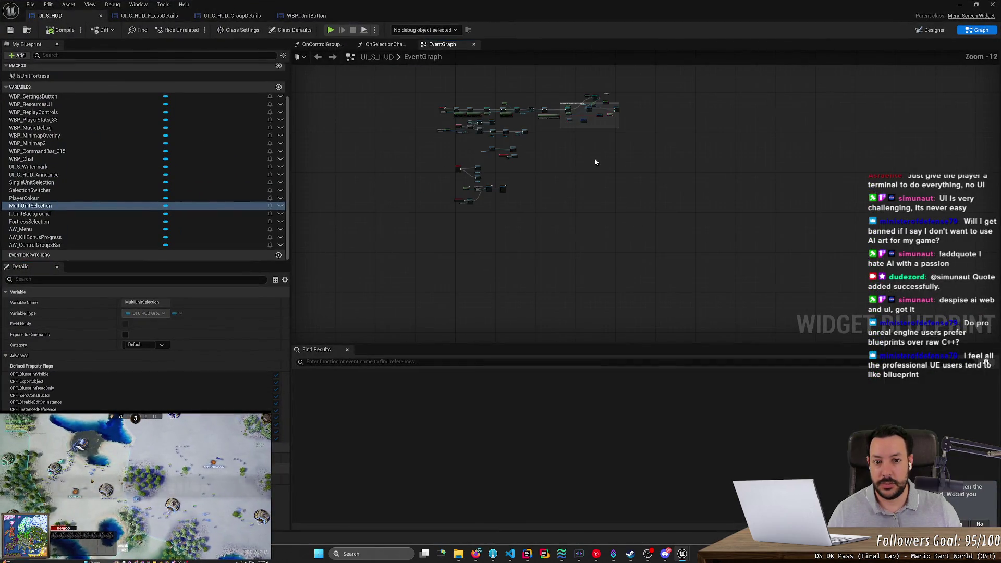
mouse_move(595, 157)
left_mouse_down()
mouse_move(623, 230)
mouse_move(644, 244)
left_mouse_up()
scroll(402, 98, "up", 9)
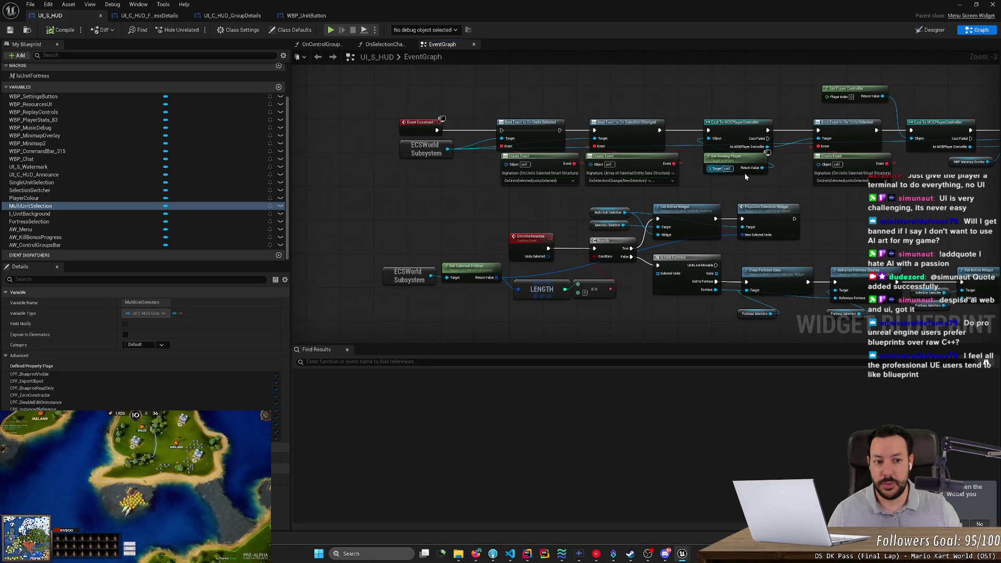
scroll(735, 196, "down", 2)
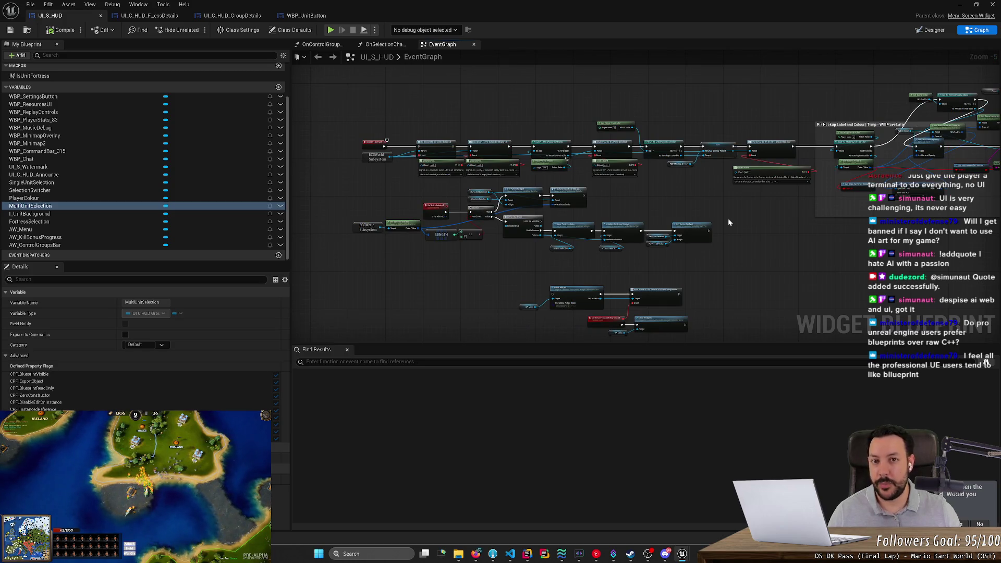
left_click_drag(764, 233, 673, 230)
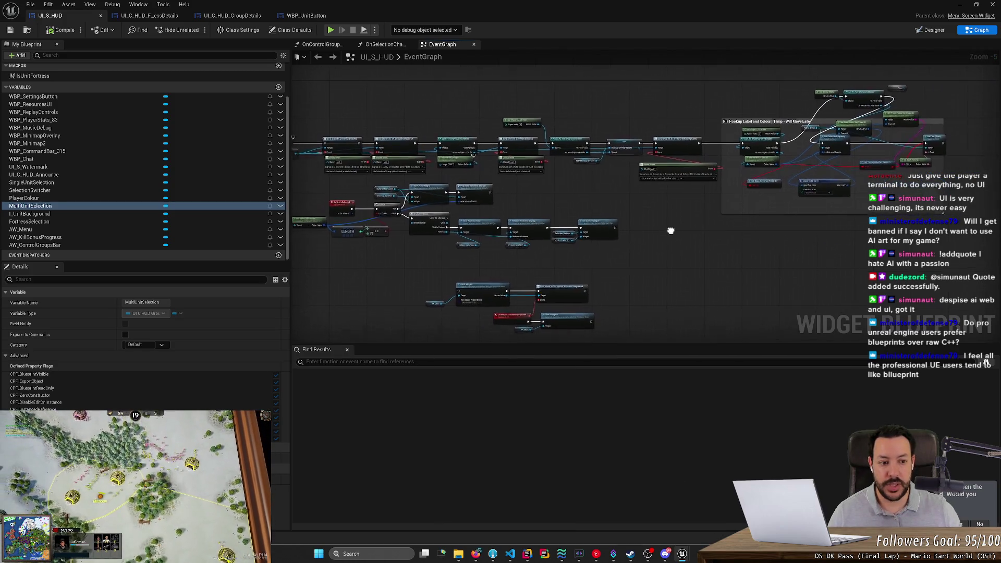
scroll(445, 111, "down", 1)
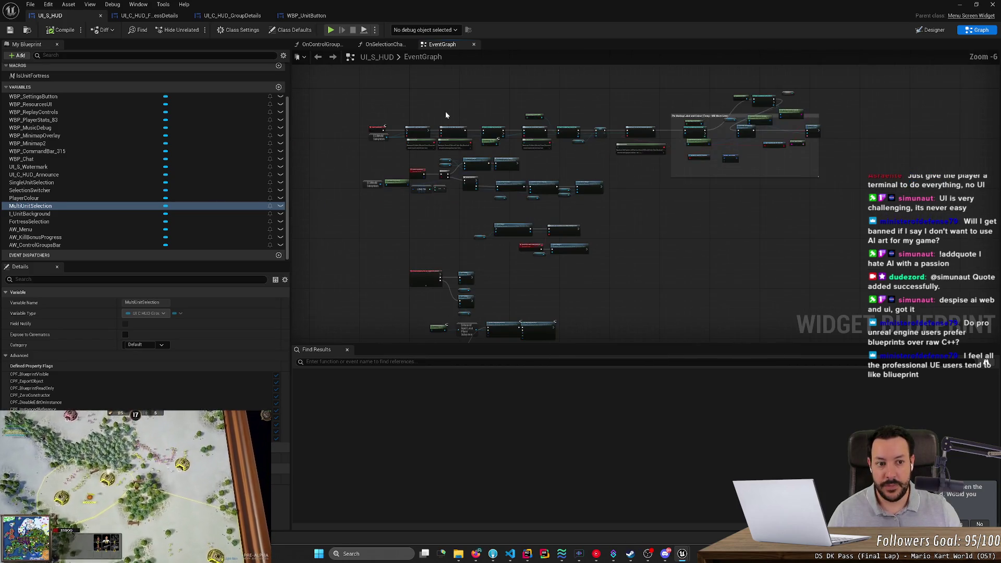
mouse_move(405, 103)
left_mouse_down()
mouse_move(839, 284)
mouse_move(862, 282)
left_mouse_up()
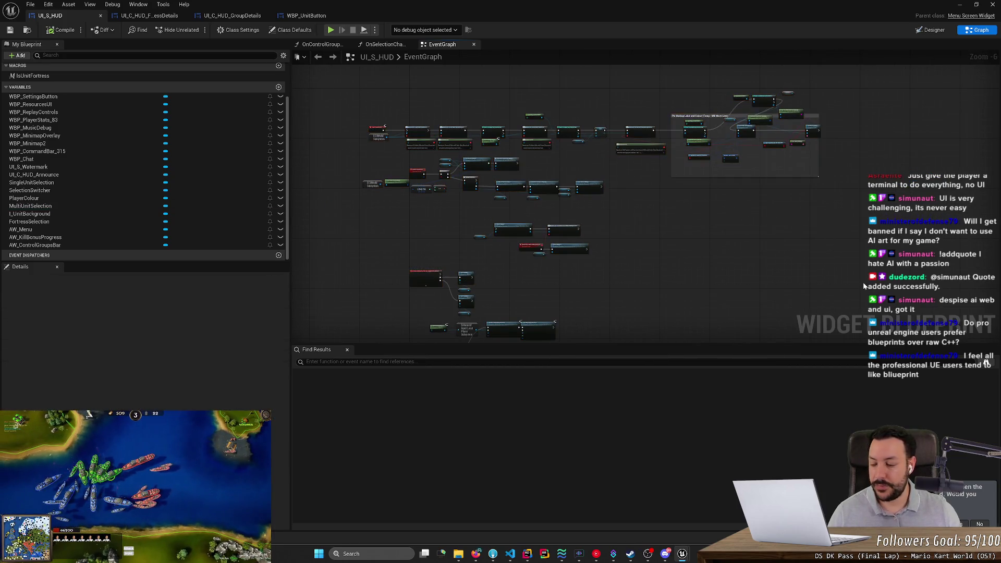
mouse_move(348, 71)
left_mouse_down()
mouse_move(860, 276)
mouse_move(845, 348)
left_mouse_up()
key("Home")
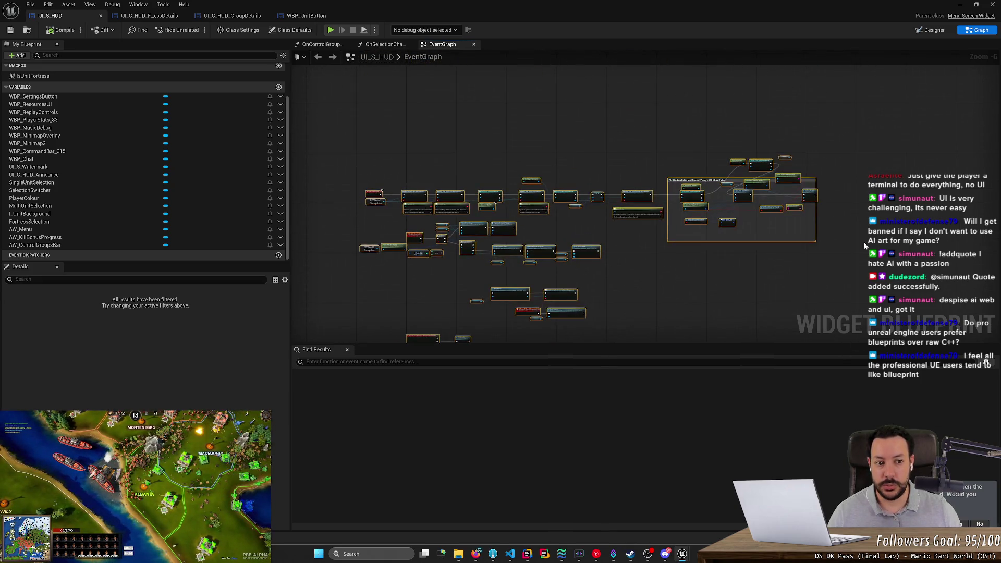
scroll(899, 235, "up", 3)
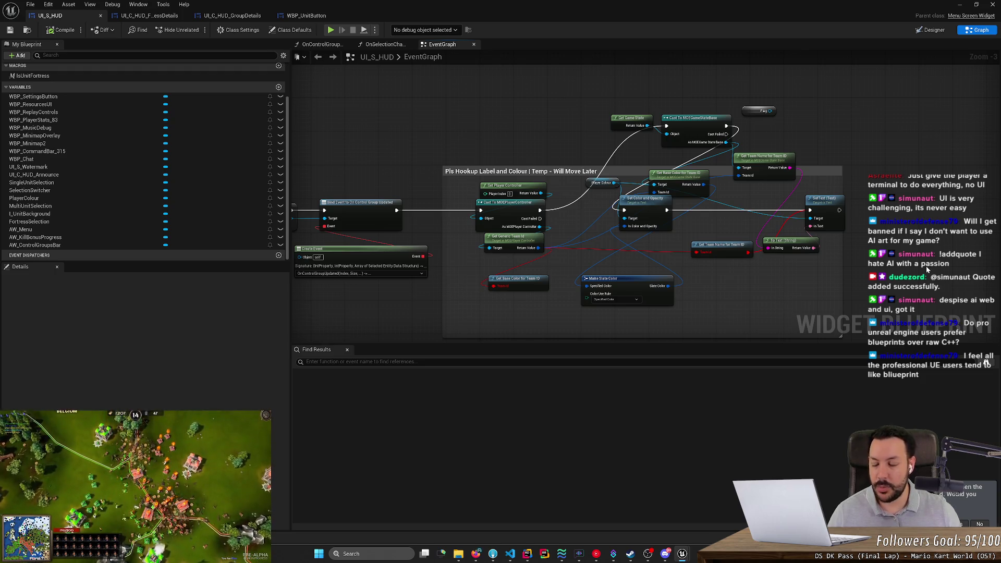
right_click(881, 208)
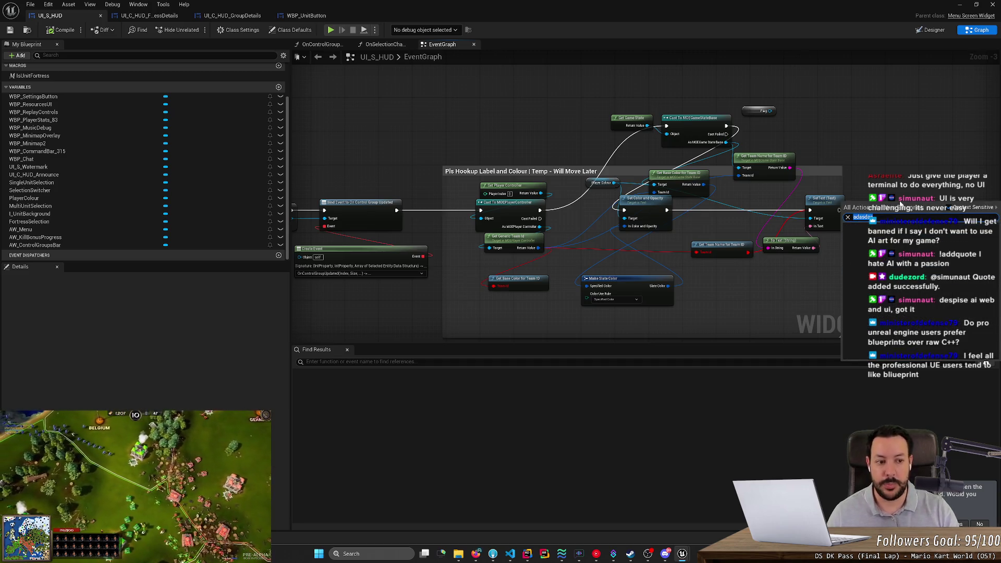
type("add")
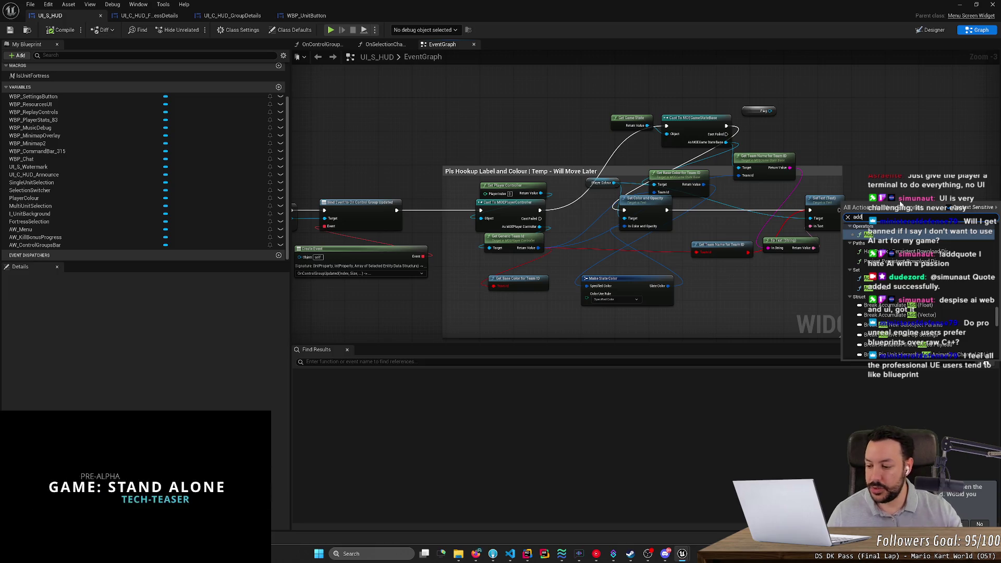
scroll(929, 252, "down", 2)
scroll(964, 271, "down", 5)
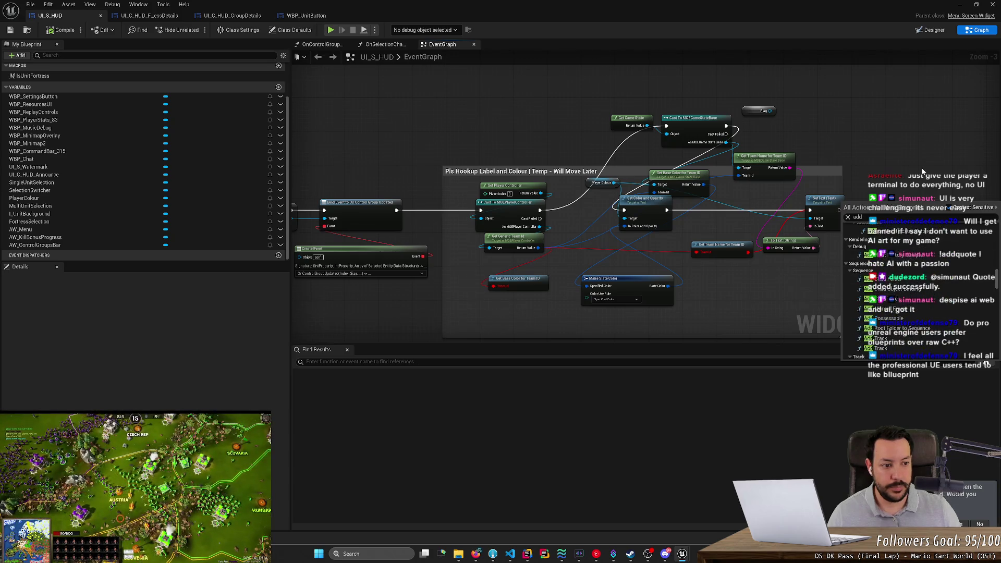
left_click(922, 171)
scroll(922, 171, "down", 2)
scroll(896, 188, "up", 2)
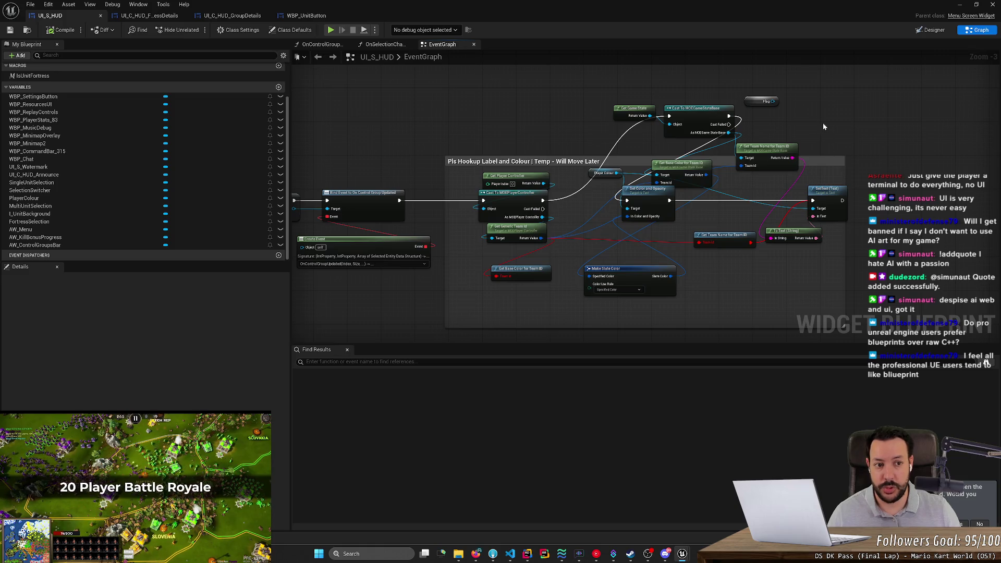
scroll(823, 125, "up", 3)
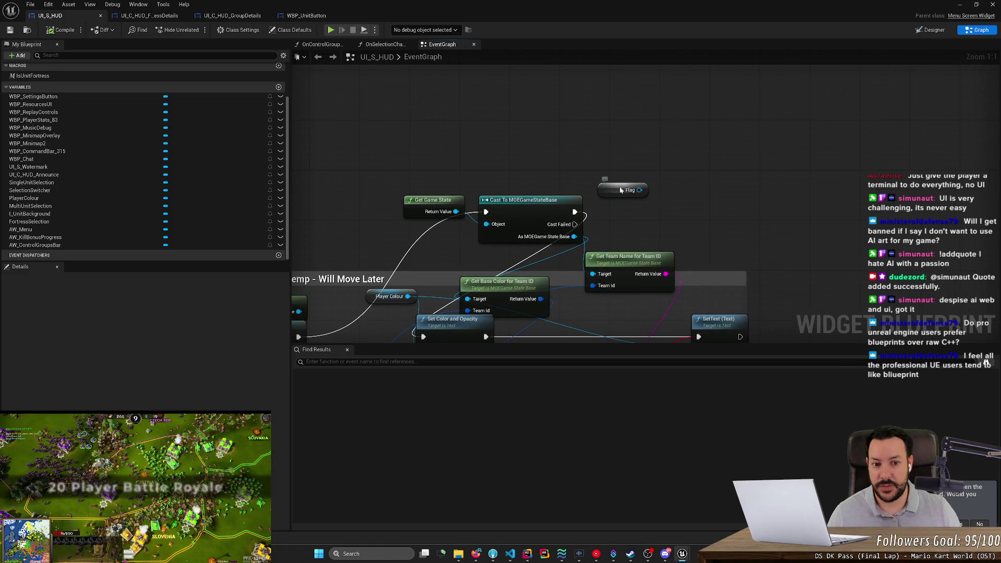
left_click(620, 189)
left_click_drag(639, 190, 776, 185)
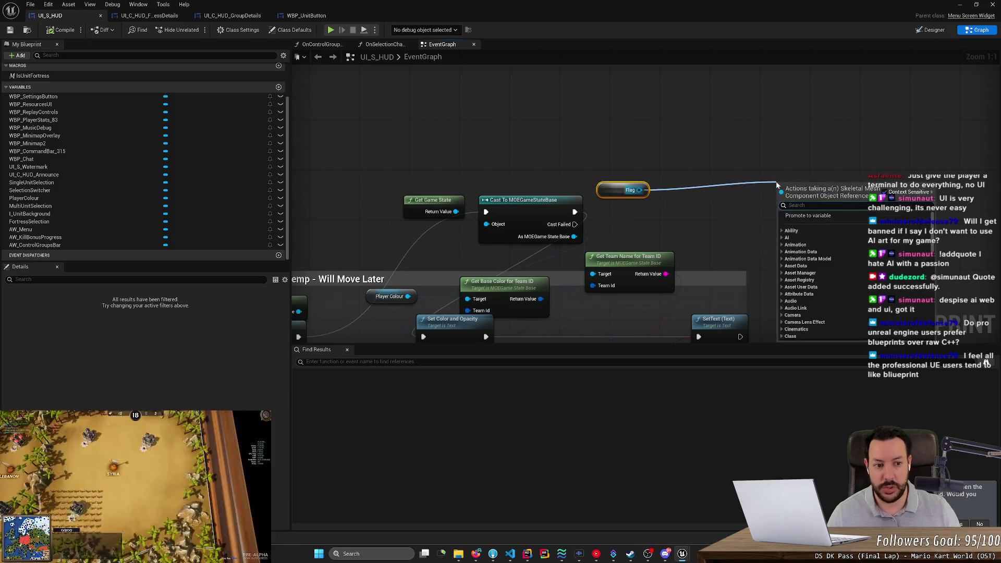
type("add")
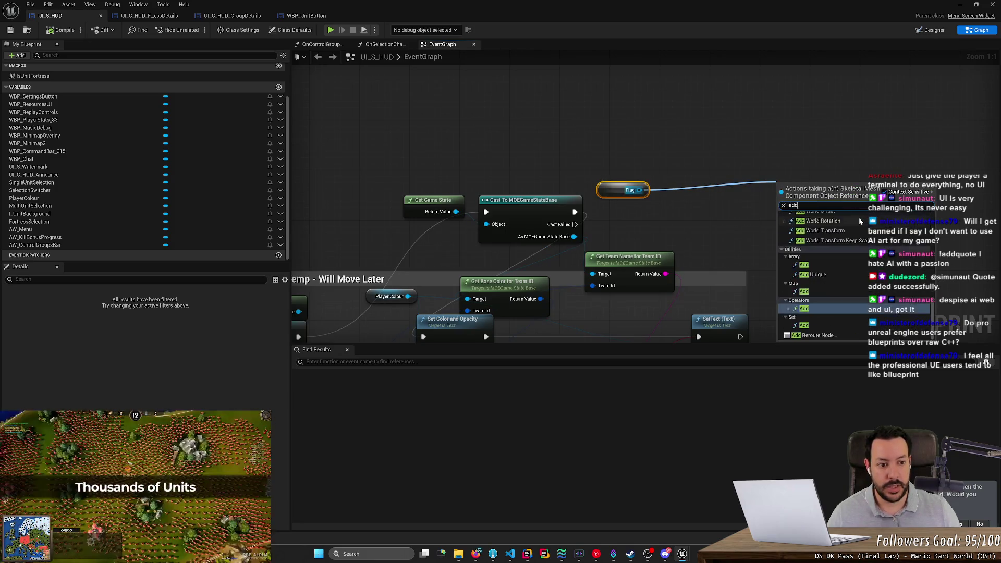
scroll(860, 221, "up", 5)
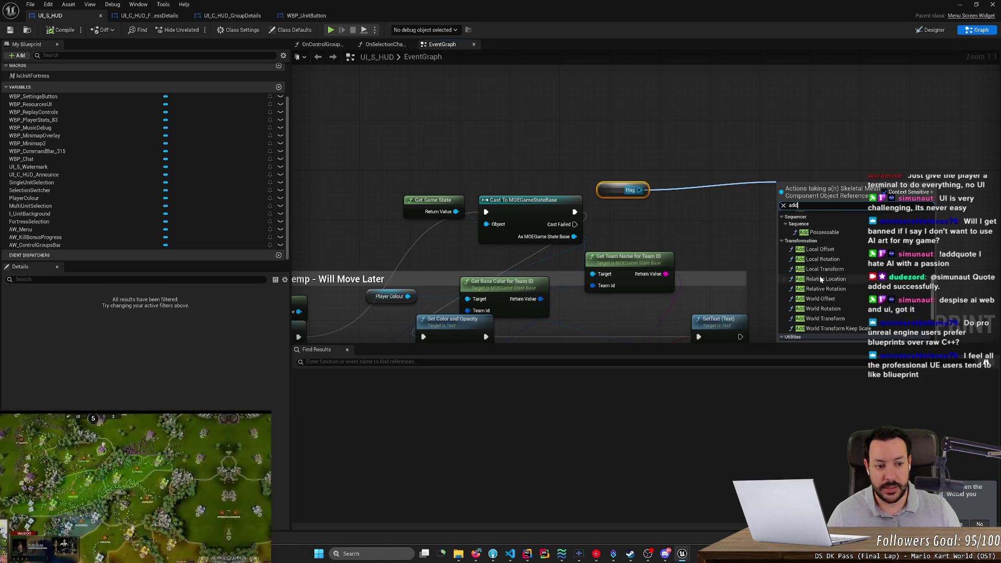
scroll(860, 271, "down", 3)
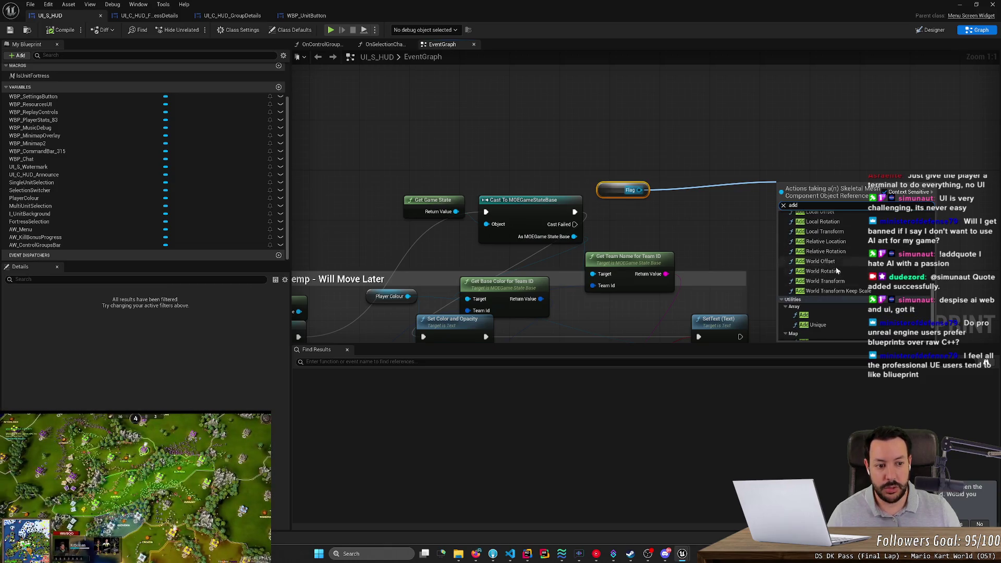
left_click(736, 220)
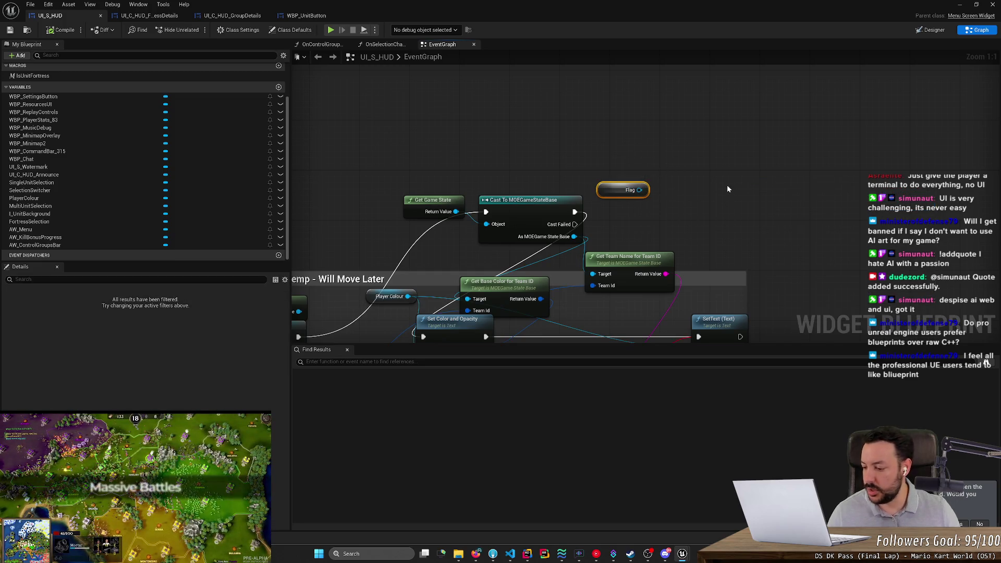
scroll(726, 185, "down", 2)
scroll(718, 193, "up", 2)
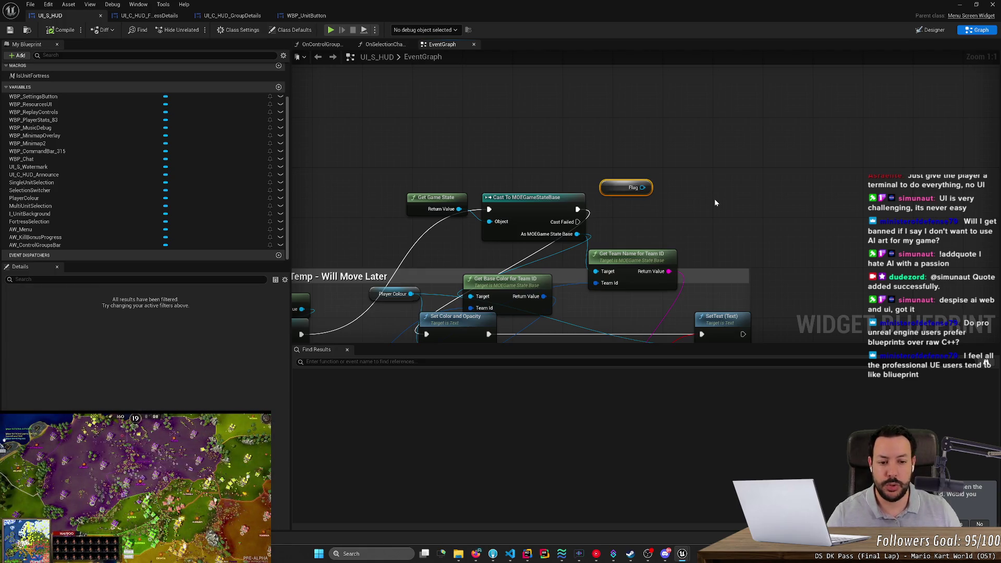
left_click_drag(623, 150, 678, 213)
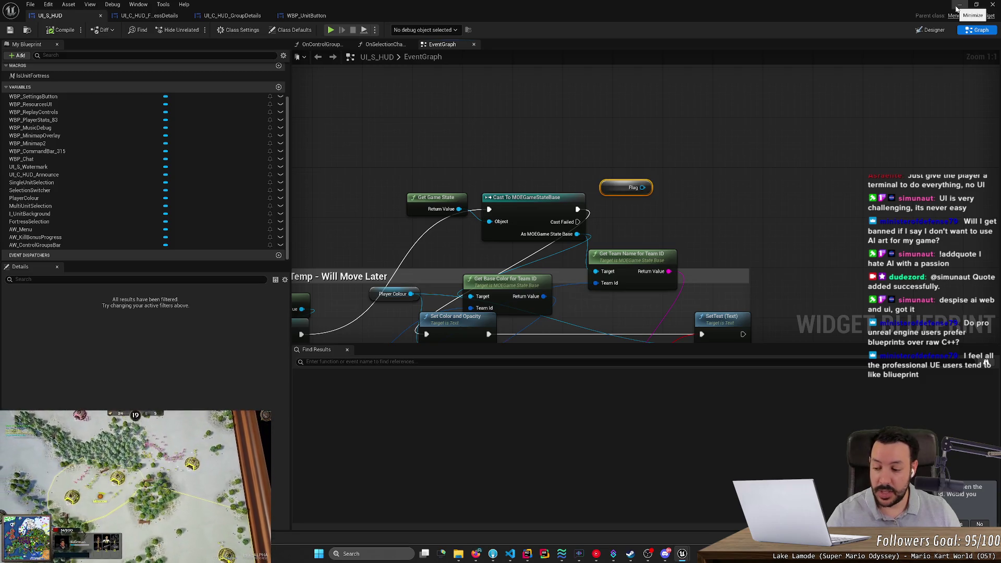
scroll(774, 193, "down", 7)
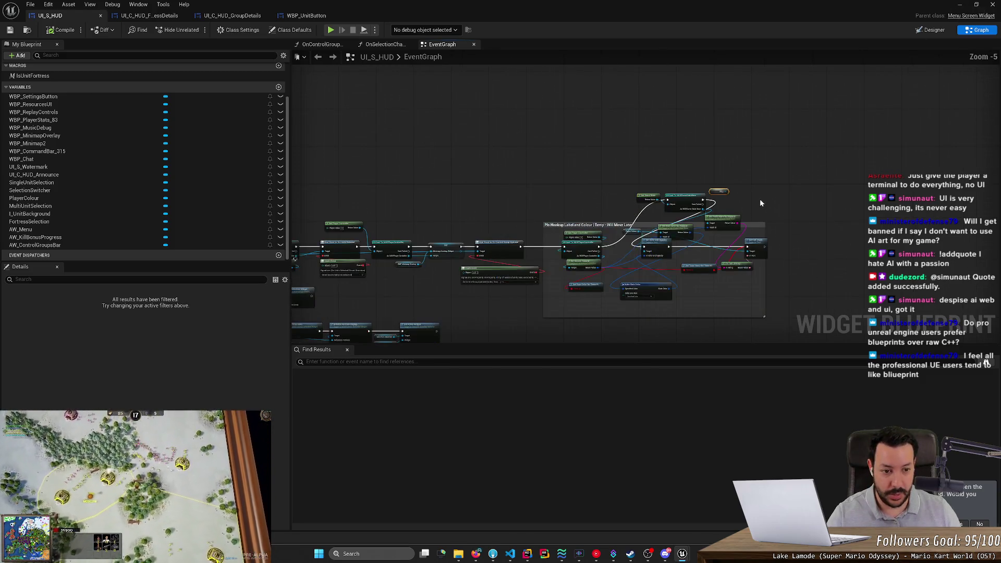
mouse_move(406, 163)
left_mouse_down()
mouse_move(413, 143)
mouse_move(401, 109)
left_mouse_up()
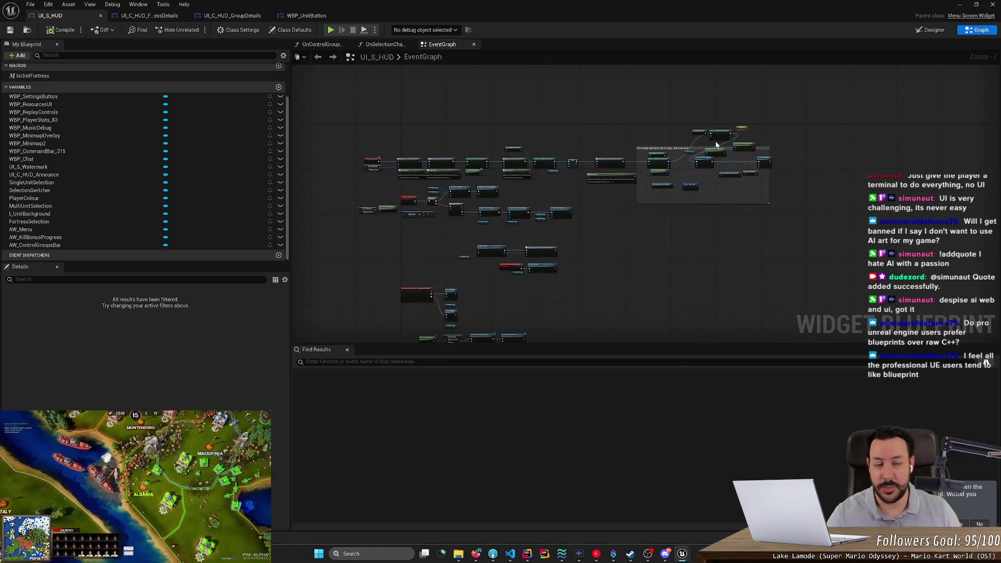
Minimise the UI_S_HUD Blueprint editor to reveal the RTS_Map level view, and lower the volume
left_click(961, 6)
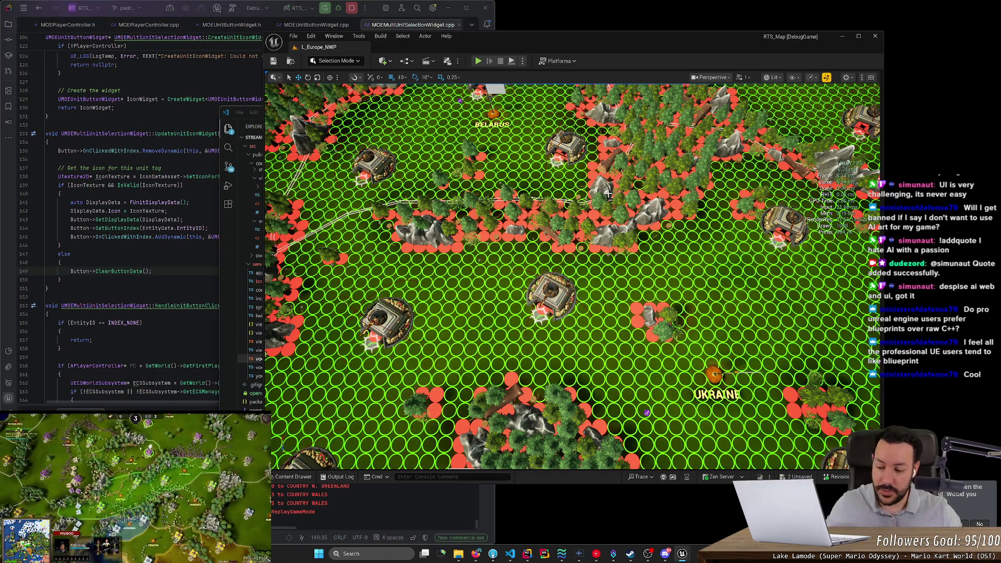
key("XF86AudioLowerVolume")
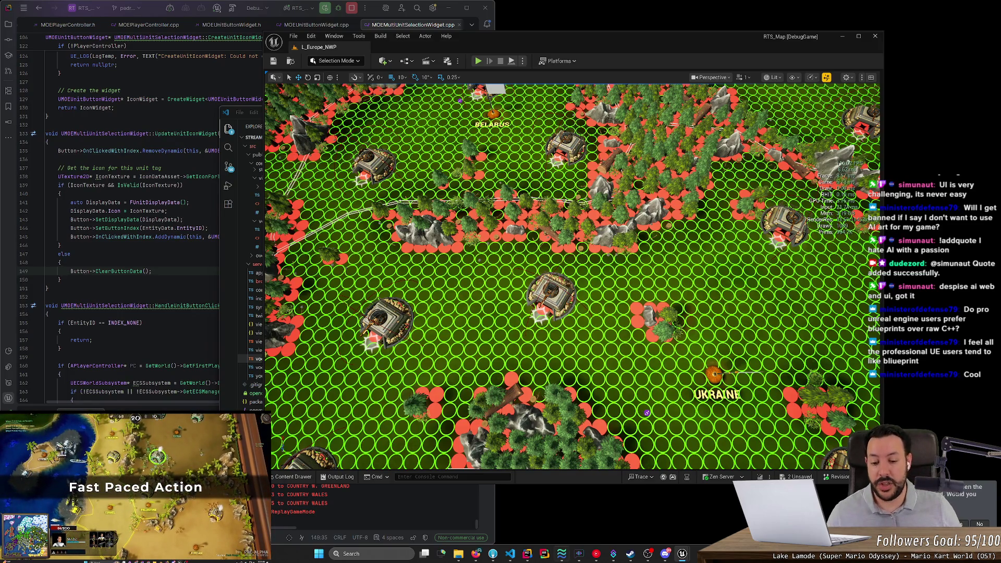
In a new Firefox tab, search for 'expedition 33'
left_click(476, 553)
left_click(465, 8)
type("ex")
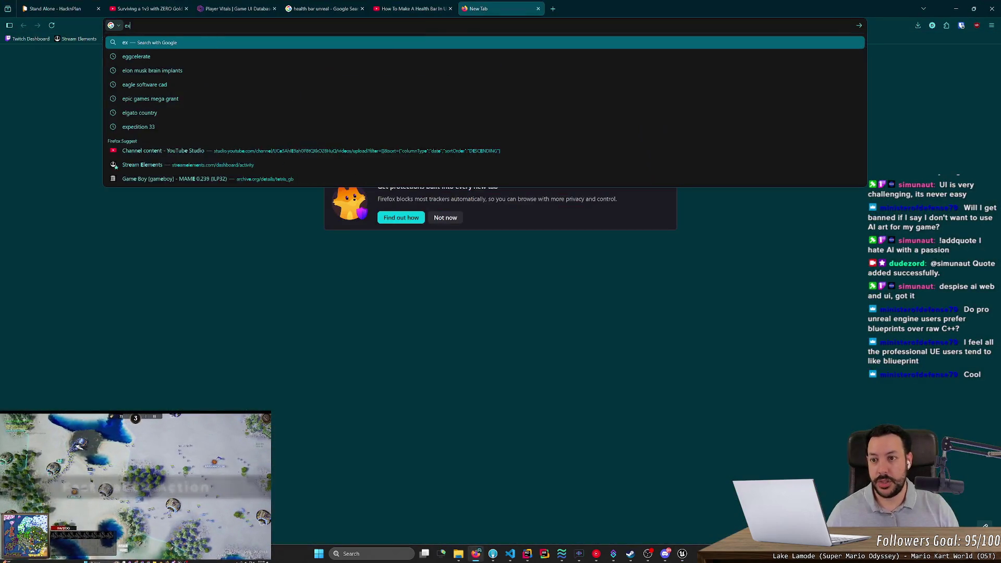
type("pedition 33")
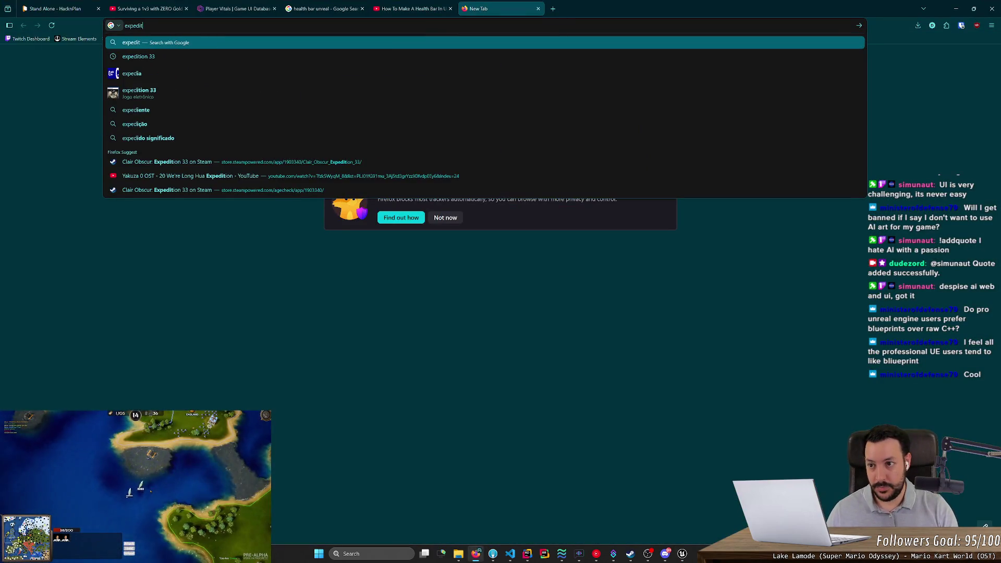
key("Return")
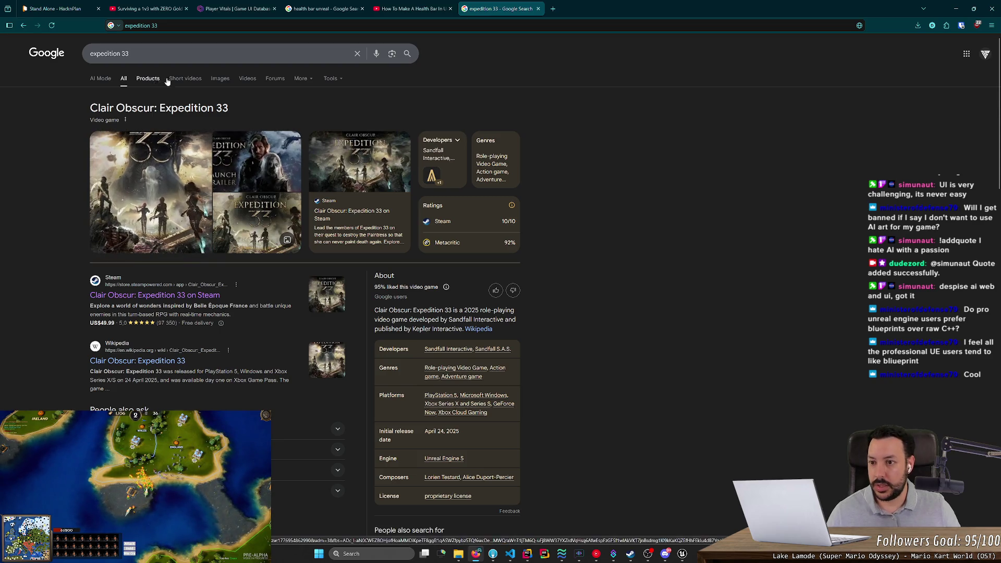
Preview the Expedition 33 launch trailer image, then close the search tab
left_click(221, 78)
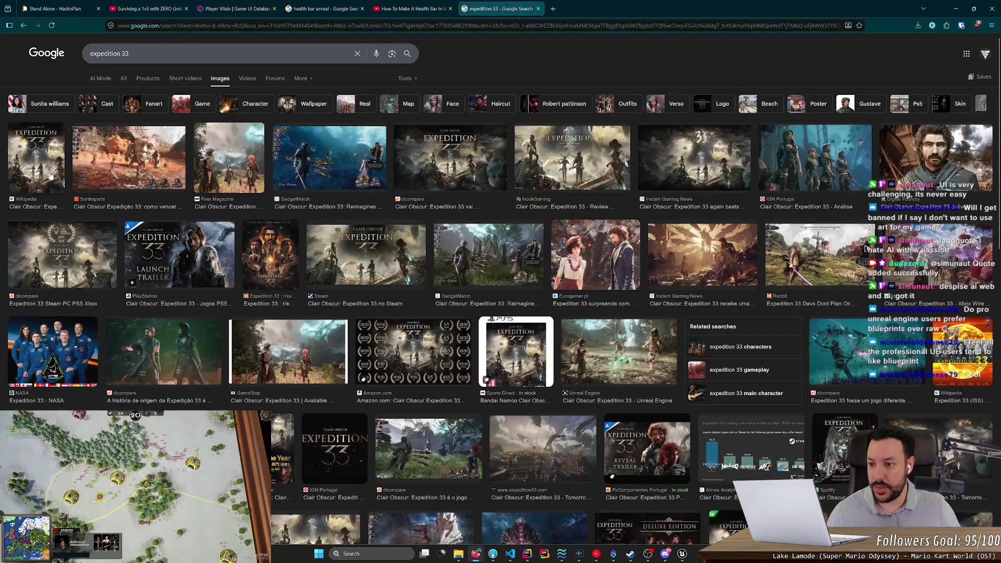
left_click(188, 257)
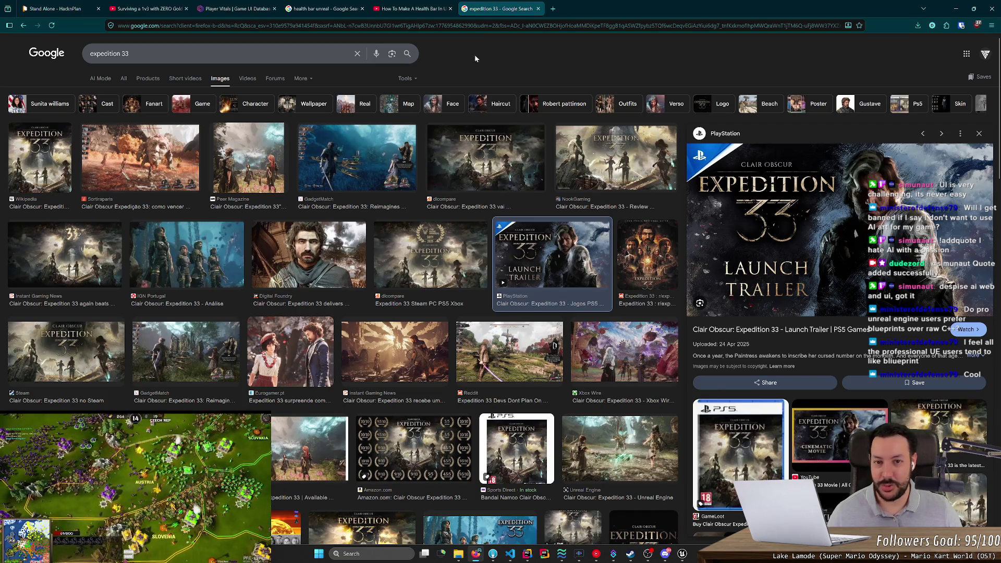
left_click(538, 8)
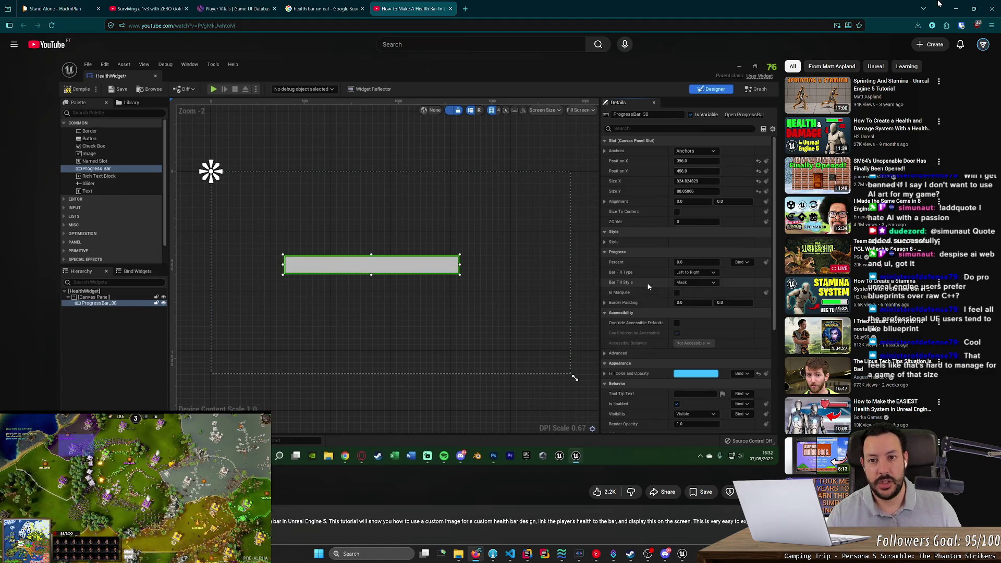
Close the YouTube health bar tutorial tab and minimise Firefox to reveal the Unreal map
key("ctrl+w")
left_click(953, 10)
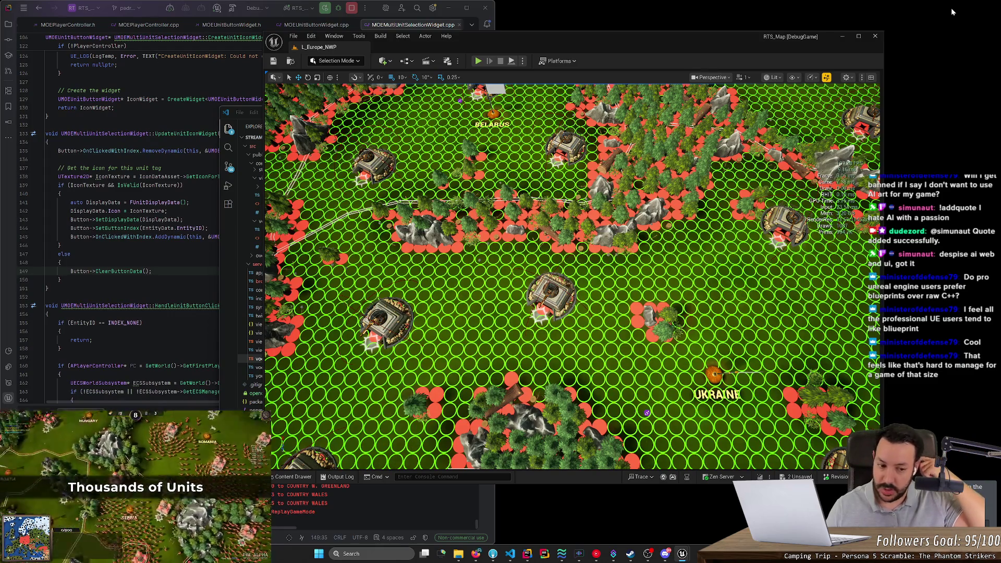
Lower the system volume and move the Unreal Editor window to the right
key("XF86AudioLowerVolume")
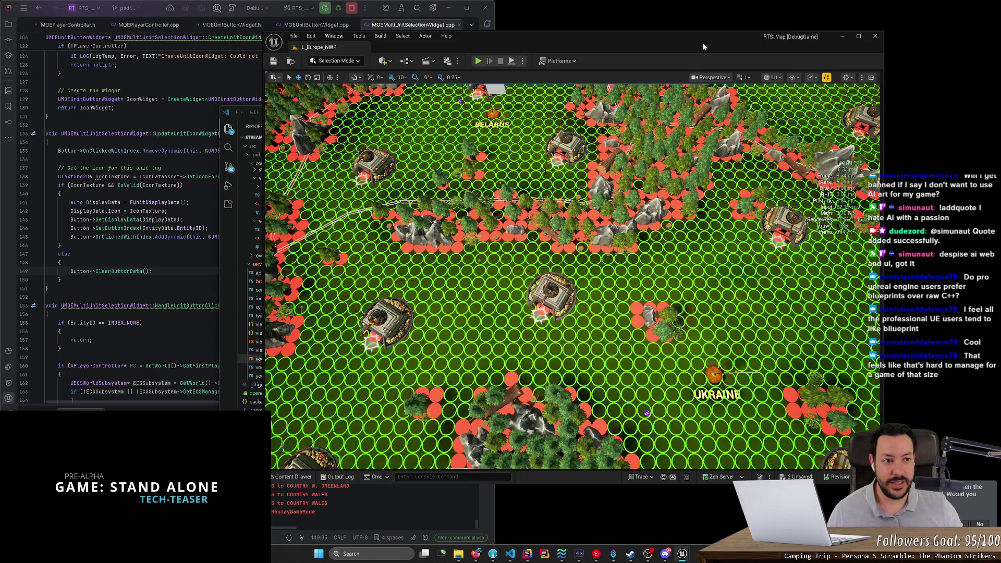
mouse_move(542, 39)
left_mouse_down()
mouse_move(684, 78)
mouse_move(632, 44)
left_mouse_up()
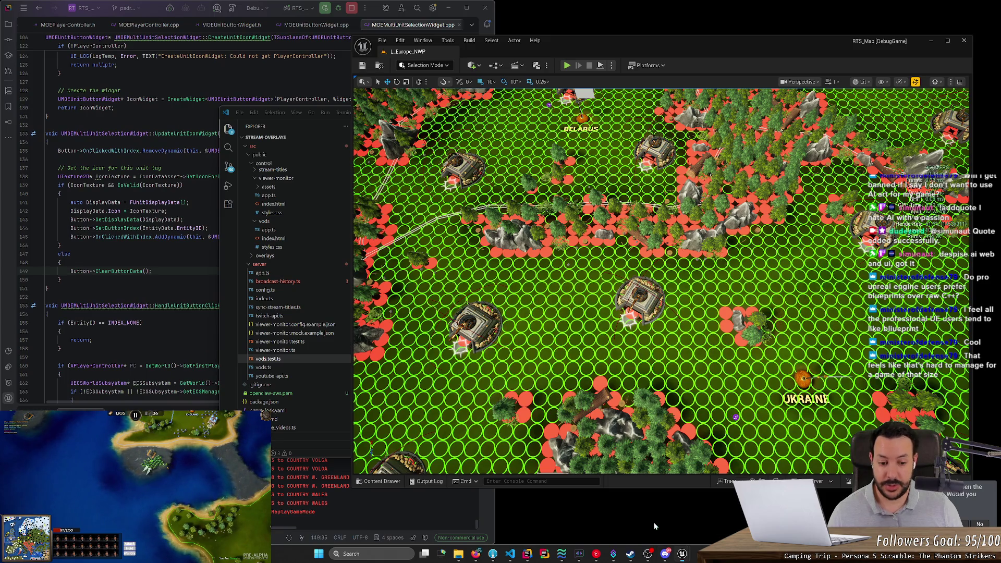
Bring up the UI_S_HUD editor and settle on the UI_C_HUD_FortressDetails tab after comparing GroupDetails
mouse_move(682, 553)
left_click(704, 521)
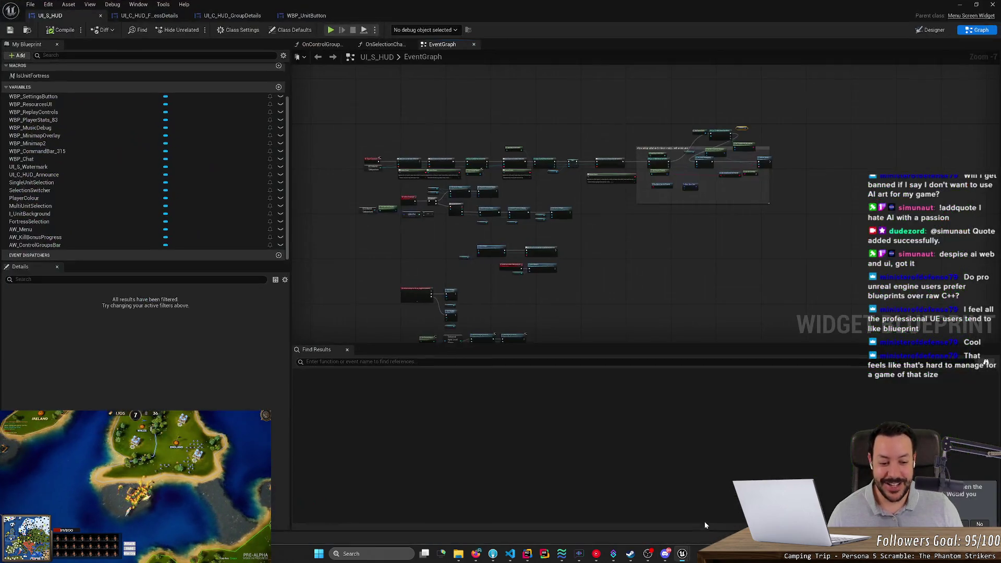
left_click(150, 16)
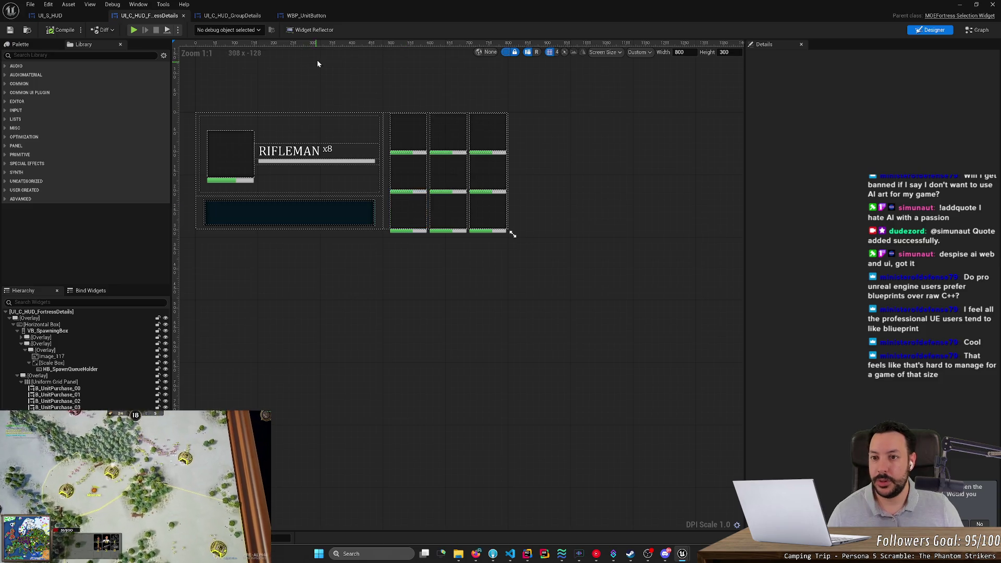
left_click(306, 16)
left_click(232, 15)
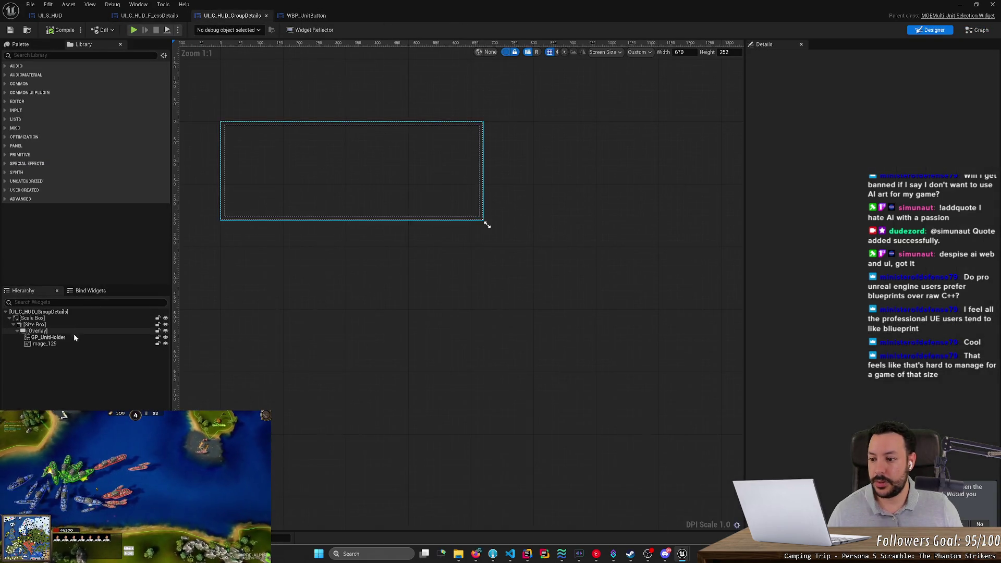
left_click(137, 15)
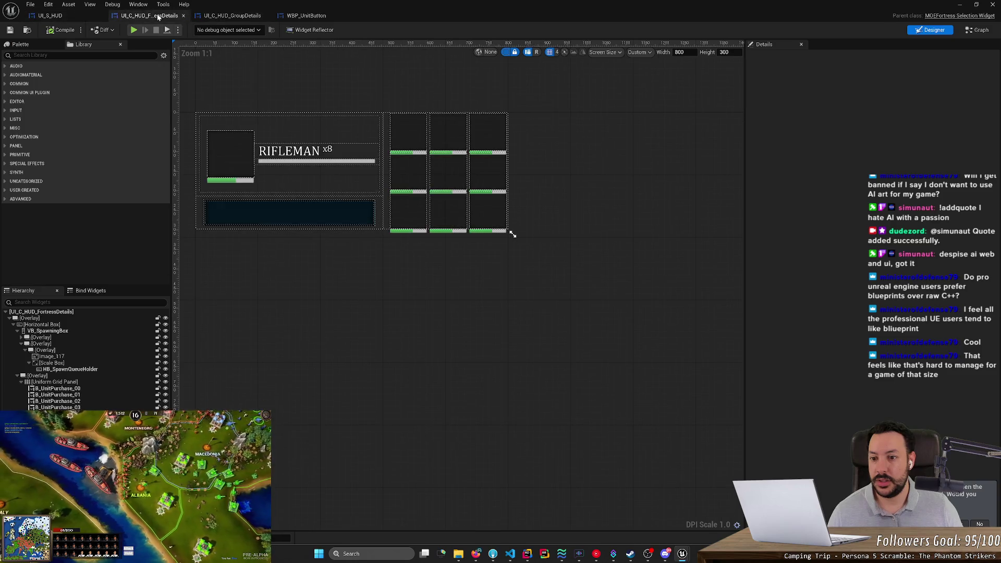
Zoom and pan the canvas to frame the RIFLEMAN panel and the 3x3 unit slot grid
scroll(275, 283, "up", 2)
left_click_drag(292, 246, 438, 384)
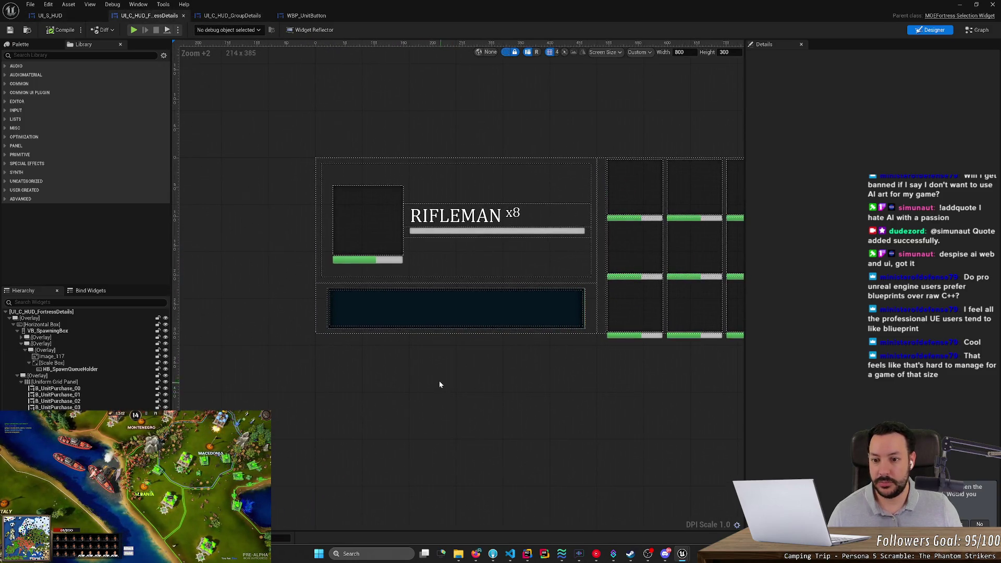
scroll(429, 380, "up", 2)
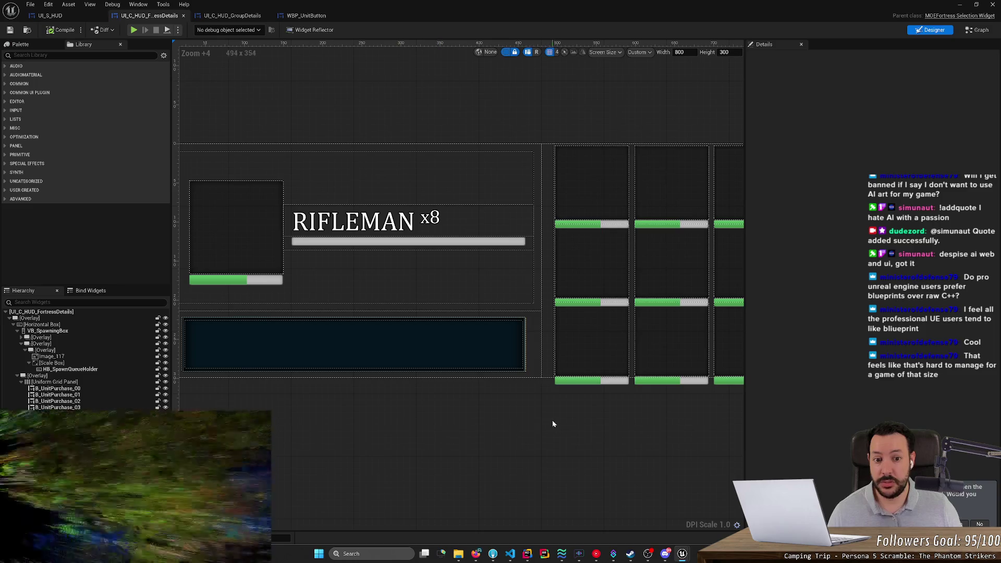
left_click_drag(551, 422, 370, 431)
scroll(384, 424, "down", 1)
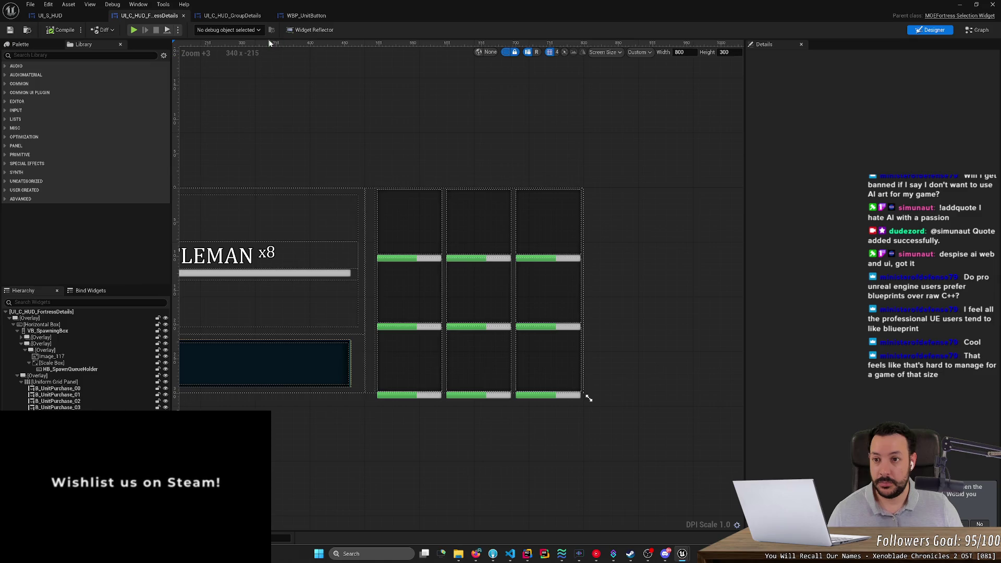
left_click_drag(384, 426, 692, 444)
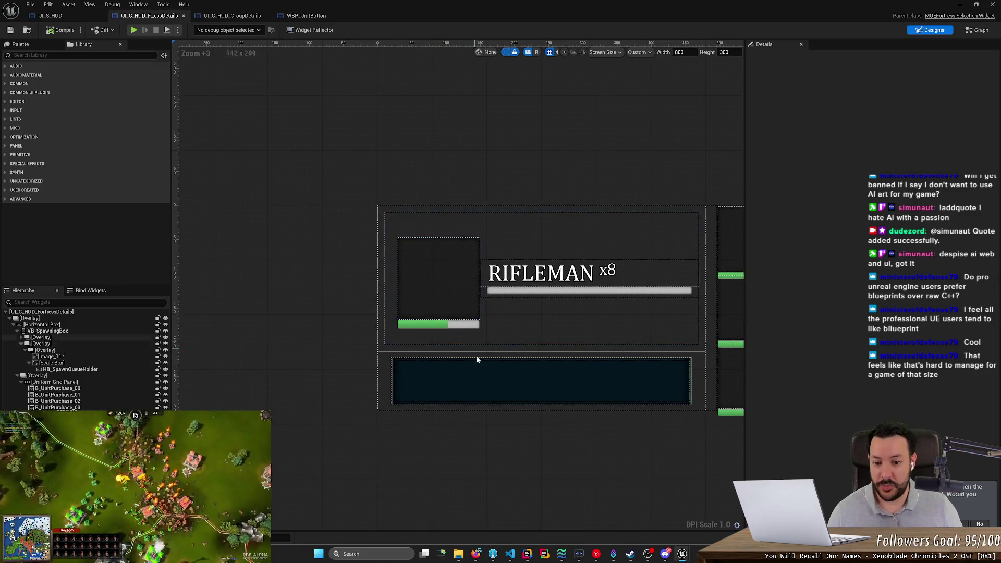
left_click_drag(476, 357, 183, 317)
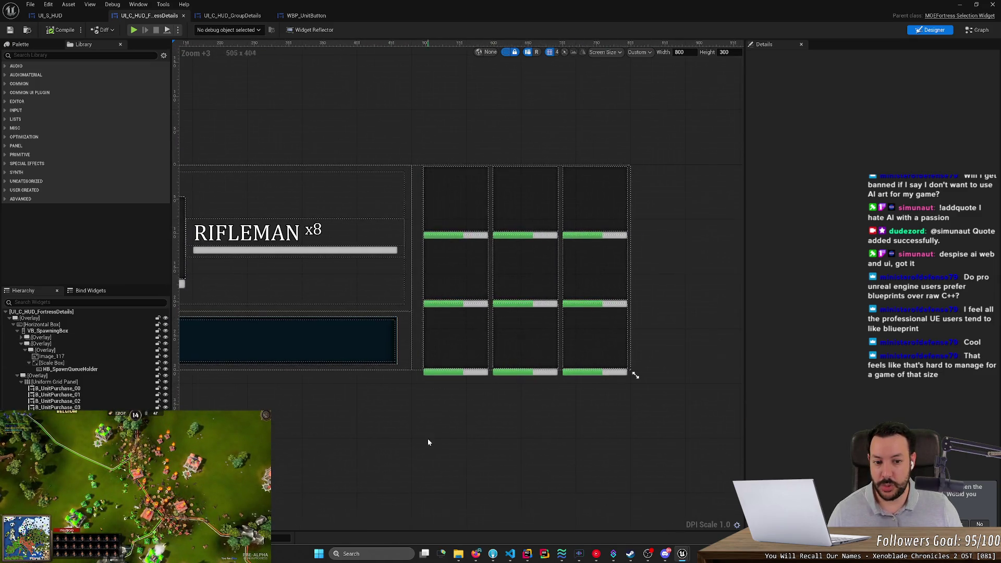
Show WBP_UnitButton in Designer view with its green PB_Health bar
left_click(311, 17)
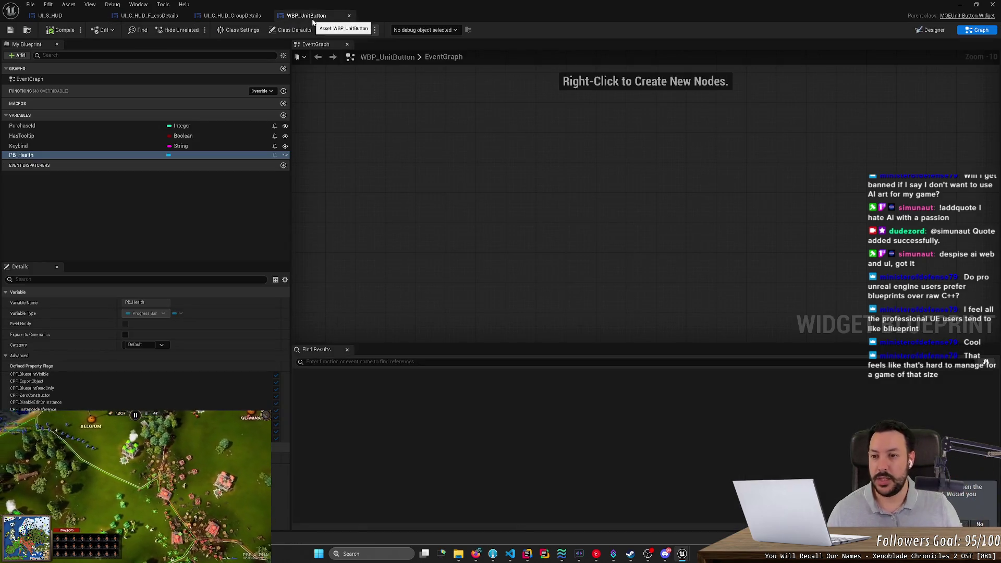
left_click(225, 16)
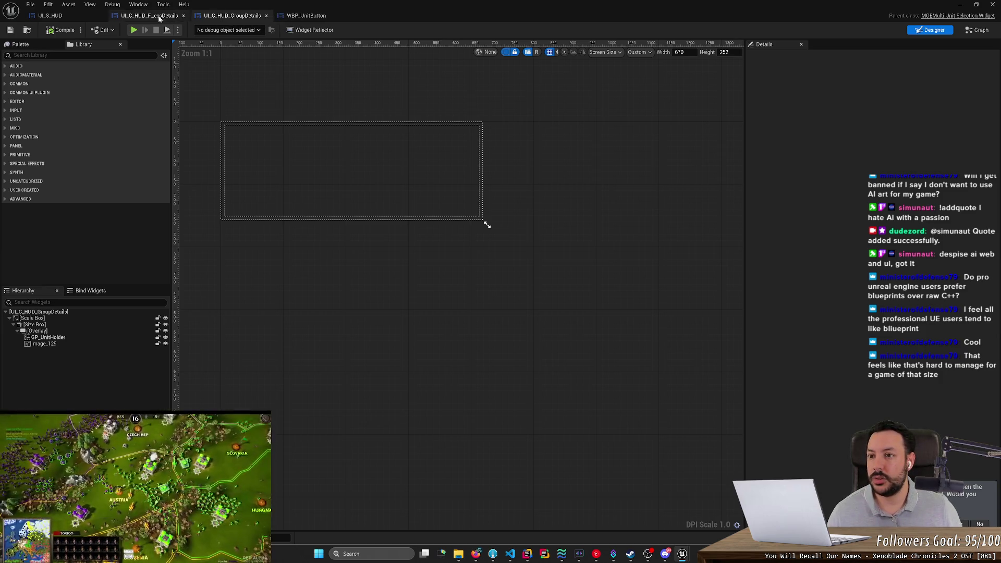
left_click(298, 16)
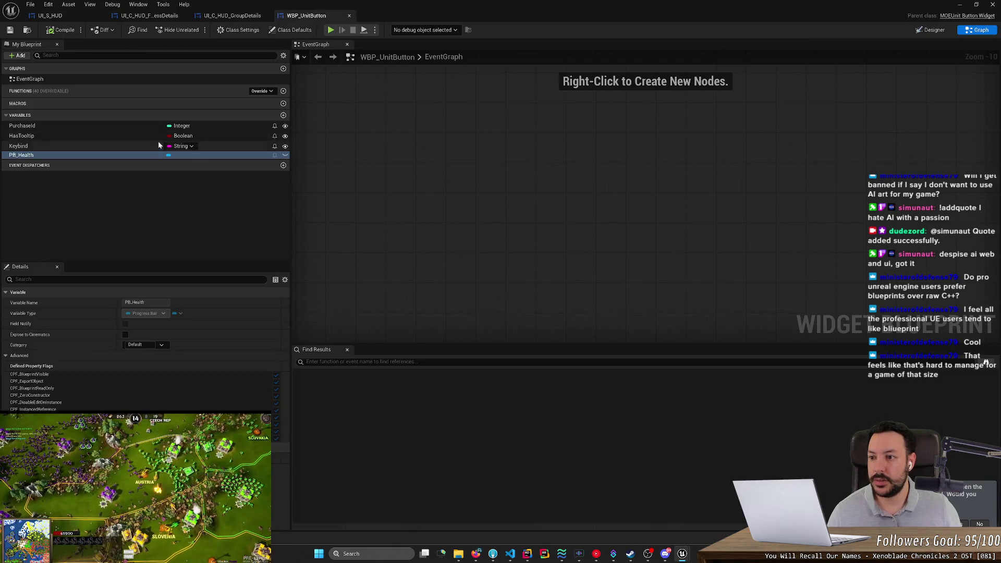
left_click(933, 30)
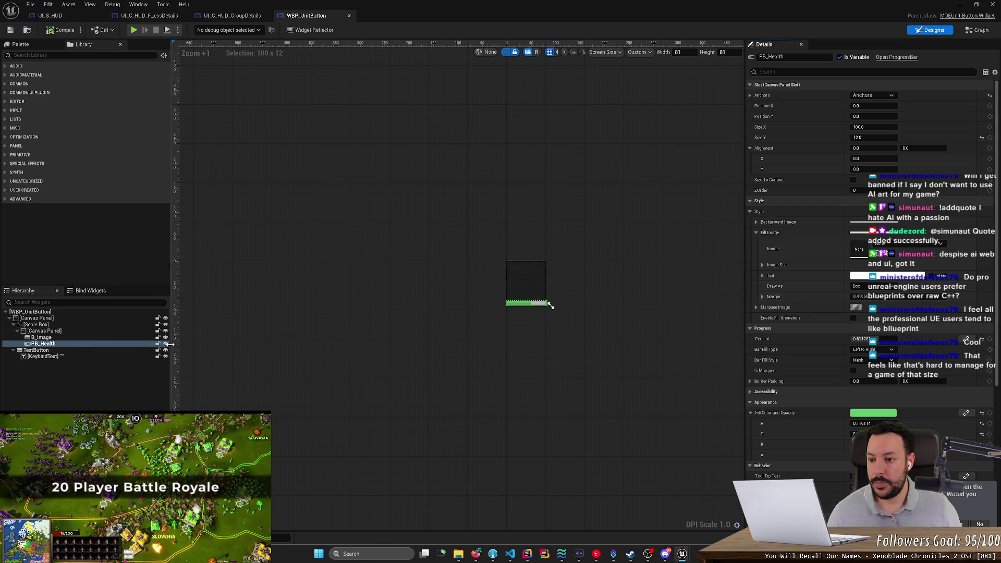
Set WBP_UnitButton's PB_Health visibility to Collapsed, then compile and save
left_click(166, 344)
left_click(165, 344)
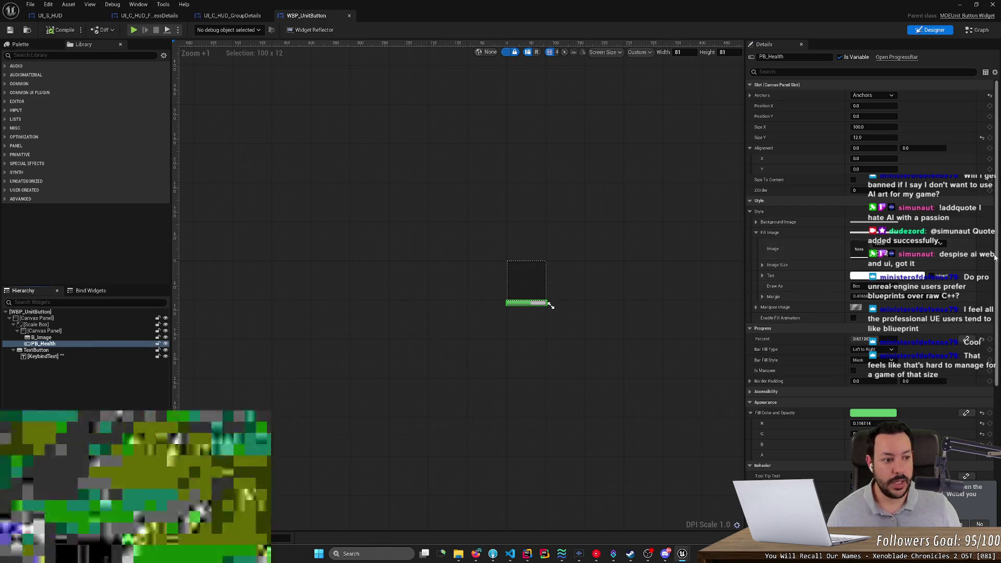
scroll(998, 253, "down", 5)
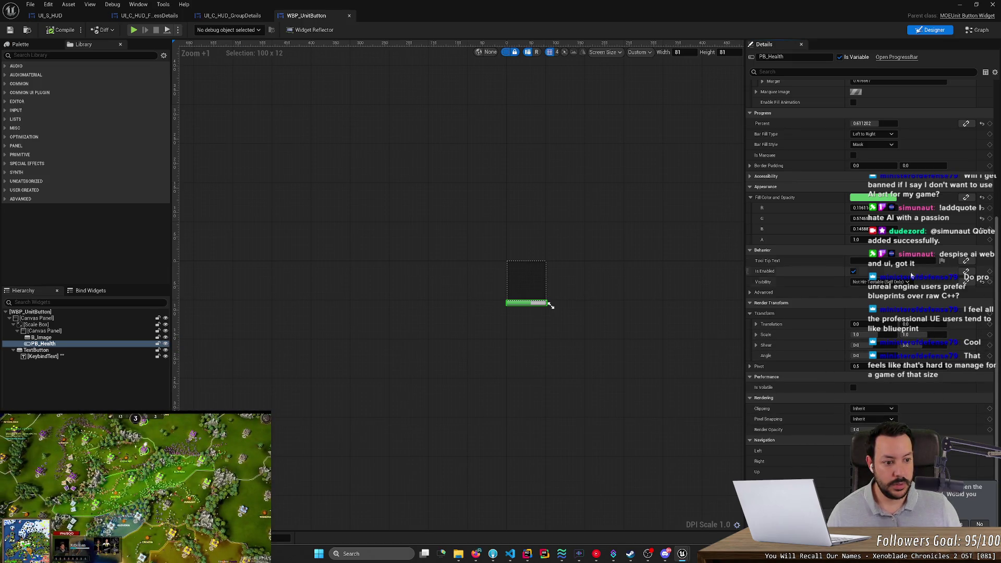
left_click(48, 344)
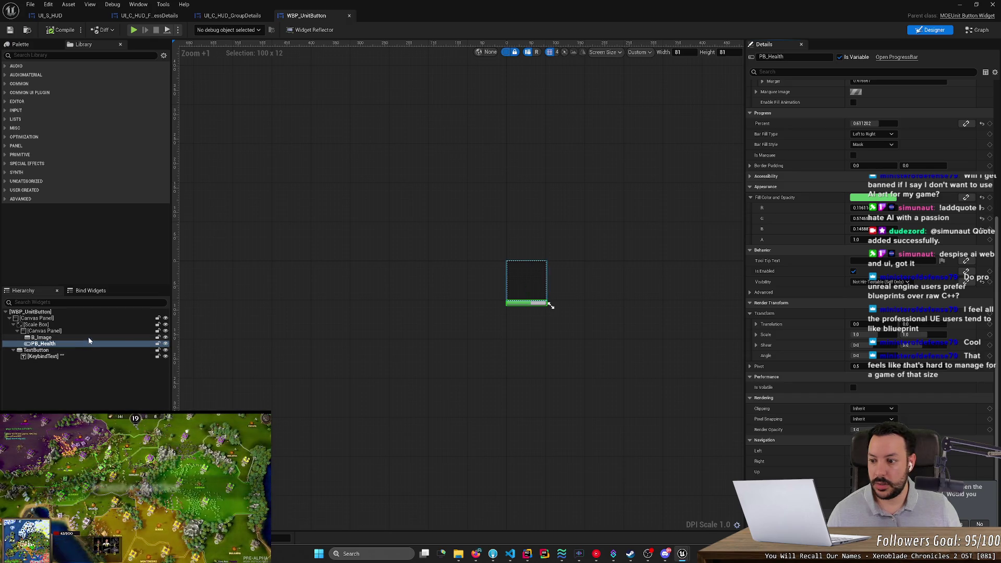
left_click(879, 282)
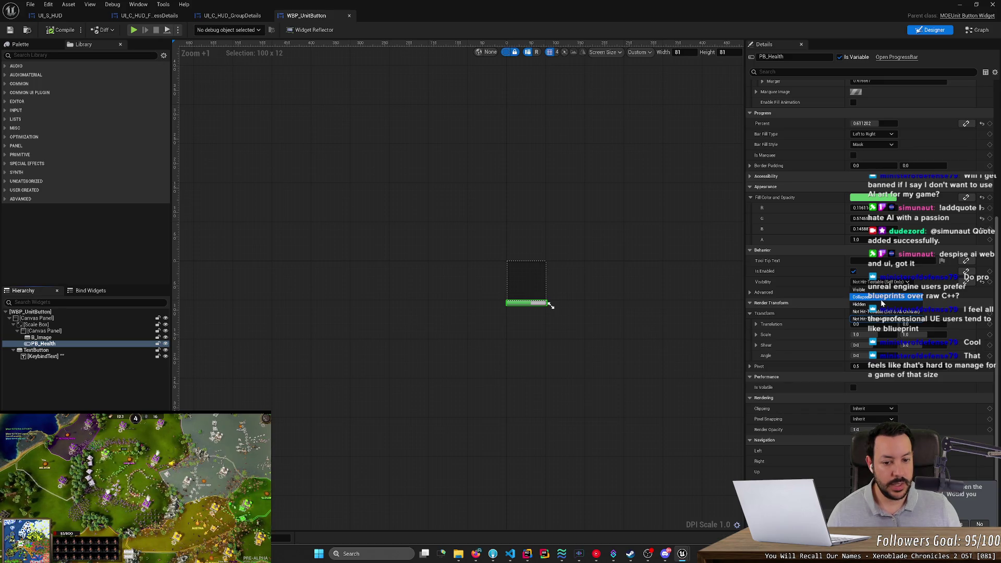
left_click(881, 298)
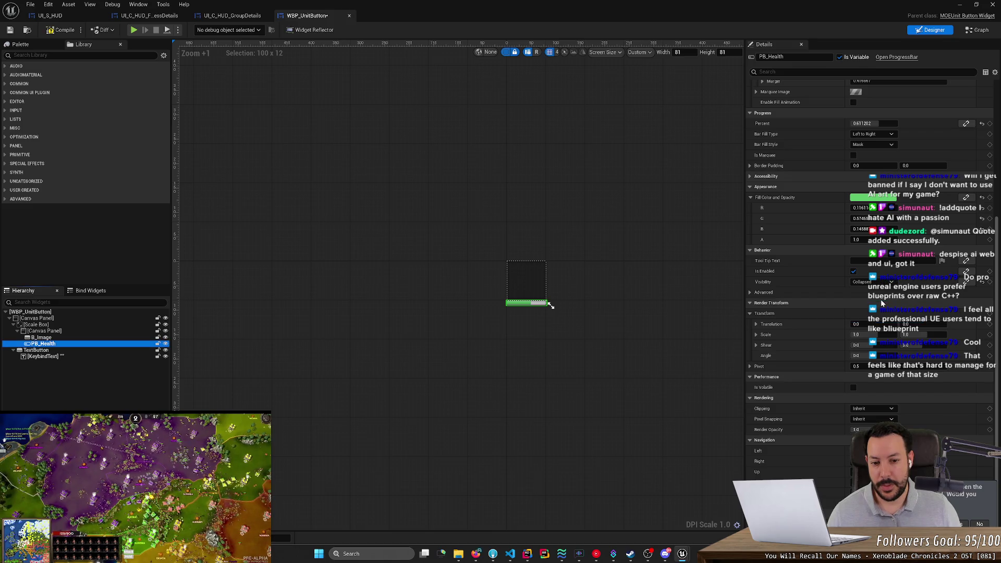
left_click(11, 31)
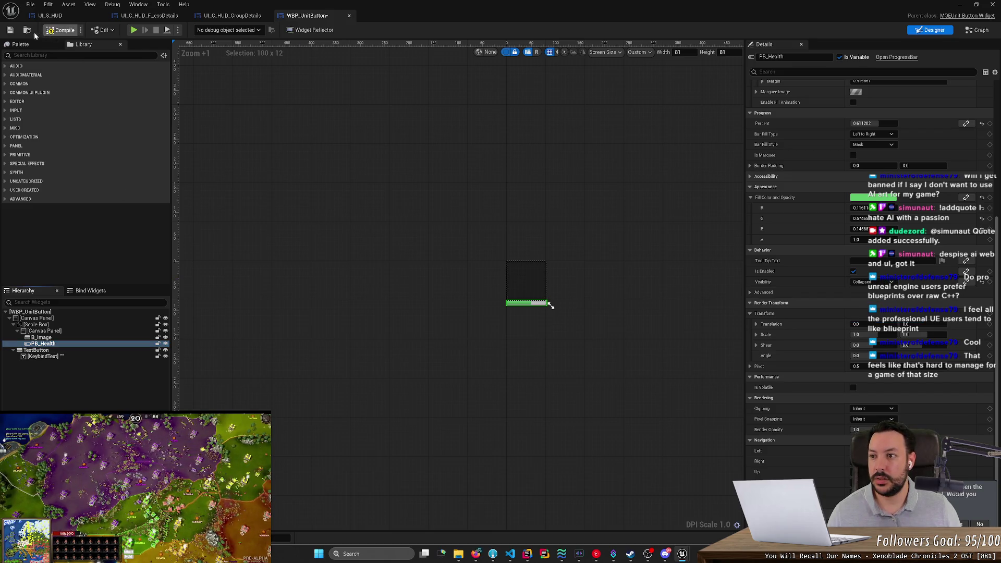
Return to the UI_C_HUD_FortressDetails layout after briefly checking GroupDetails and UI_S_HUD
left_click(229, 16)
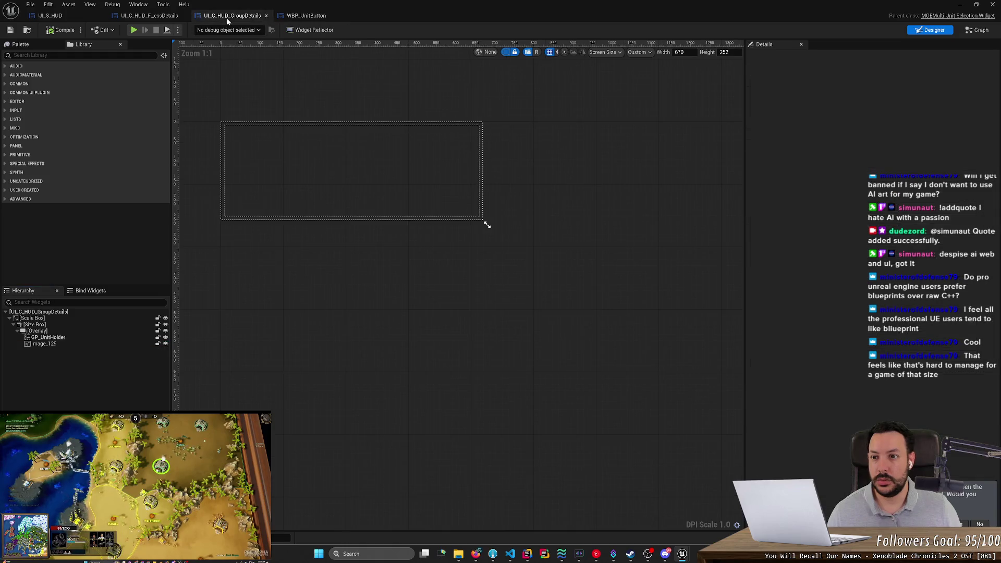
left_click(150, 16)
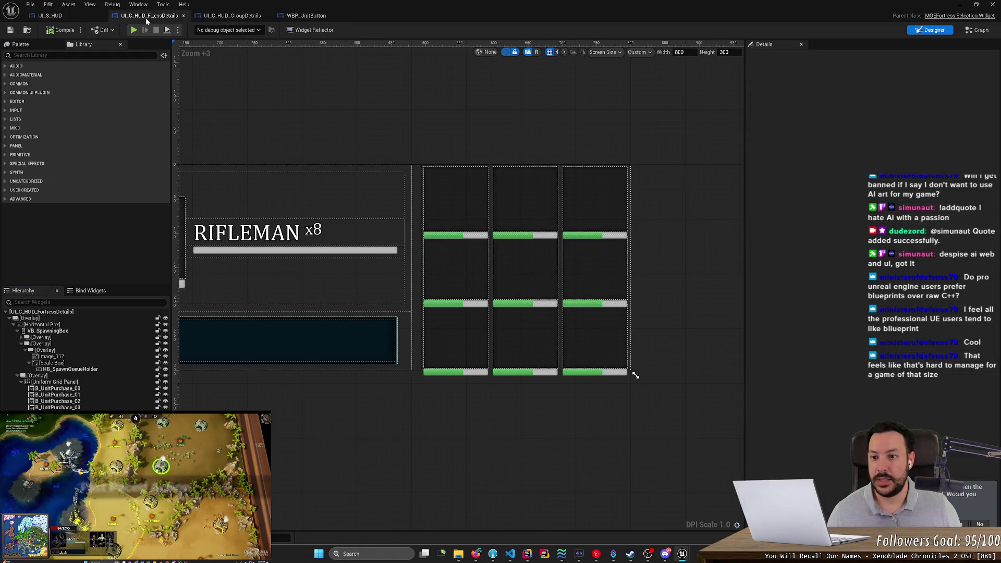
left_click(77, 16)
left_click(149, 15)
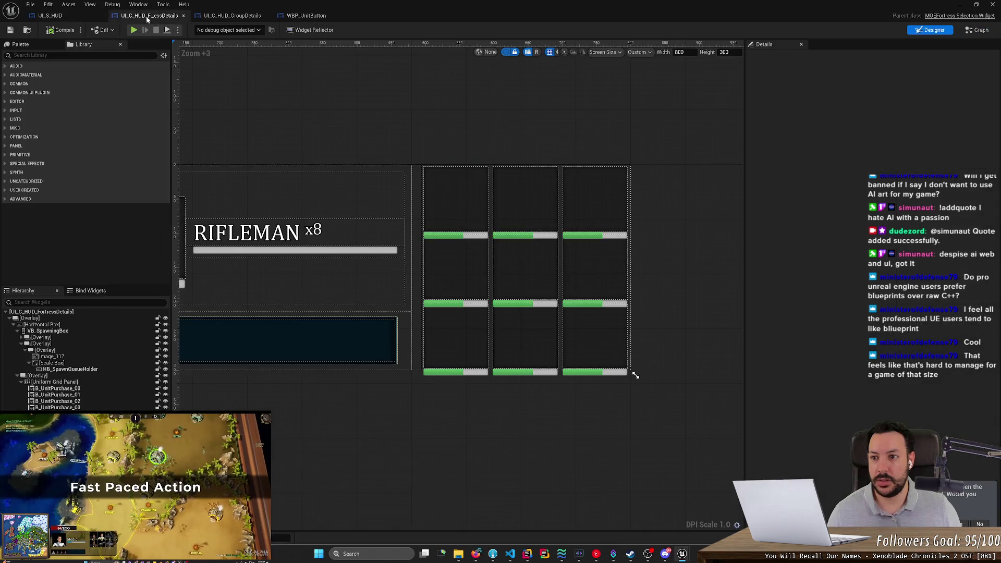